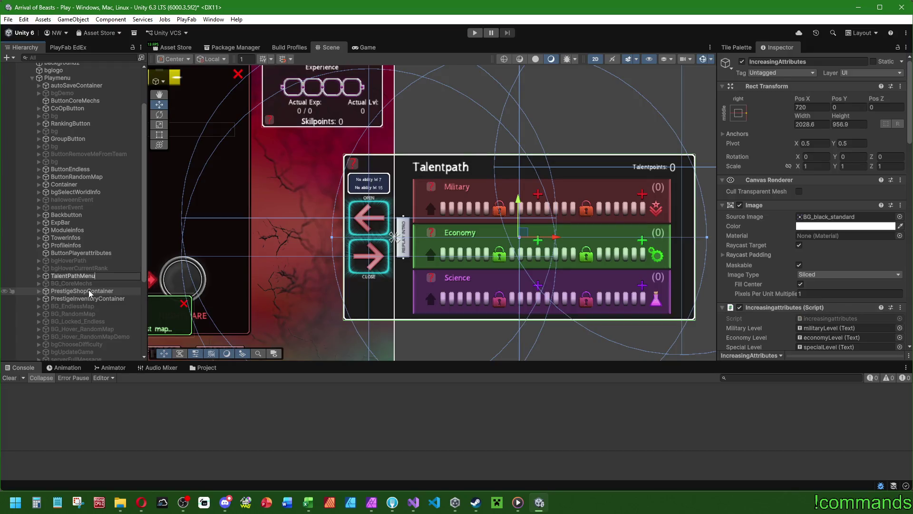
- Confirm the TalentPathMenu name and select the Playmenu object
key(Return)
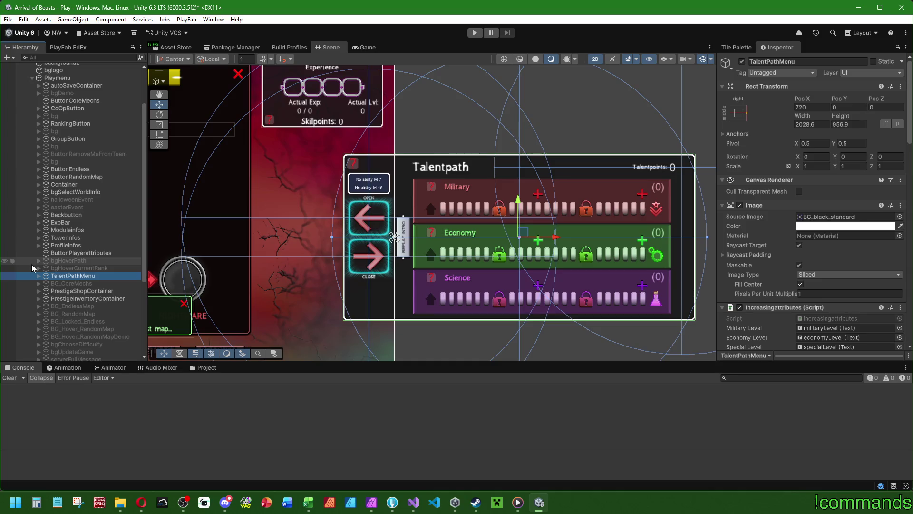
scroll(76, 141, up, 3)
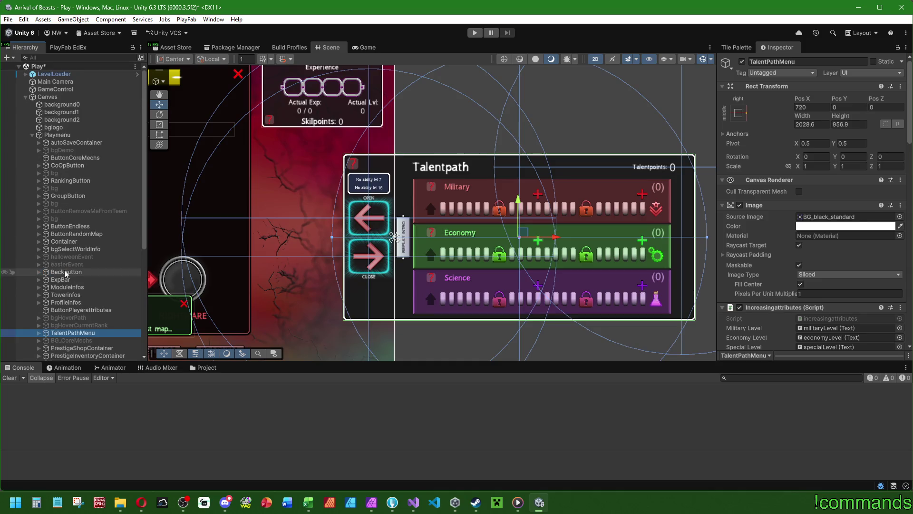
click(71, 135)
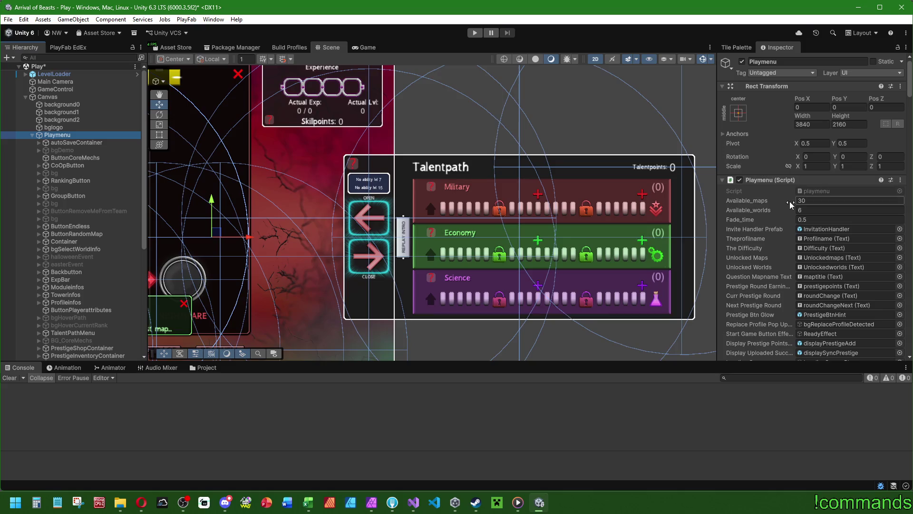
- Check that Playmenu's Increasing Attributes field references TalentPathMenu, then reselect TalentPathMenu
scroll(787, 230, down, 3)
scroll(786, 230, down, 1)
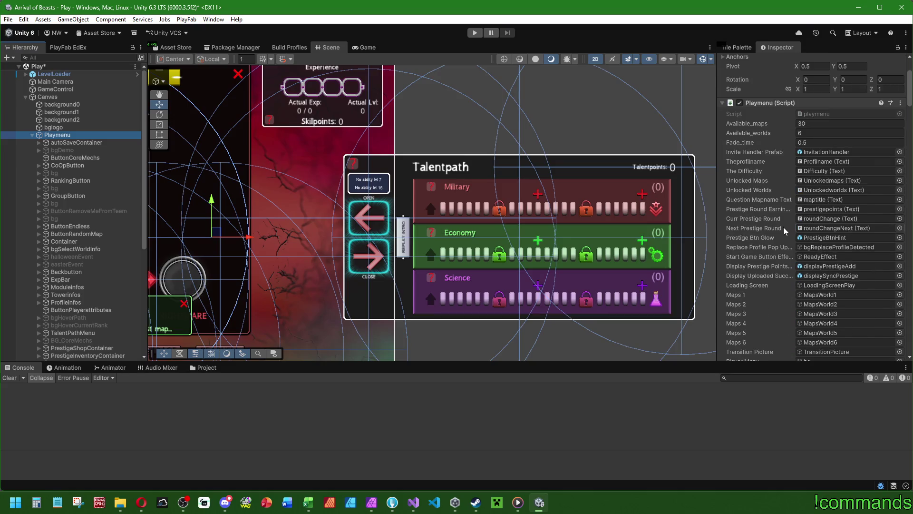
scroll(783, 227, down, 7)
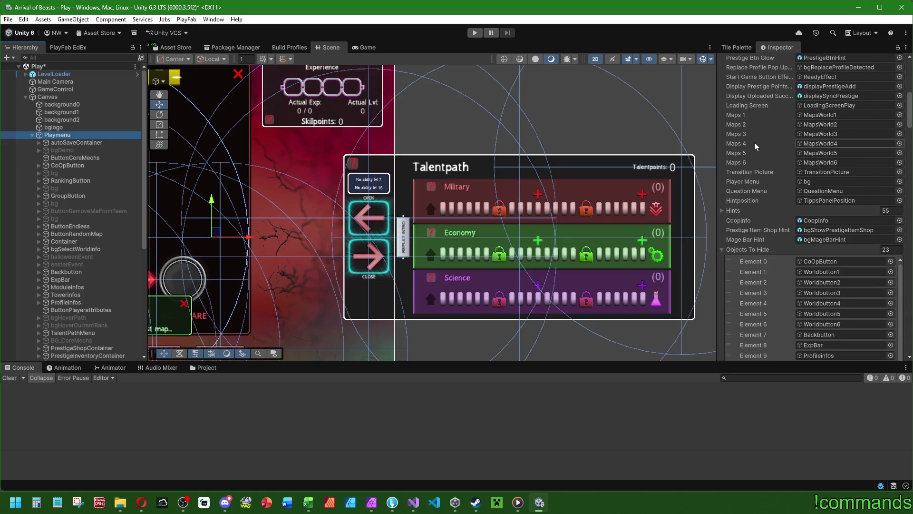
scroll(754, 142, down, 7)
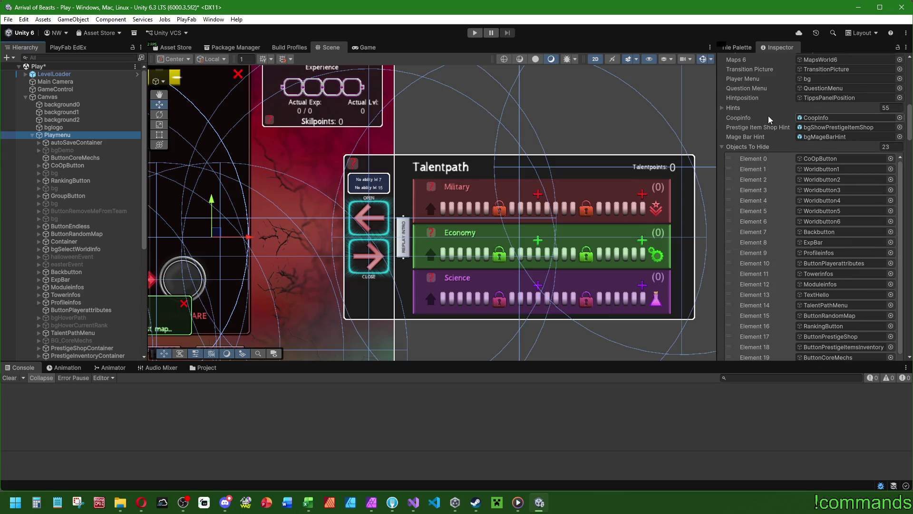
scroll(757, 316, down, 7)
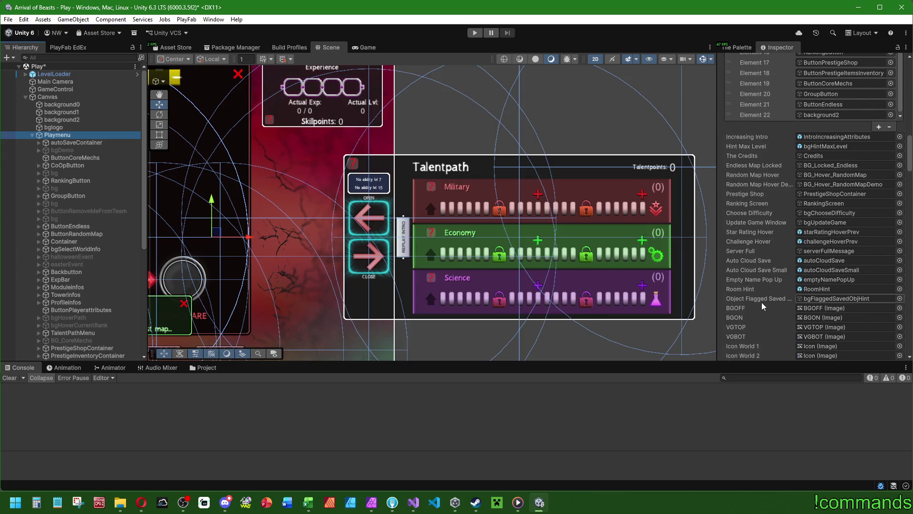
scroll(761, 296, down, 8)
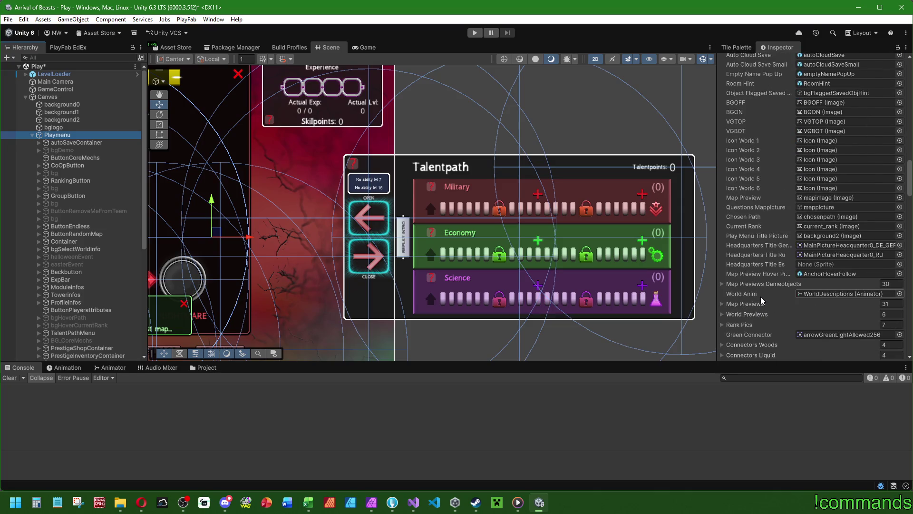
scroll(765, 244, down, 12)
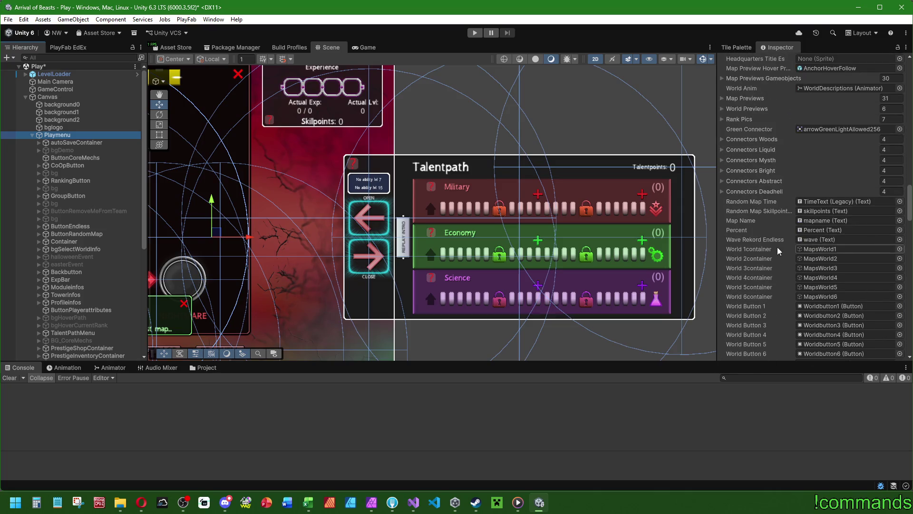
scroll(742, 276, down, 15)
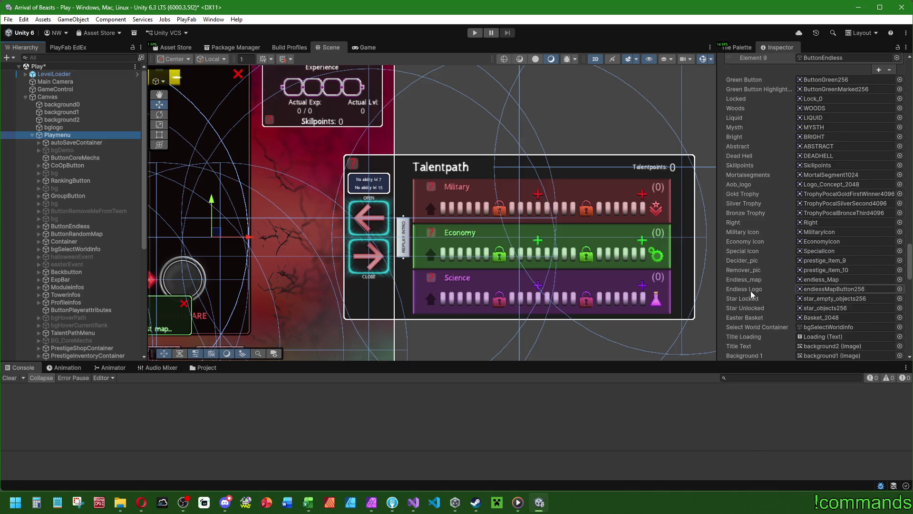
scroll(754, 286, down, 15)
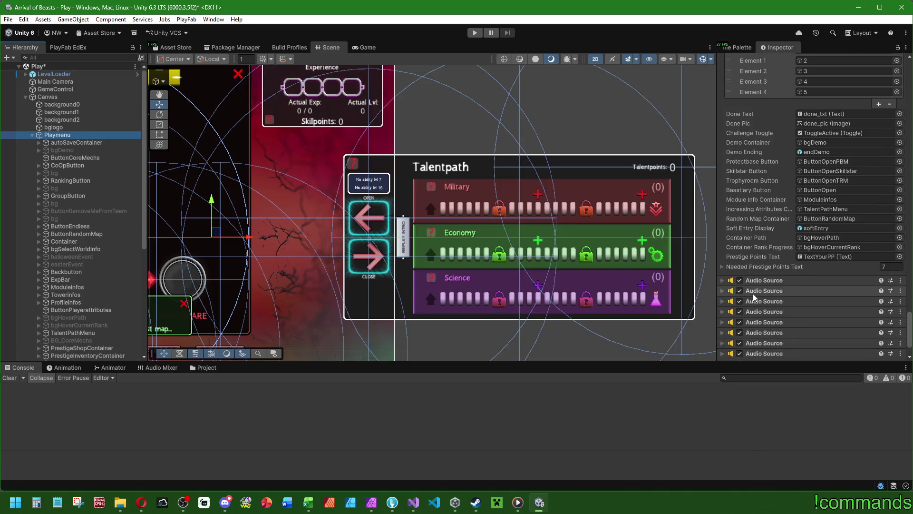
click(609, 395)
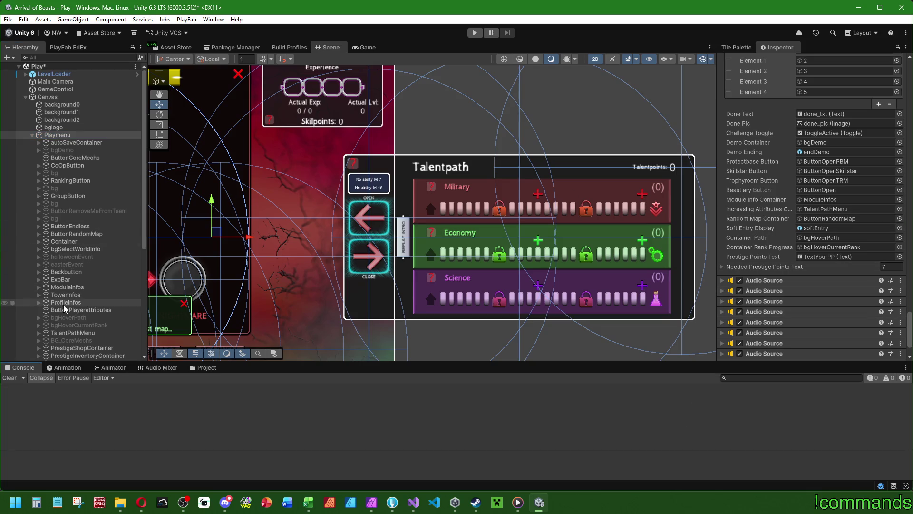
- Expand TalentPathMenu and activate its Warning child so the red exclamation mark appears
click(73, 333)
mouse_move(373, 232)
mouse_down()
mouse_move(408, 232)
mouse_move(342, 229)
mouse_up()
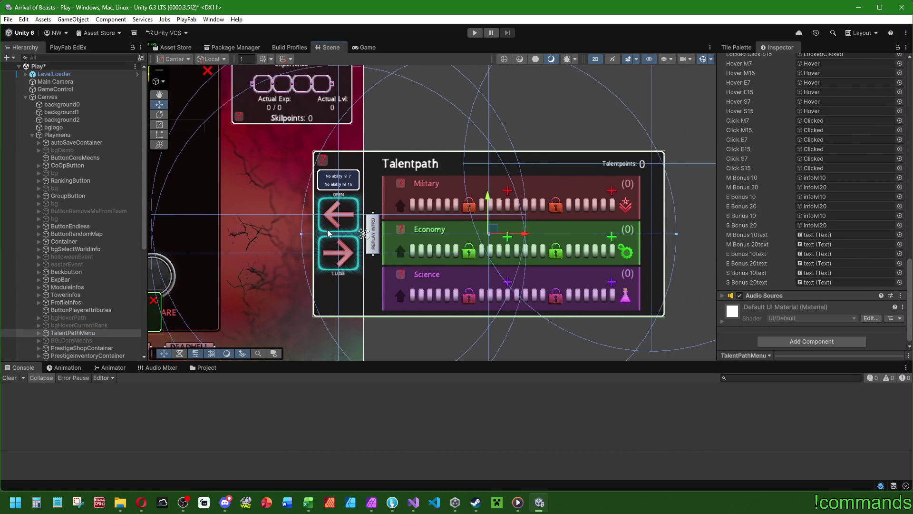
click(39, 333)
double_click(72, 333)
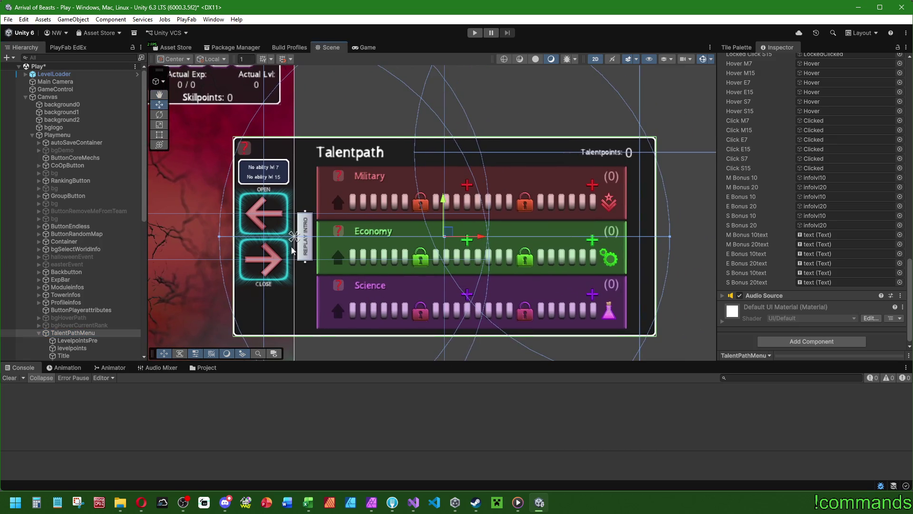
scroll(87, 332, down, 2)
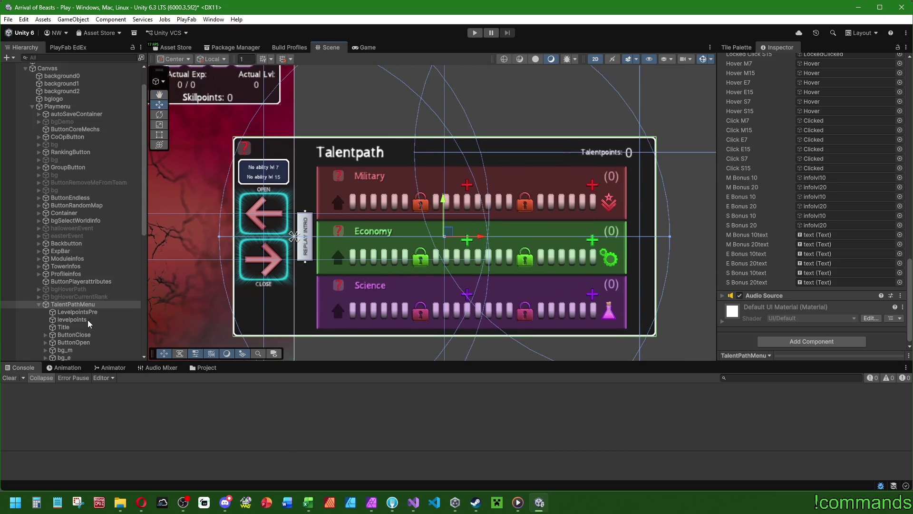
scroll(95, 317, down, 6)
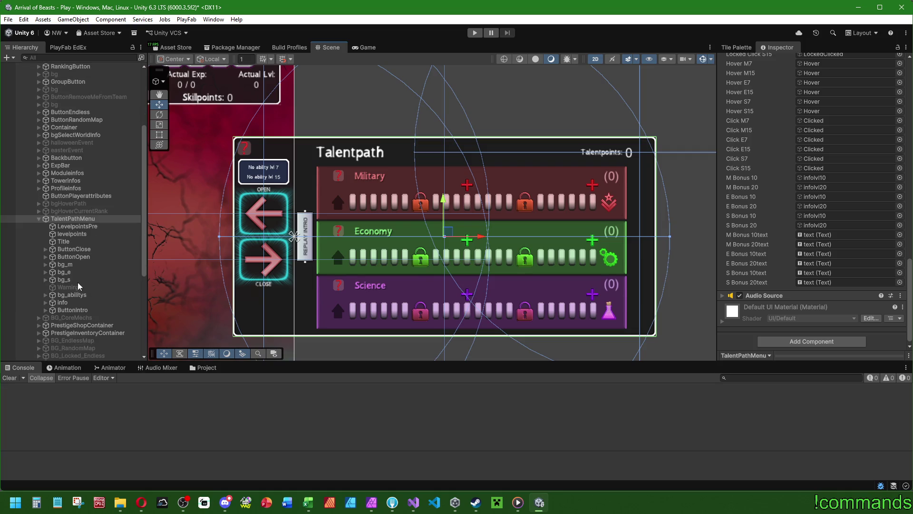
click(75, 287)
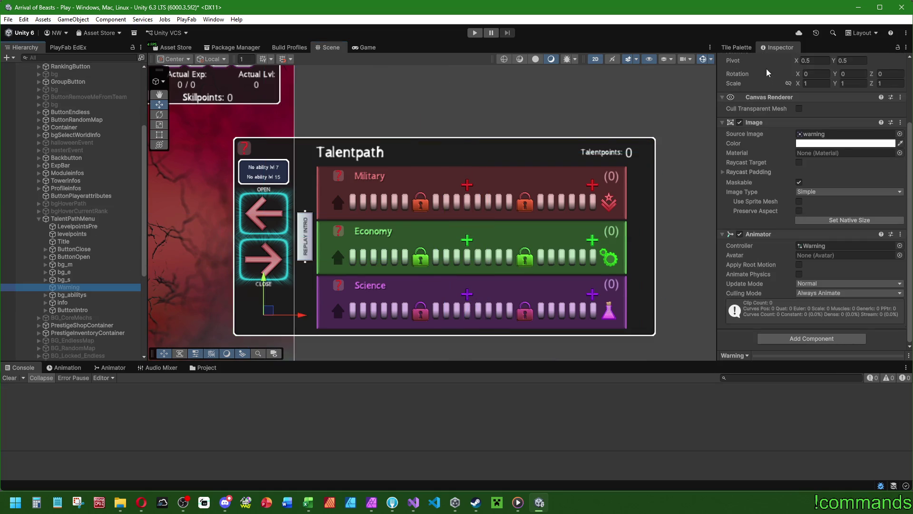
click(742, 62)
drag(442, 189, 476, 195)
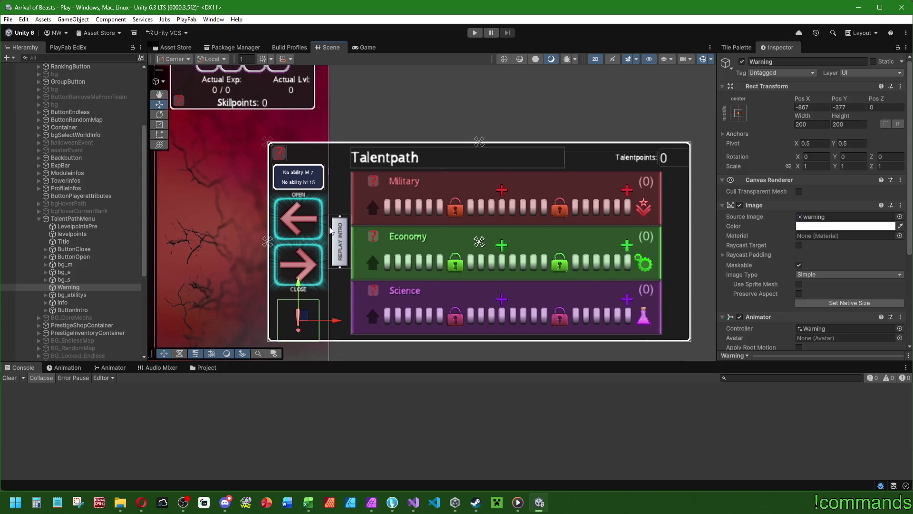
- Inspect the bg_abilitys, info and ButtonIntro children, ending on info
click(72, 295)
click(70, 303)
click(69, 310)
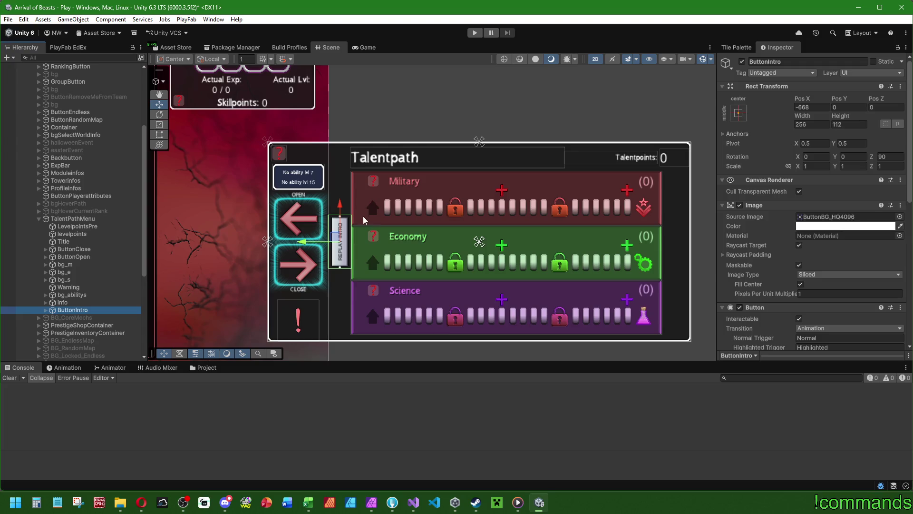
scroll(409, 232, up, 3)
scroll(412, 240, down, 2)
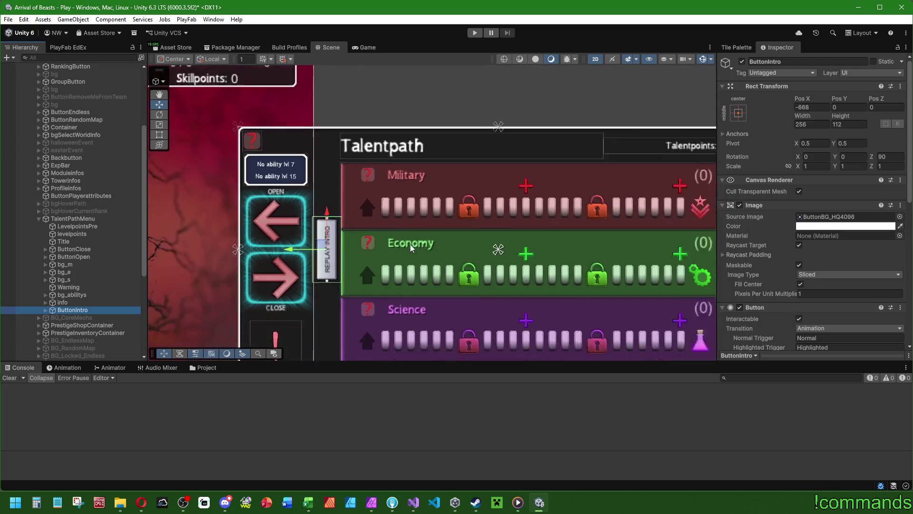
scroll(410, 244, down, 2)
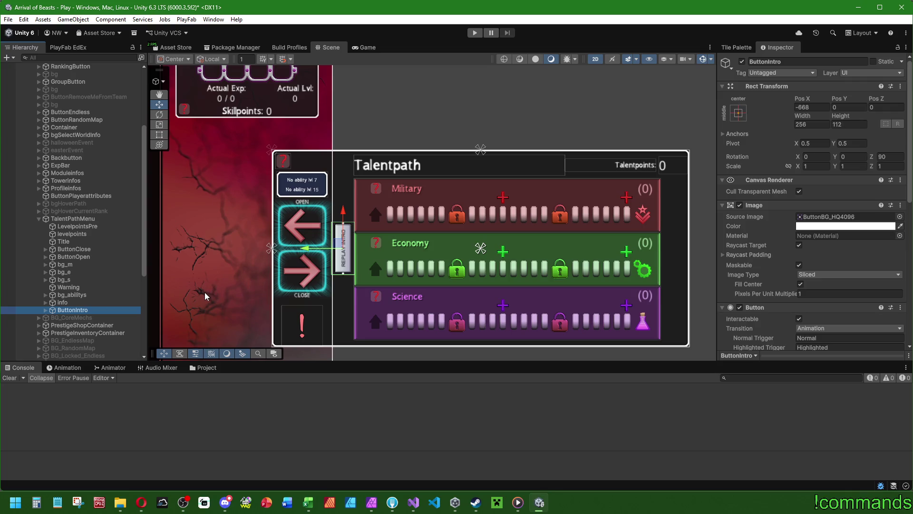
click(82, 303)
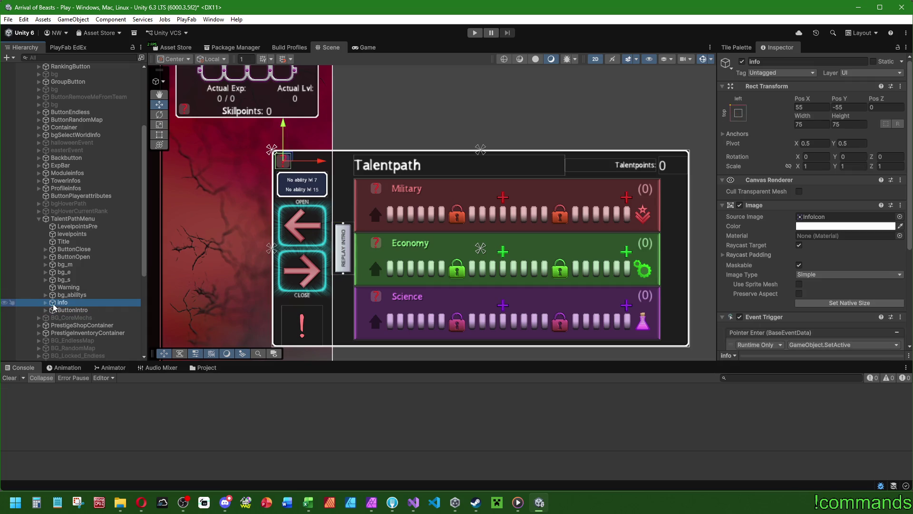
- Rename bg_abilitys to bgTalents
click(65, 295)
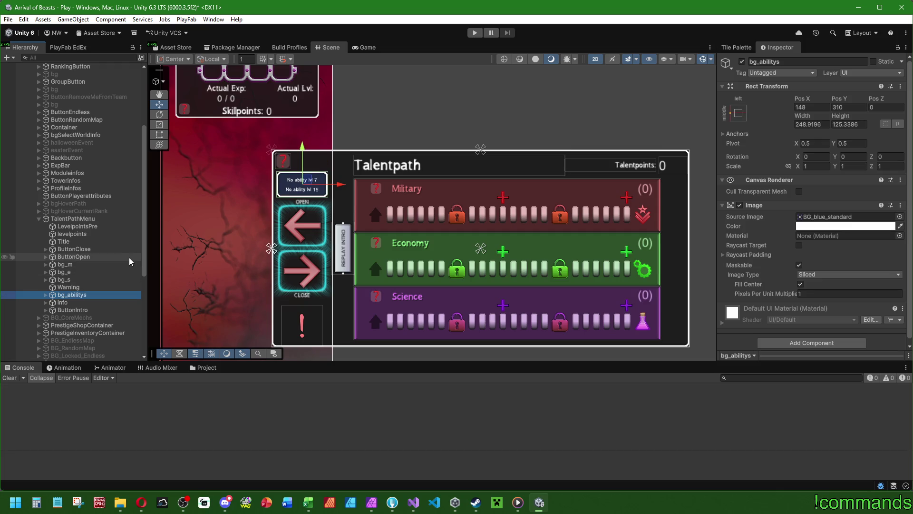
key(F2)
key(BackSpace)
key(BackSpace)
key(BackSpace)
text(bg)
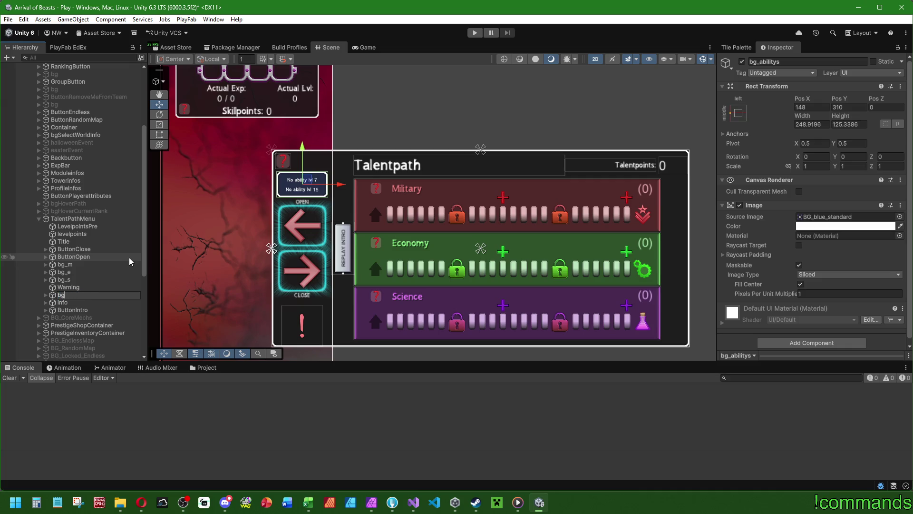
text(Talents)
key(Return)
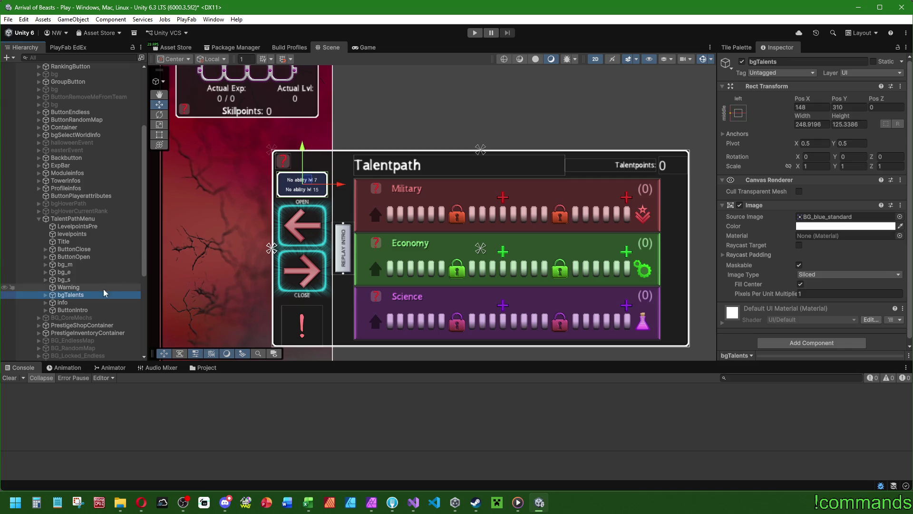
- Rename the levelpoints counter to talentpoints, leaving LevelpointsPre unchanged
click(89, 234)
key(F2)
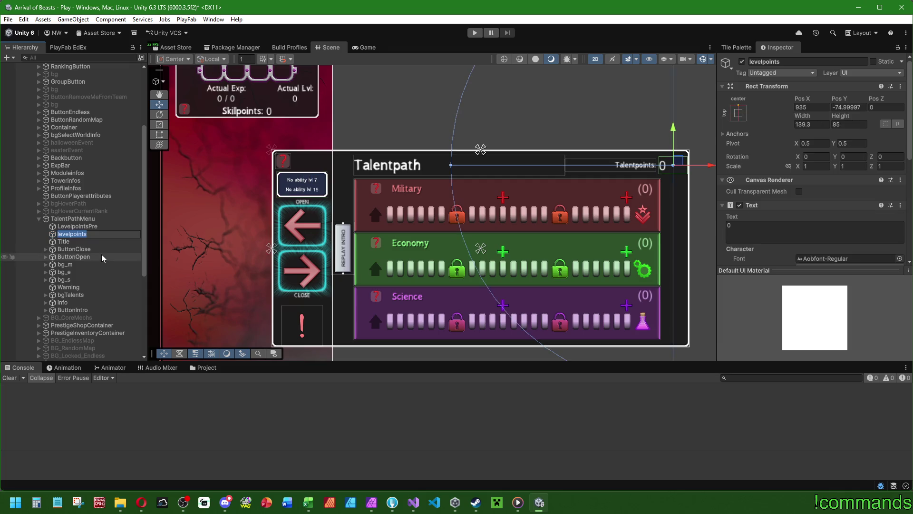
text(talentpoin)
text(ts)
key(Return)
key(Up)
key(F2)
key(shift+Left)
key(shift+Left)
key(shift+Left)
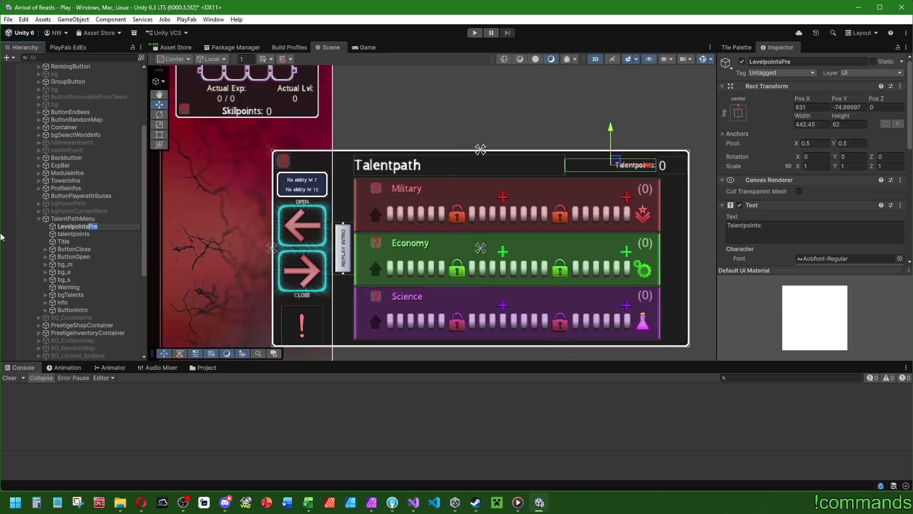
key(Left)
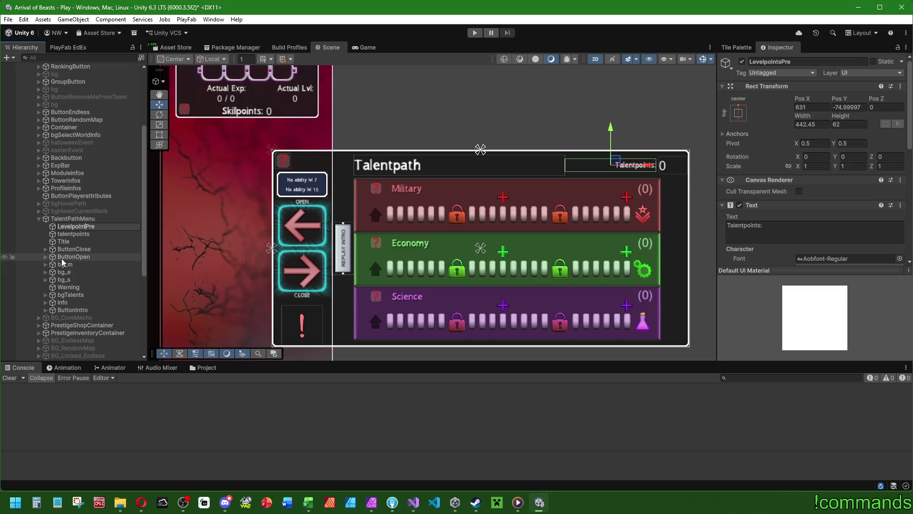
key(BackSpace)
key(BackSpace)
key(BackSpace)
key(Escape)
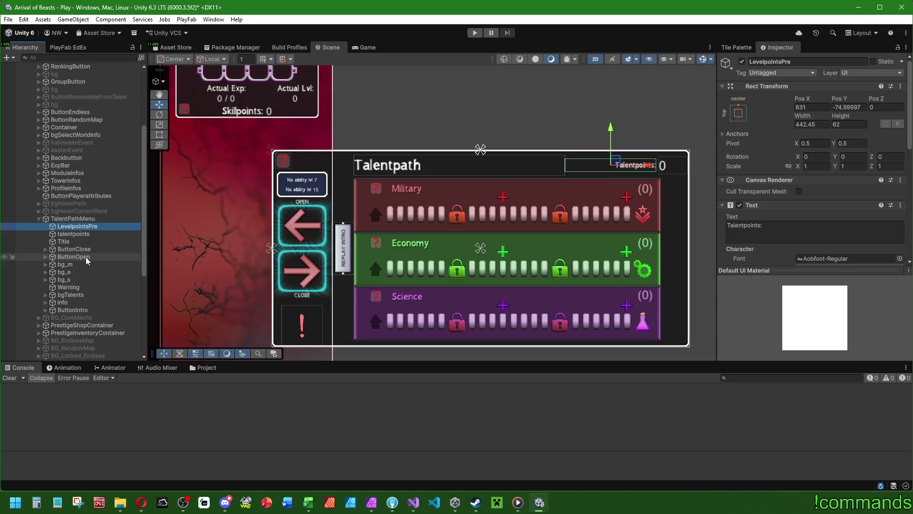
- Compare talentpoints with LevelpointsPre's 'Talentpoints:' text, font size 40 and talentpoints Replace_language key
scroll(761, 200, down, 10)
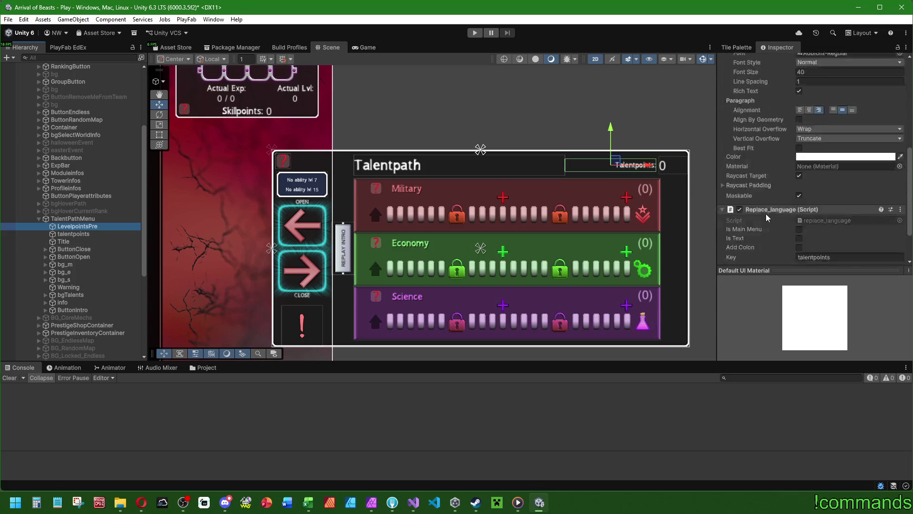
scroll(763, 210, up, 6)
scroll(763, 215, down, 5)
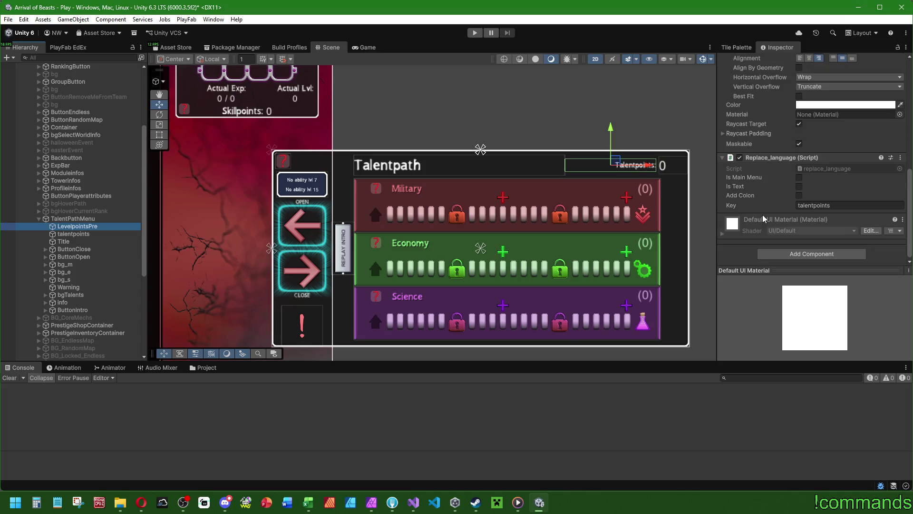
scroll(764, 216, up, 10)
scroll(765, 222, down, 5)
click(75, 234)
click(77, 227)
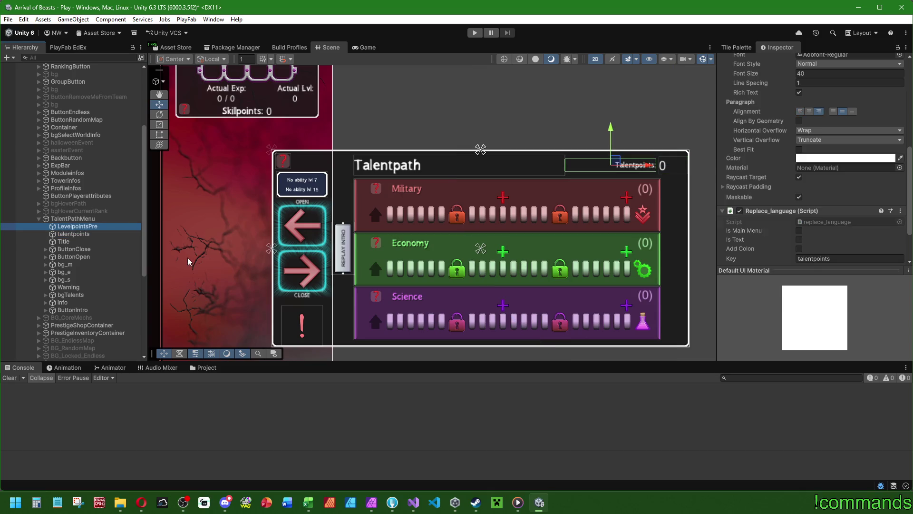
- Create an empty child of TalentPathMenu named TitleCont
right_click(78, 219)
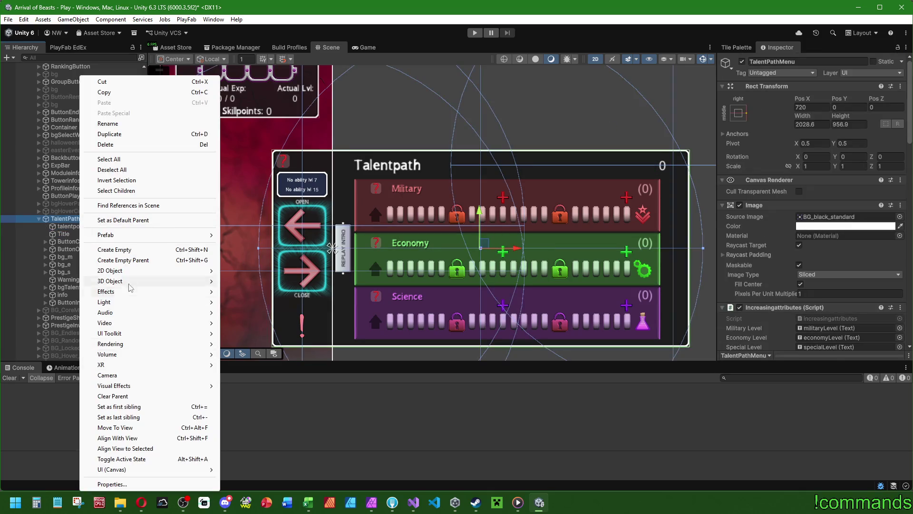
click(129, 250)
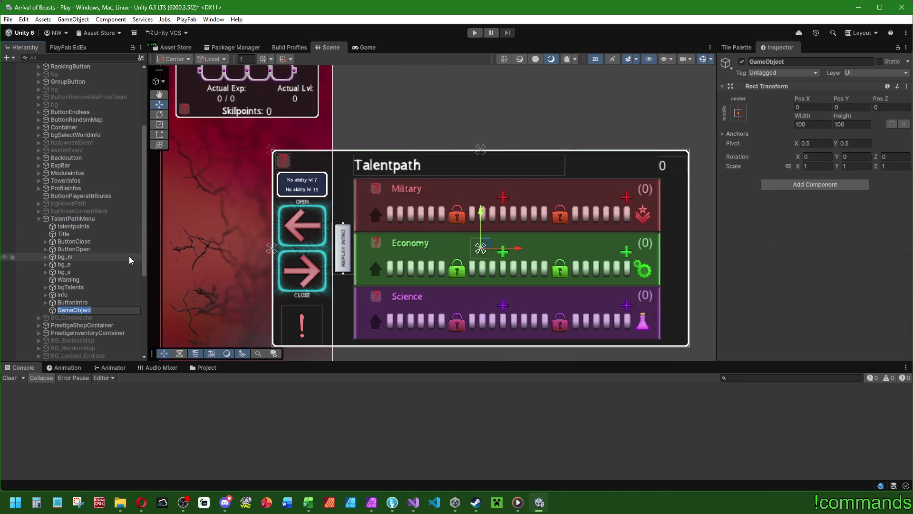
text(T)
text(itleCont)
key(Return)
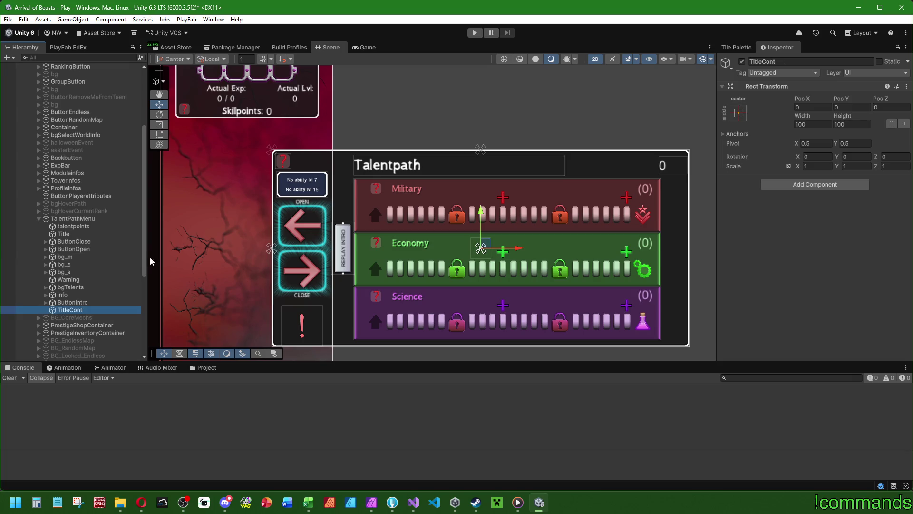
- Stretch TitleCont over the title row (1491.2 × 114.8) and place it beside talentpoints
click(159, 134)
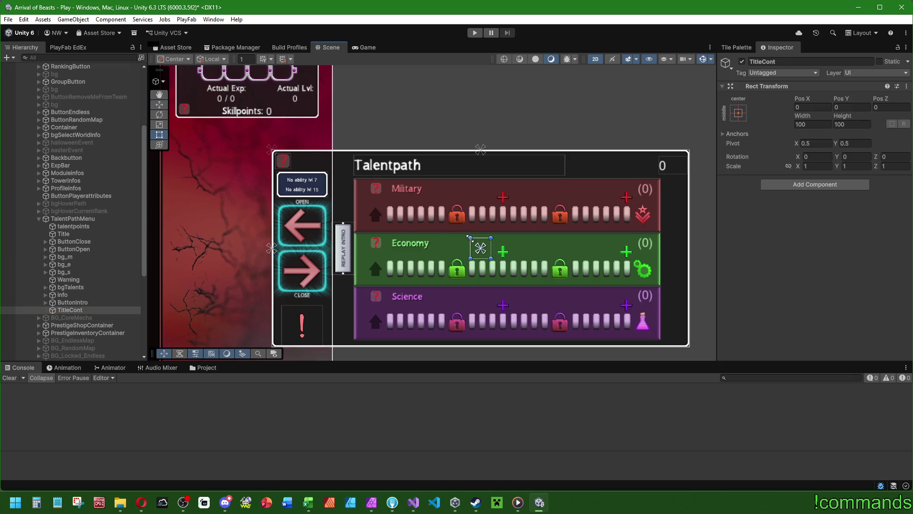
drag(470, 237, 354, 155)
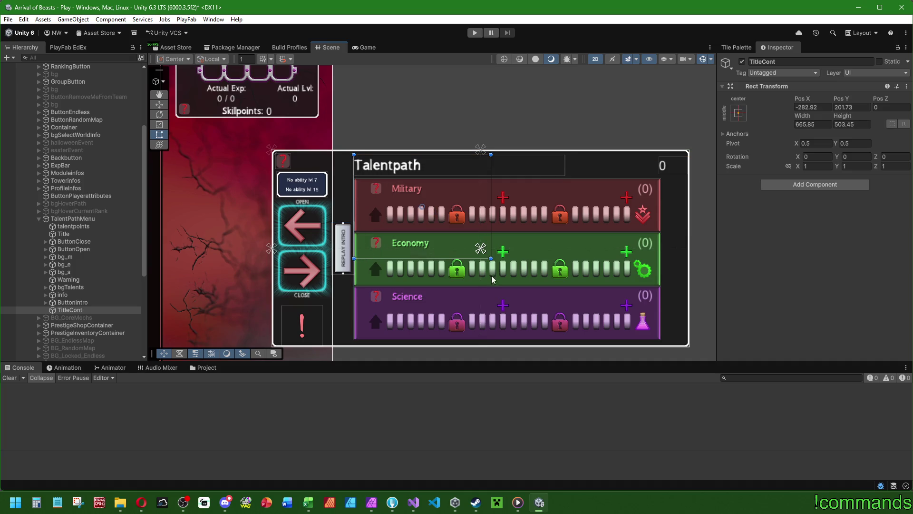
mouse_move(491, 258)
mouse_down()
mouse_move(670, 179)
mouse_move(660, 179)
mouse_up()
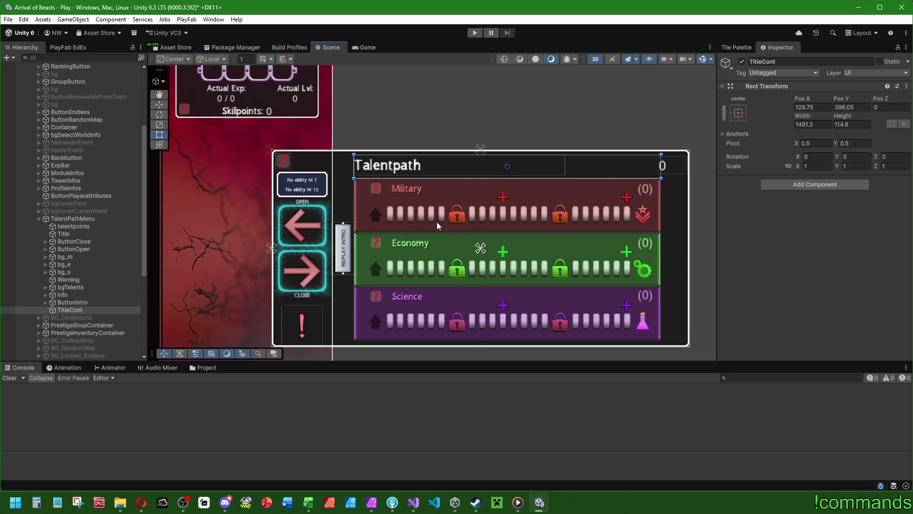
drag(70, 314, 71, 230)
click(73, 227)
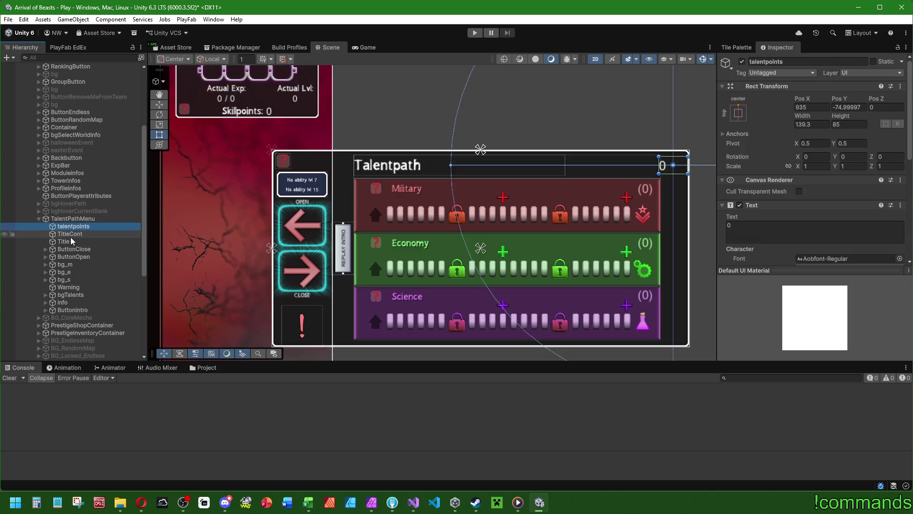
- Move Title and talentpoints inside TitleCont
click(72, 234)
click(70, 242)
ctrl+click(73, 226)
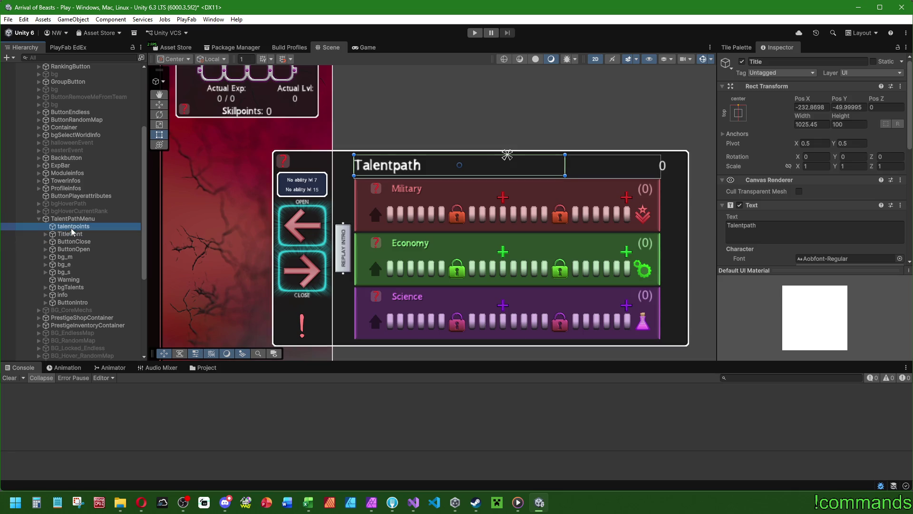
drag(64, 242, 69, 234)
click(46, 226)
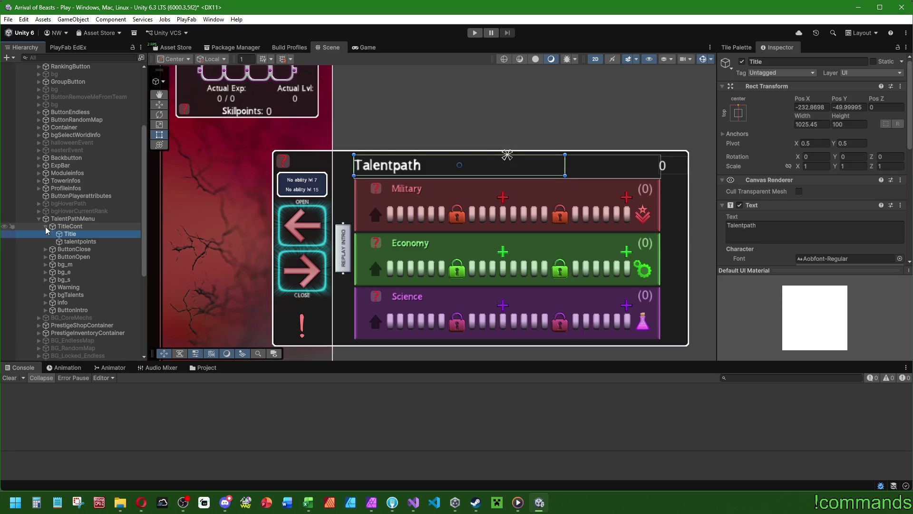
- Rename the children to Talentpoints_Txt and Title_Txt
click(80, 241)
key(F2)
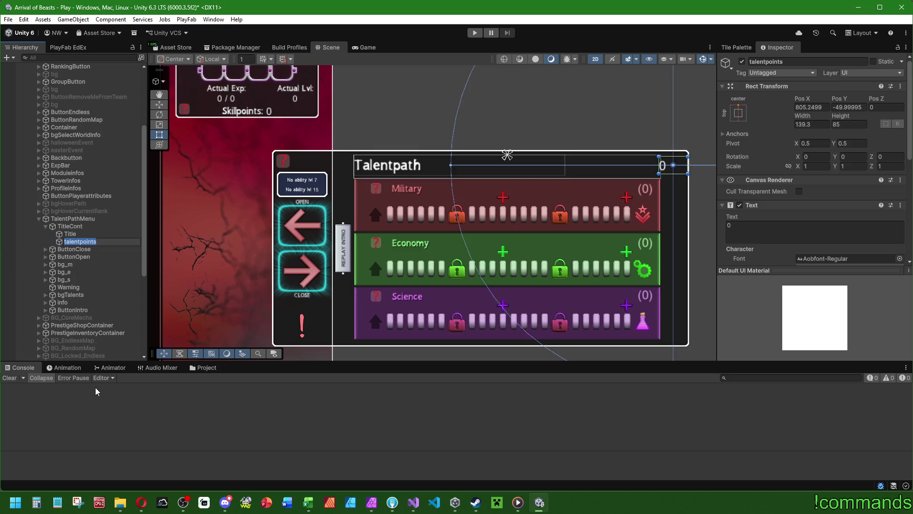
key(Right)
key(BackSpace)
key(BackSpace)
key(BackSpace)
key(BackSpace)
key(BackSpace)
key(BackSpace)
text(lentpoints)
text(_Txt)
key(Return)
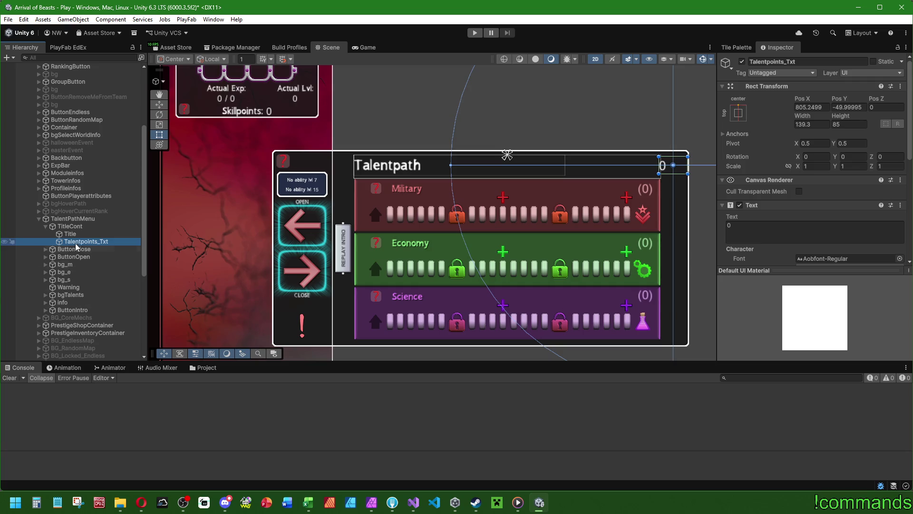
key(Up)
key(F2)
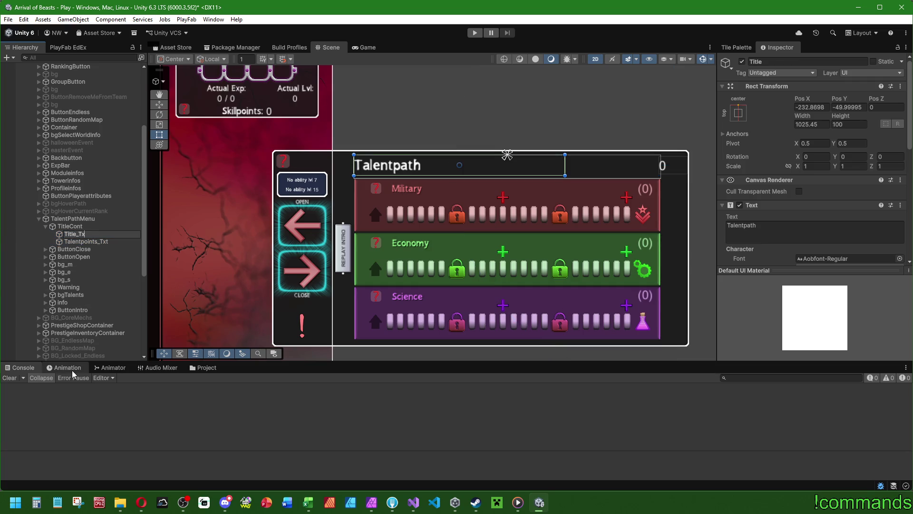
text(t)
key(Return)
- Add a Horizontal Layout Group component to TitleCont
click(80, 227)
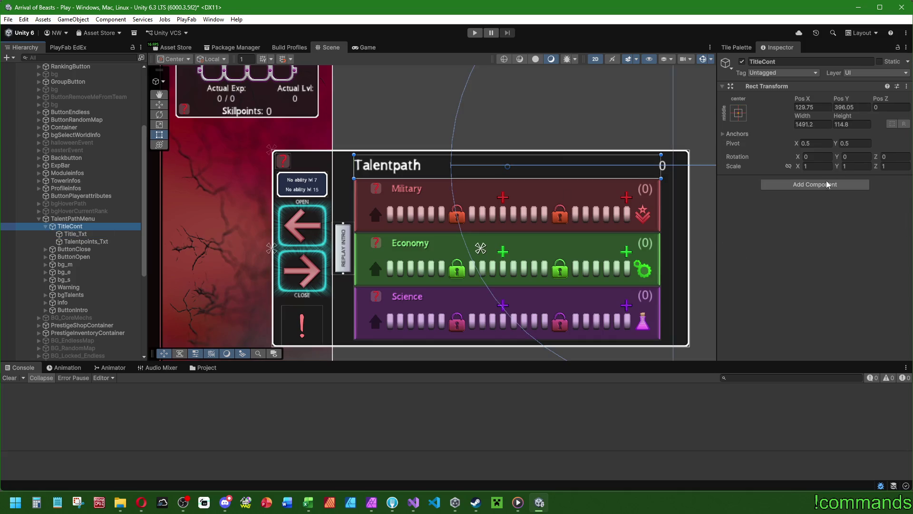
click(830, 184)
mouse_move(413, 501)
text(hori)
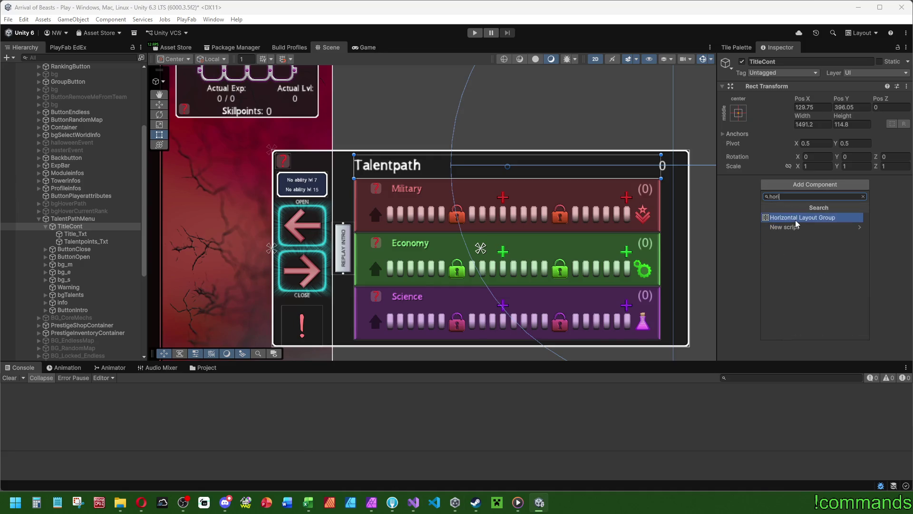
click(791, 217)
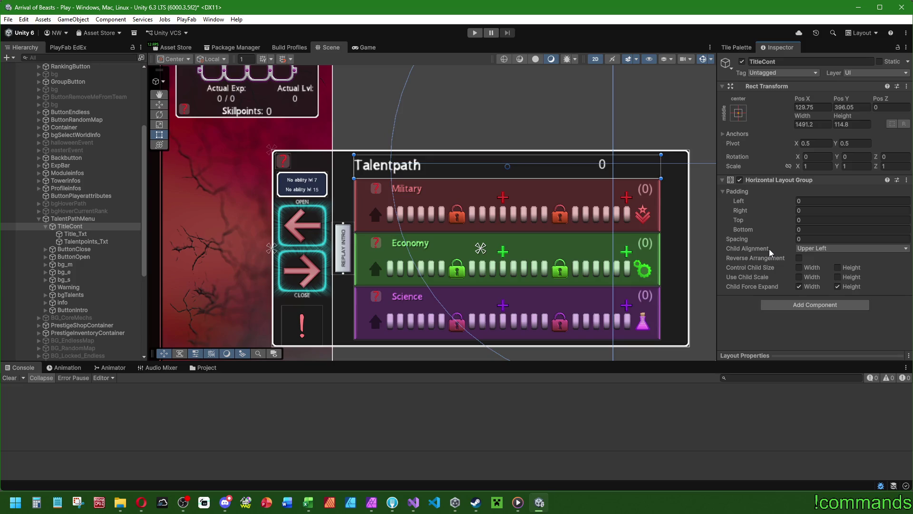
- Set the layout's Child Alignment to Lower Center and enable Control Child Size for width and height
click(817, 249)
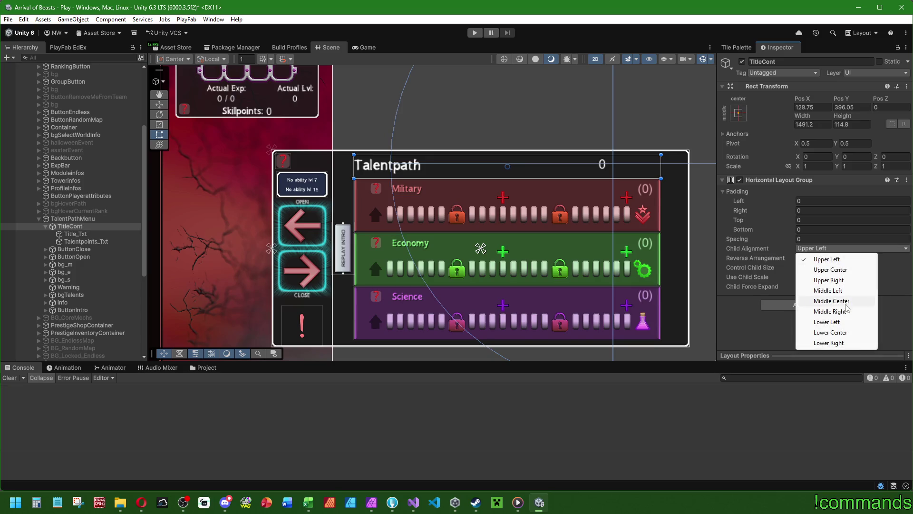
click(845, 301)
click(808, 249)
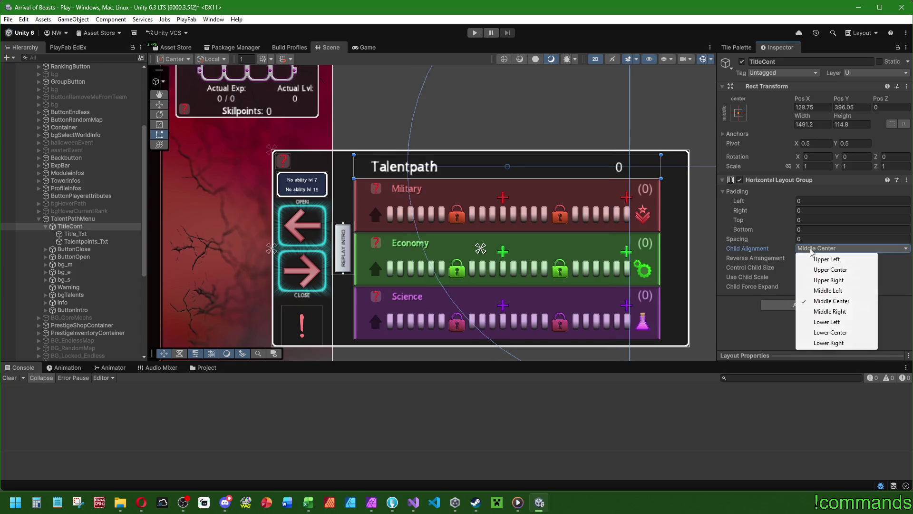
click(830, 332)
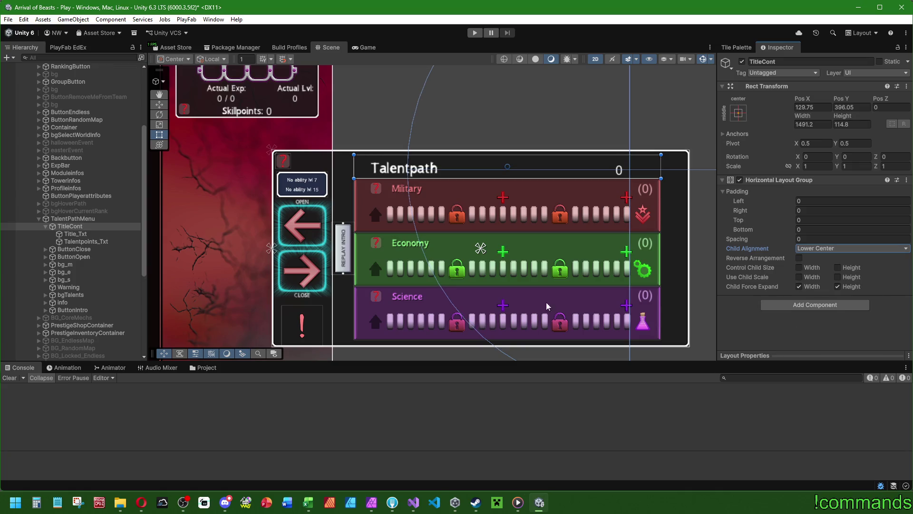
click(799, 268)
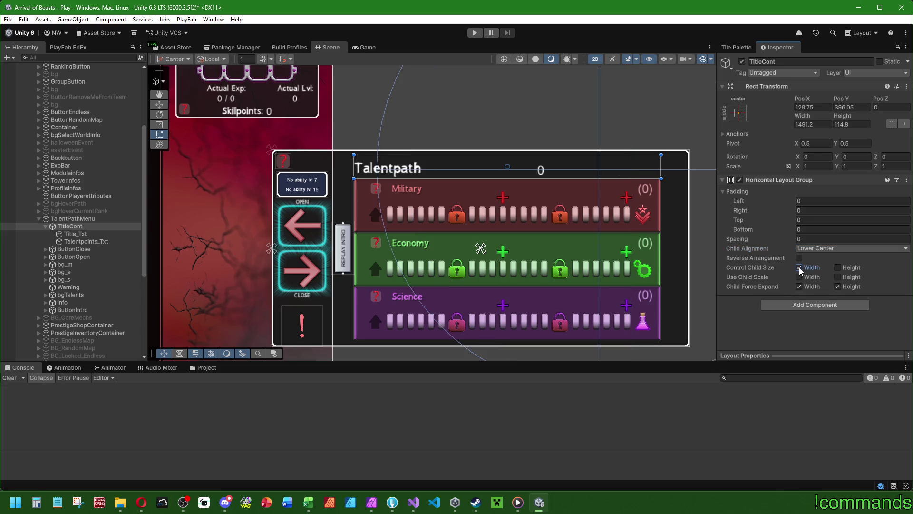
click(838, 269)
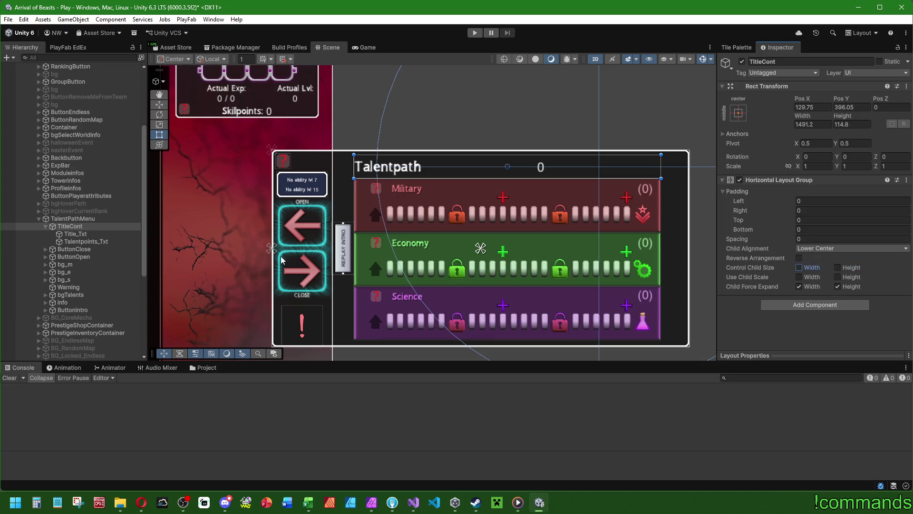
- Right-align the Talentpoints_Txt counter's text
click(75, 235)
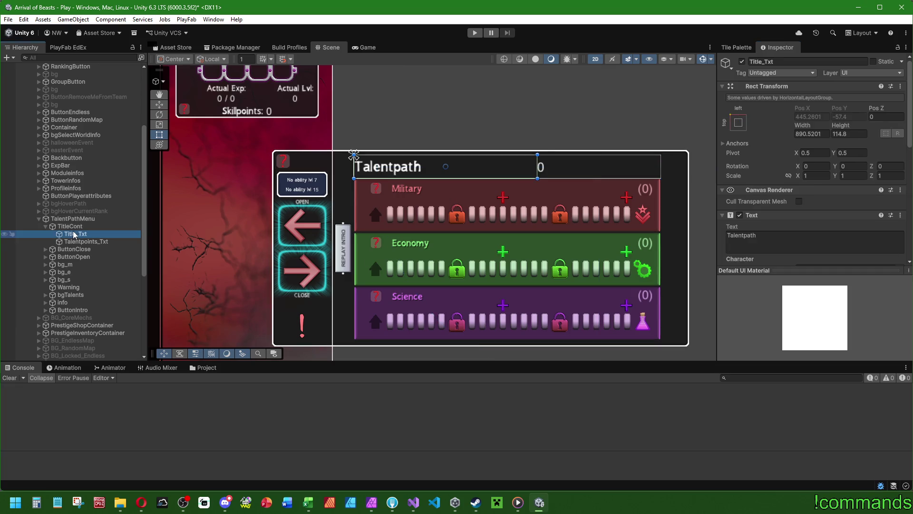
click(111, 242)
scroll(808, 200, down, 5)
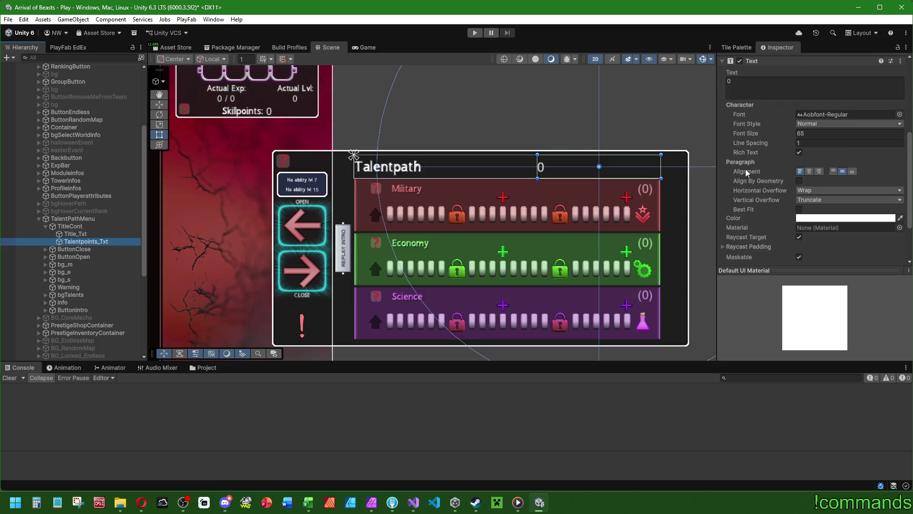
click(820, 172)
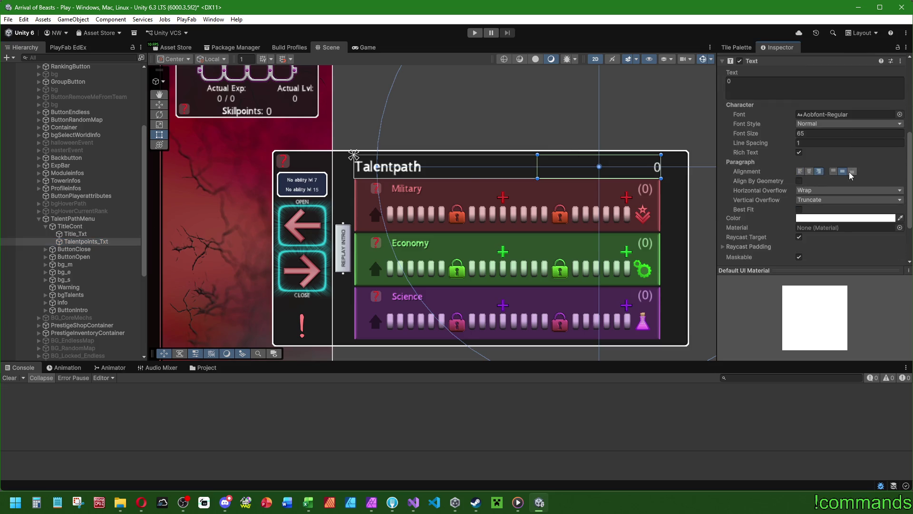
- Give TitleCont a left padding of 16, adjust the right padding, and check both texts' placement
click(70, 227)
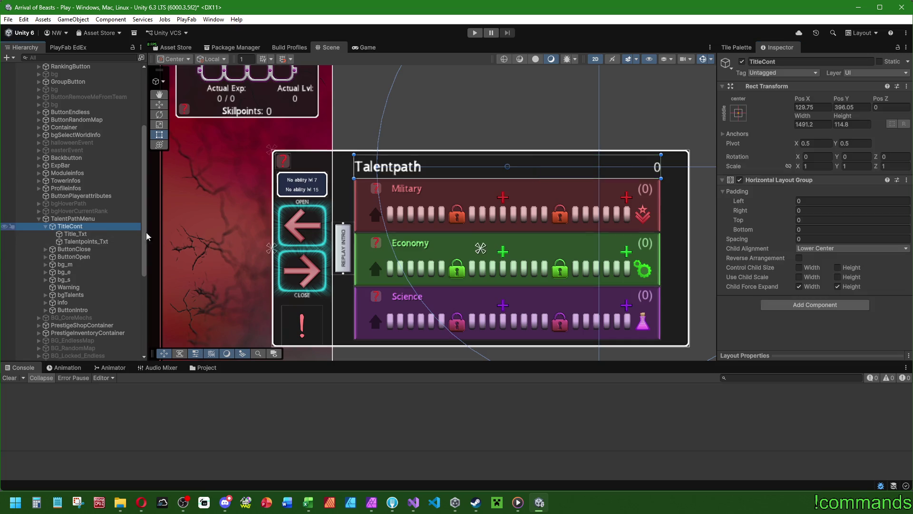
click(807, 200)
text(16)
click(809, 209)
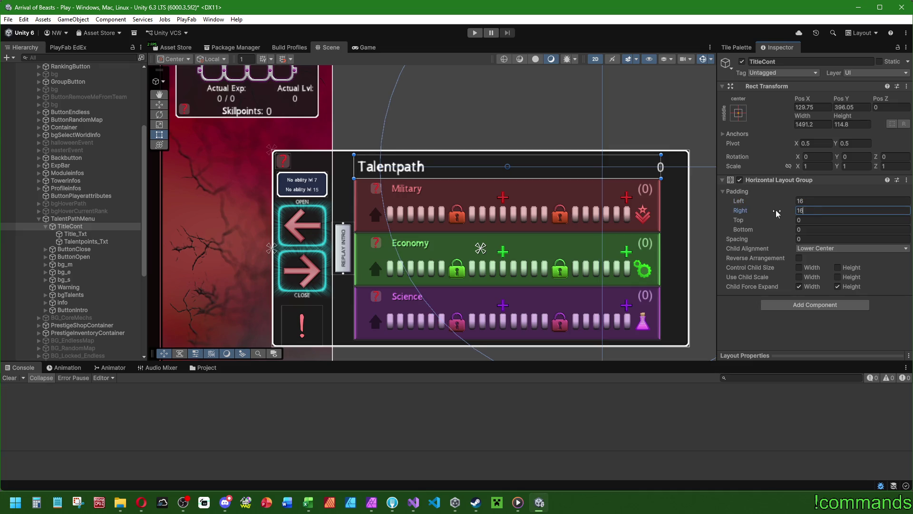
click(835, 208)
text(0)
key(BackSpace)
text(1)
click(72, 234)
click(133, 242)
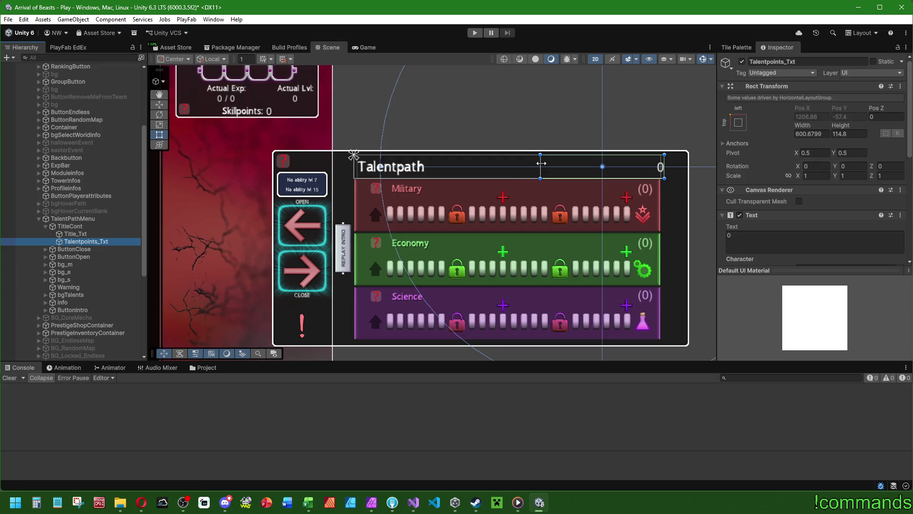
- Change Talentpoints_Txt's text to '39 Talentpoints' and try font sizes 48 and 64
scroll(746, 193, down, 3)
click(765, 147)
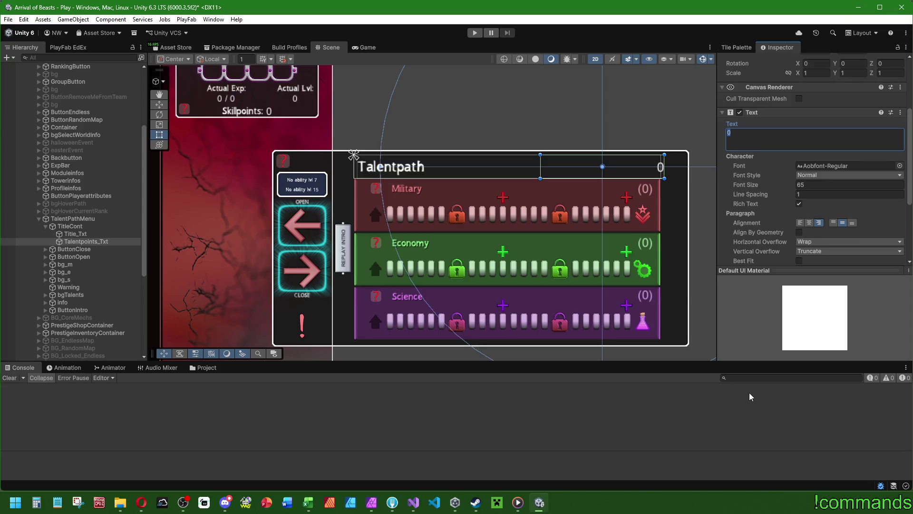
text(39 Talentpoints)
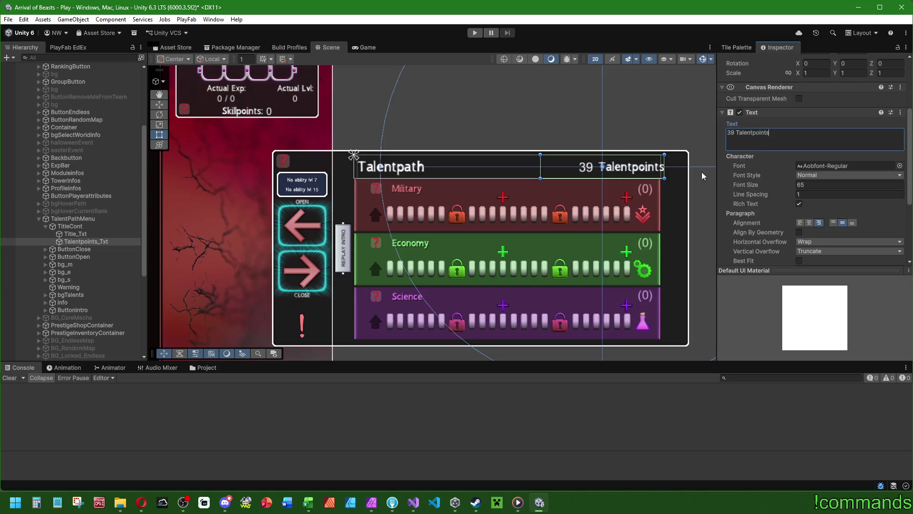
scroll(668, 158, up, 5)
scroll(780, 181, down, 5)
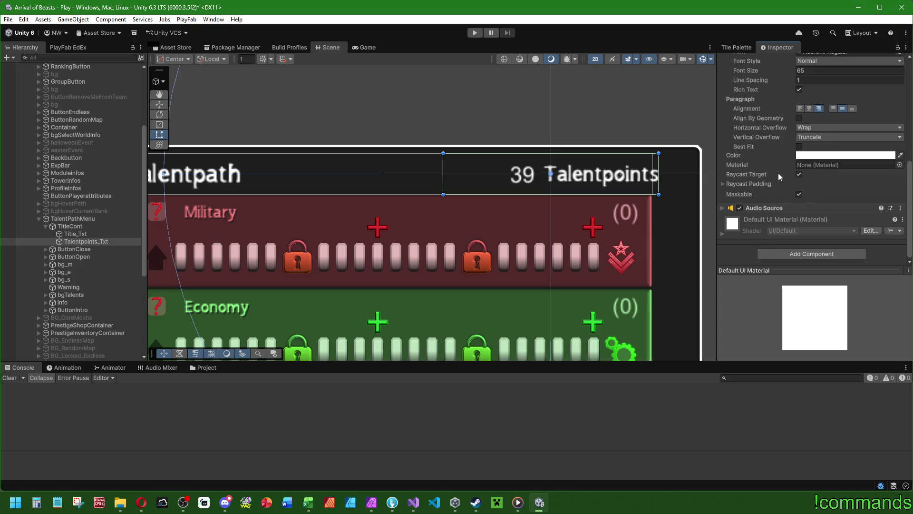
click(821, 97)
scroll(781, 136, up, 5)
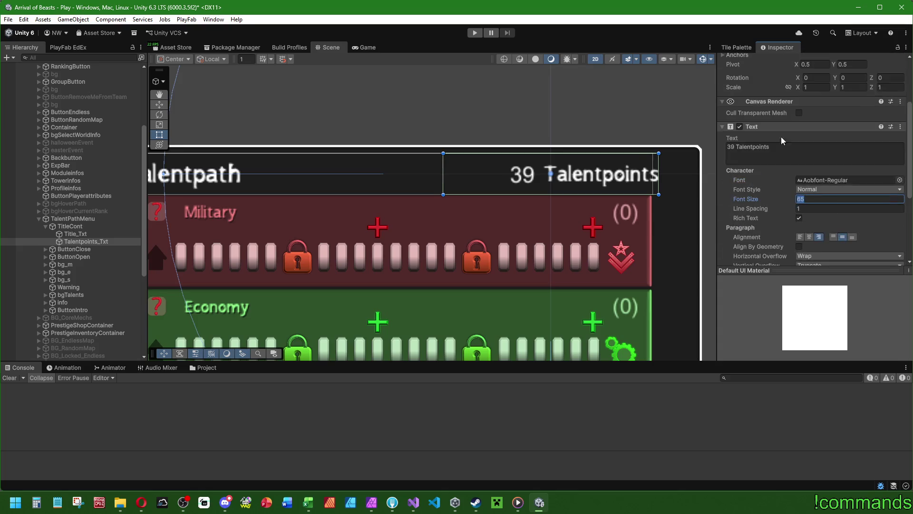
scroll(586, 193, down, 6)
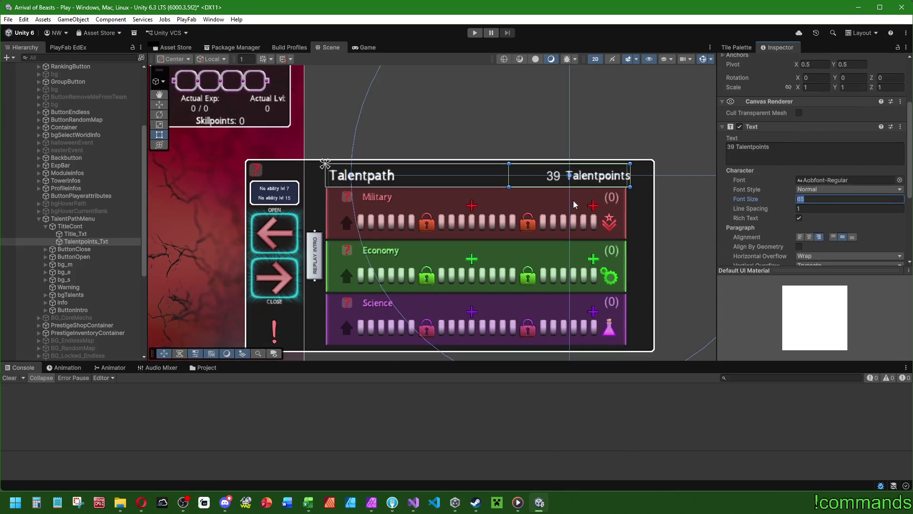
drag(573, 201, 609, 210)
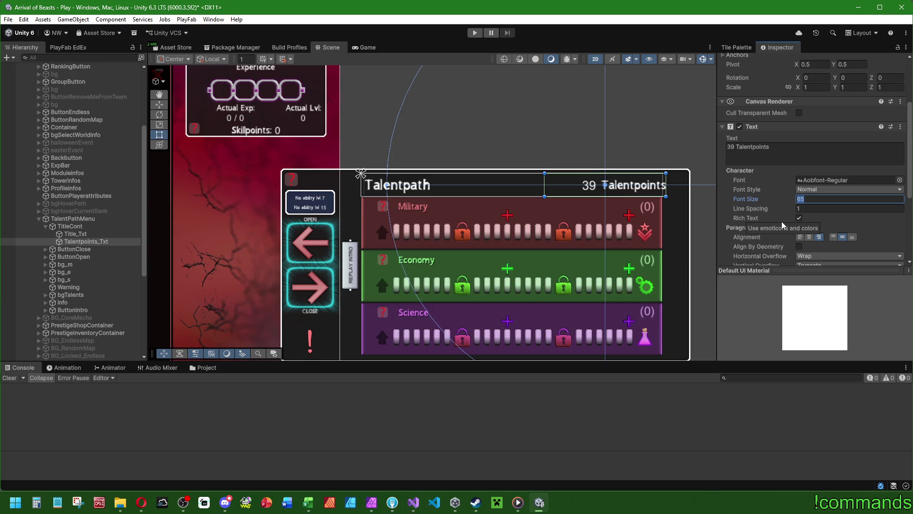
text(48)
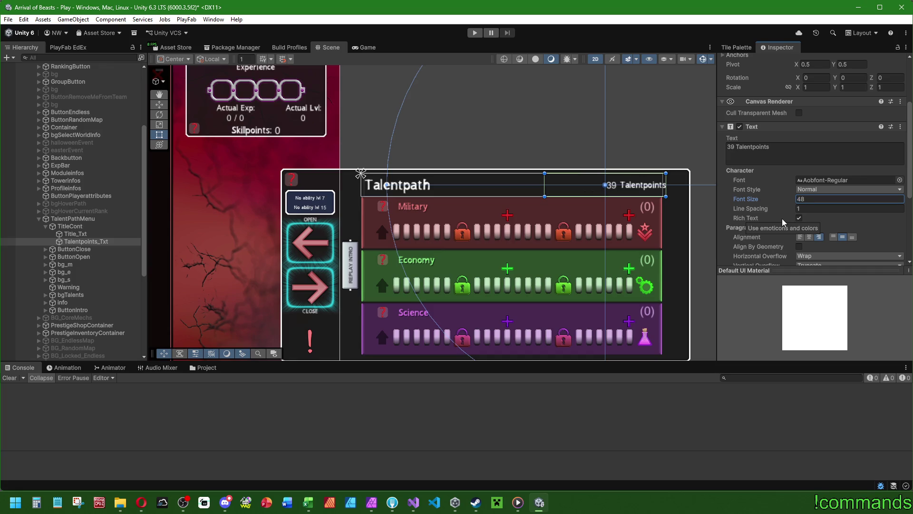
click(806, 200)
text(64)
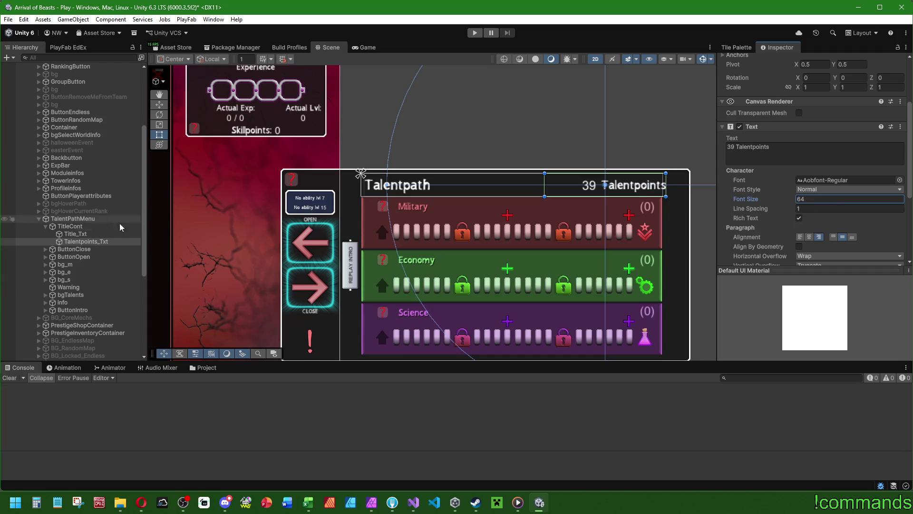
- Enlarge the Title_Txt font size to 72
click(75, 234)
click(816, 199)
text(64)
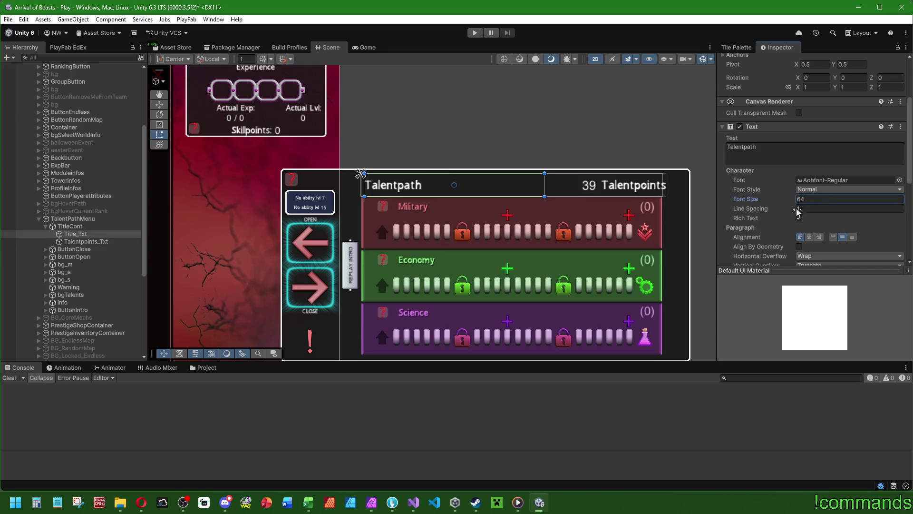
key(BackSpace)
key(BackSpace)
text(72)
- Reduce the Talentpoints_Txt font size to 56
click(86, 241)
click(816, 198)
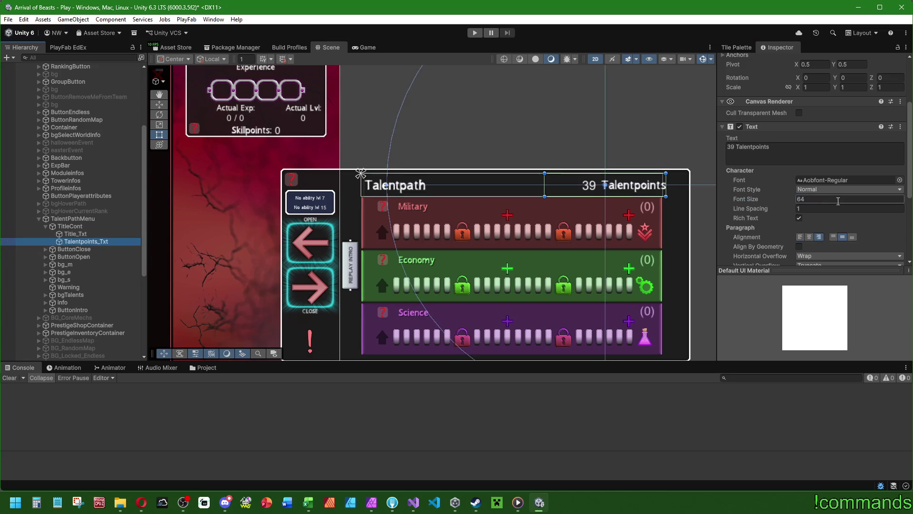
text(-1)
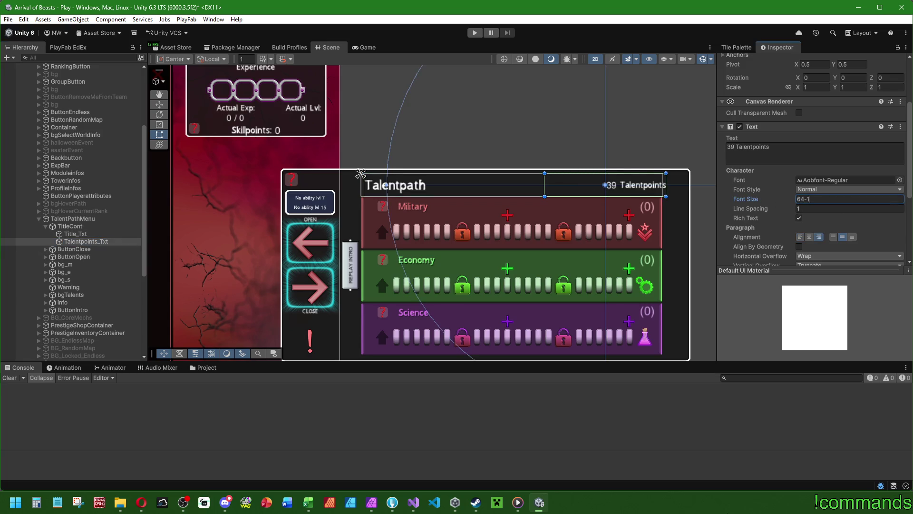
key(BackSpace)
key(BackSpace)
text(8)
key(Return)
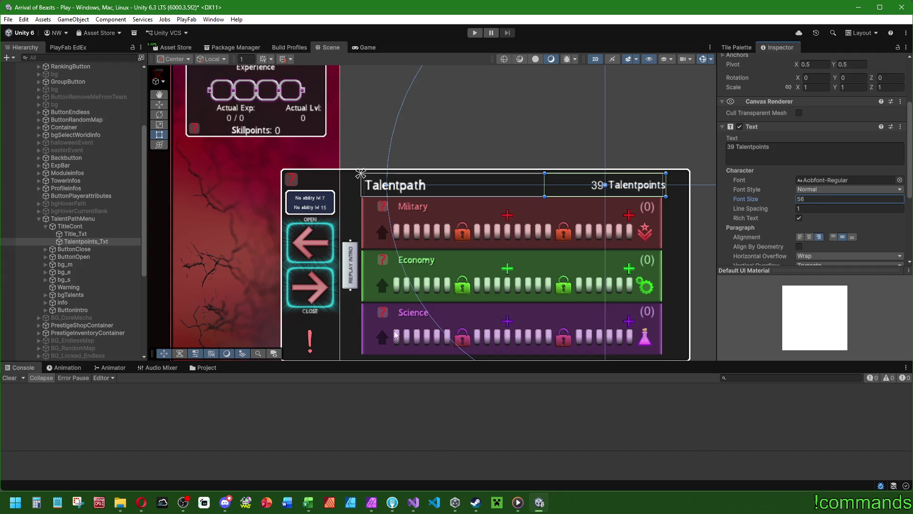
click(84, 227)
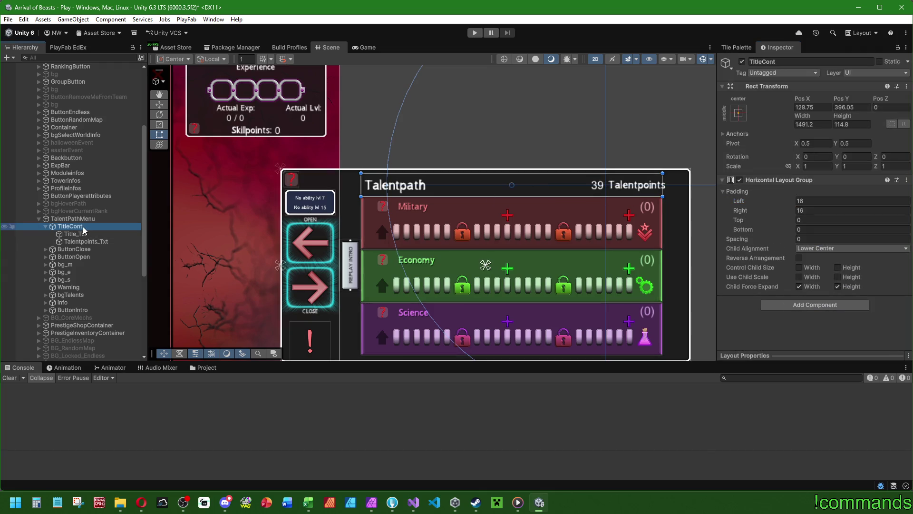
- Enable Control Child Size Width on the title row and bottom-align the talent points and Talentpath texts
click(799, 267)
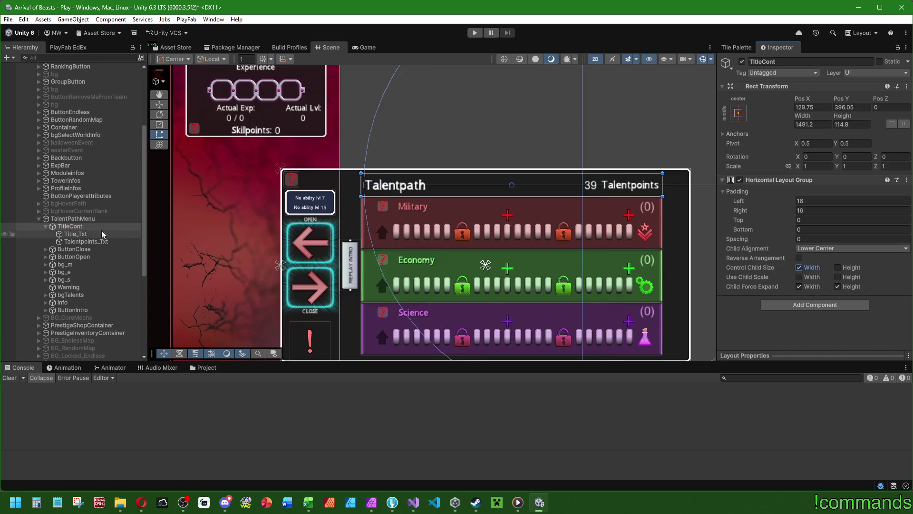
click(78, 234)
click(81, 242)
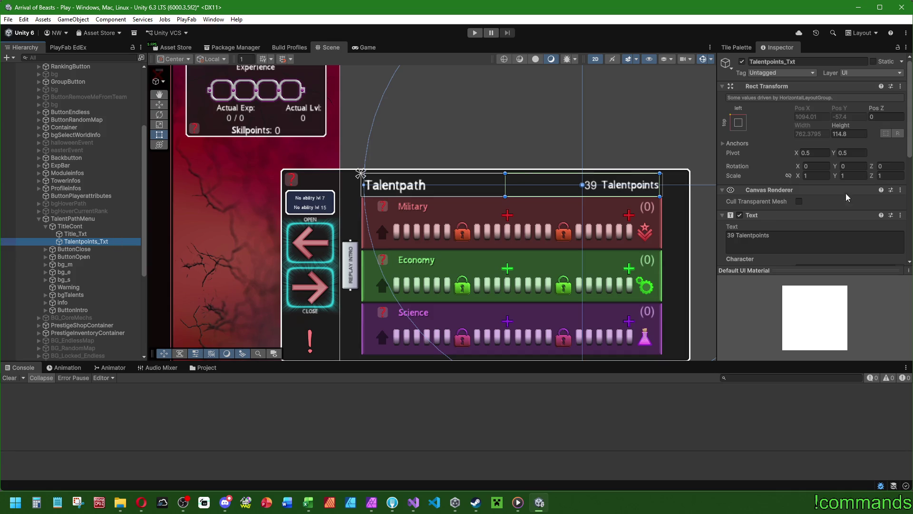
scroll(837, 188, down, 3)
click(851, 223)
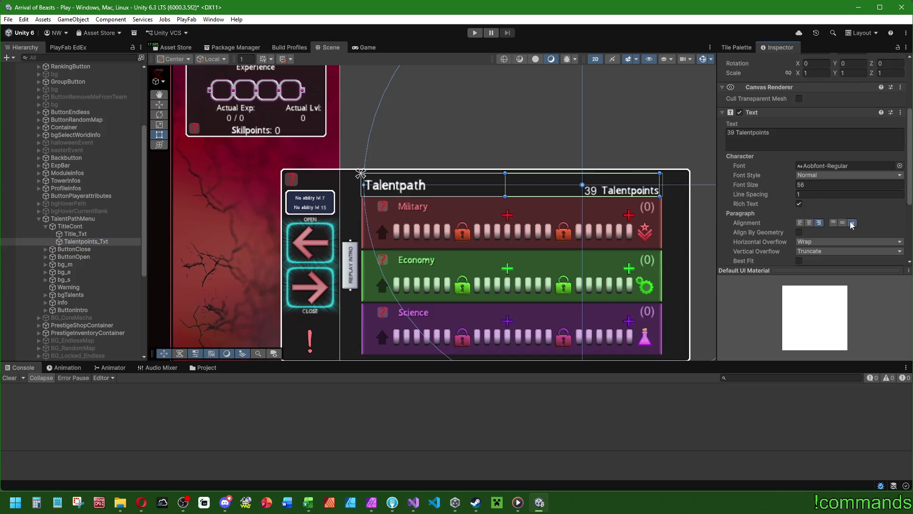
click(72, 234)
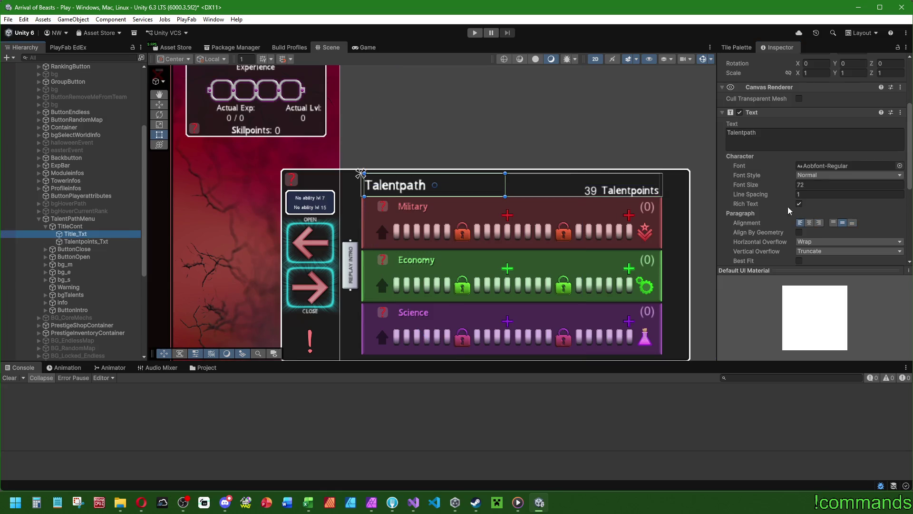
click(852, 223)
- Set TitleCont's height to 100 and its position to X 130, Y 402
click(71, 226)
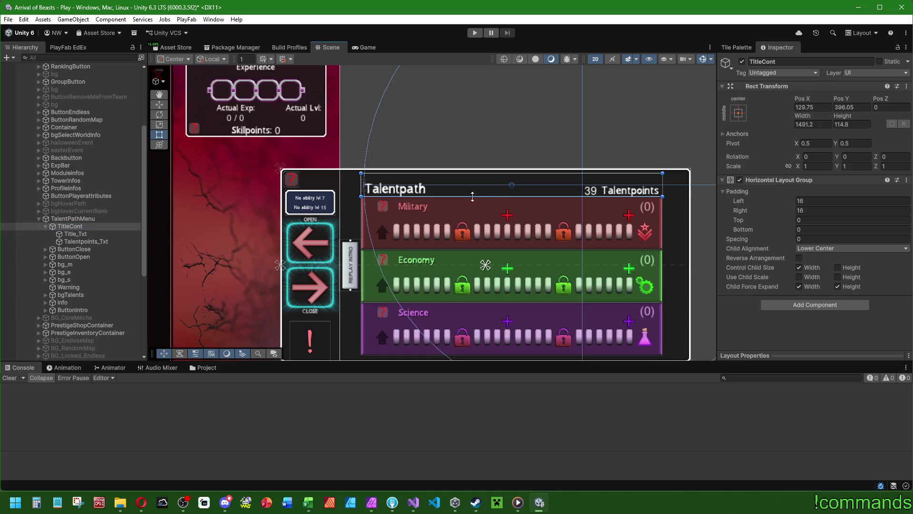
drag(472, 197, 472, 196)
click(864, 125)
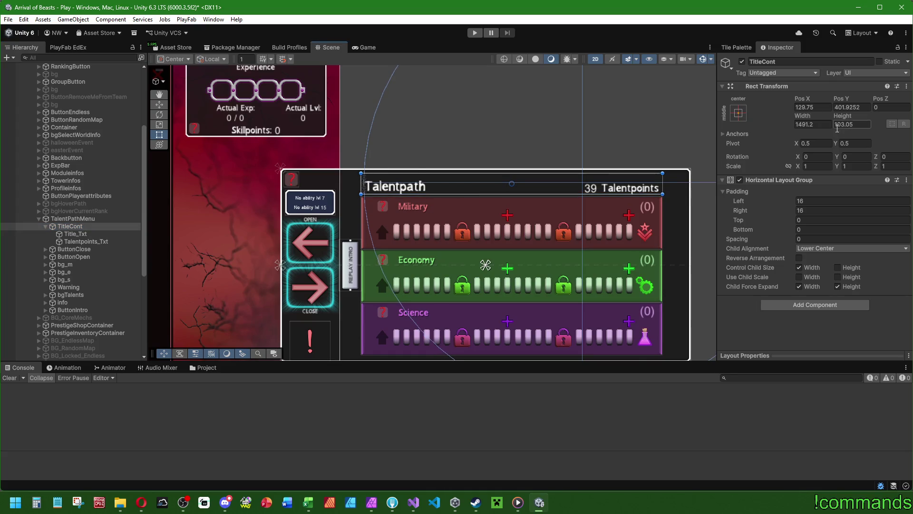
text(100)
key(shift+Tab)
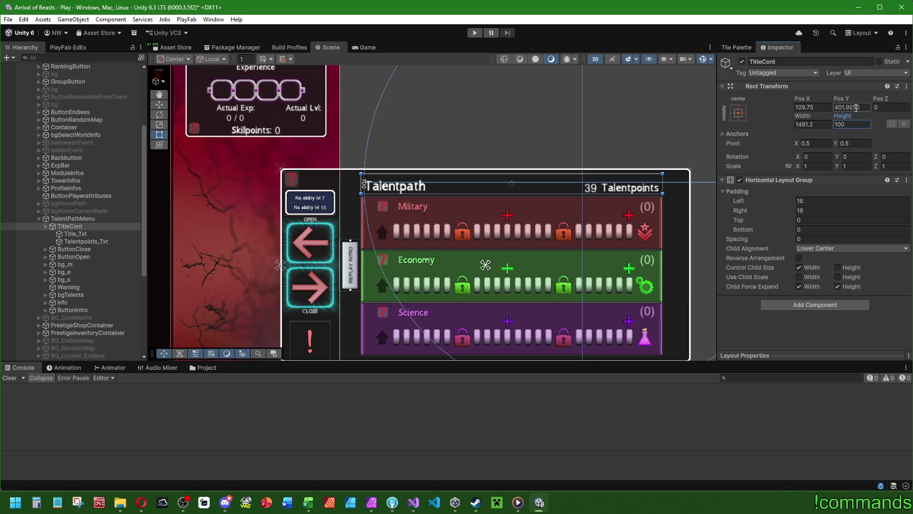
text(402)
click(815, 111)
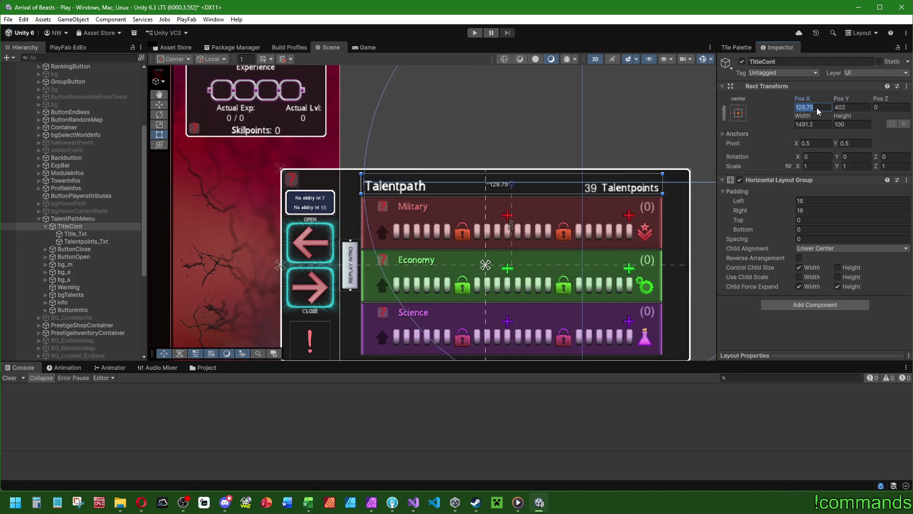
text(130)
key(Tab)
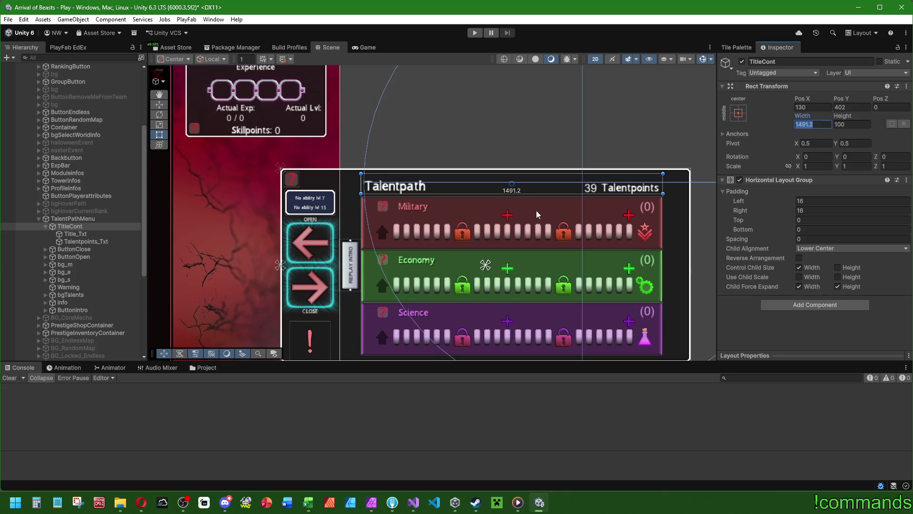
drag(476, 228, 417, 207)
click(76, 234)
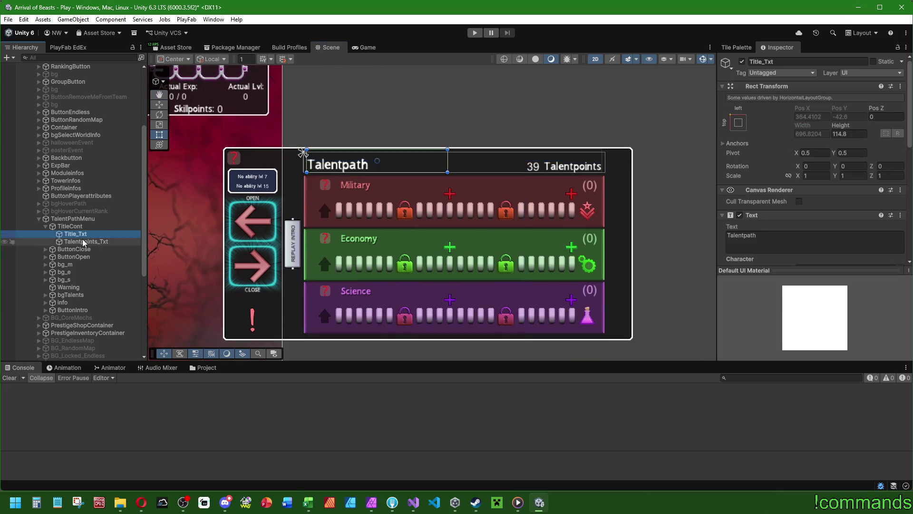
- Change the talent points label's number from 39 to 0 and expand its audio source settings
click(83, 242)
click(725, 237)
double_click(731, 236)
text(0 Talentpoints)
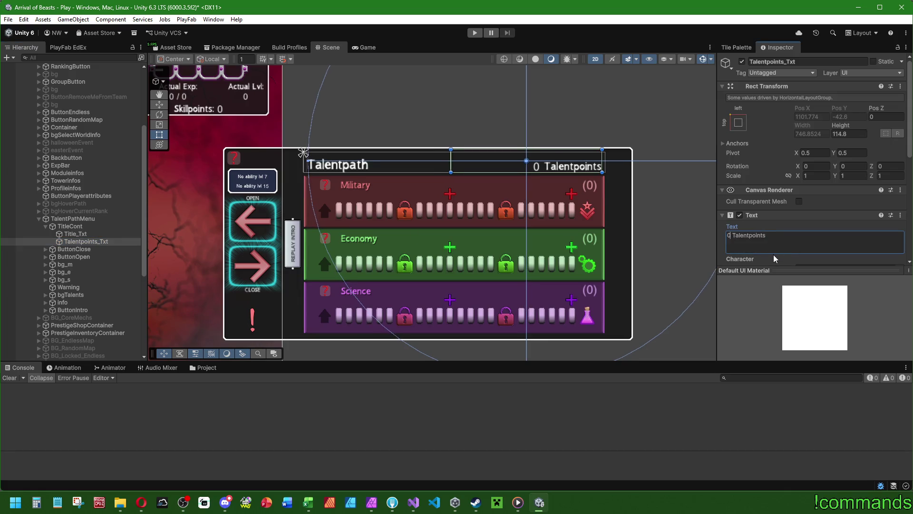
scroll(750, 257, down, 5)
scroll(750, 257, down, 2)
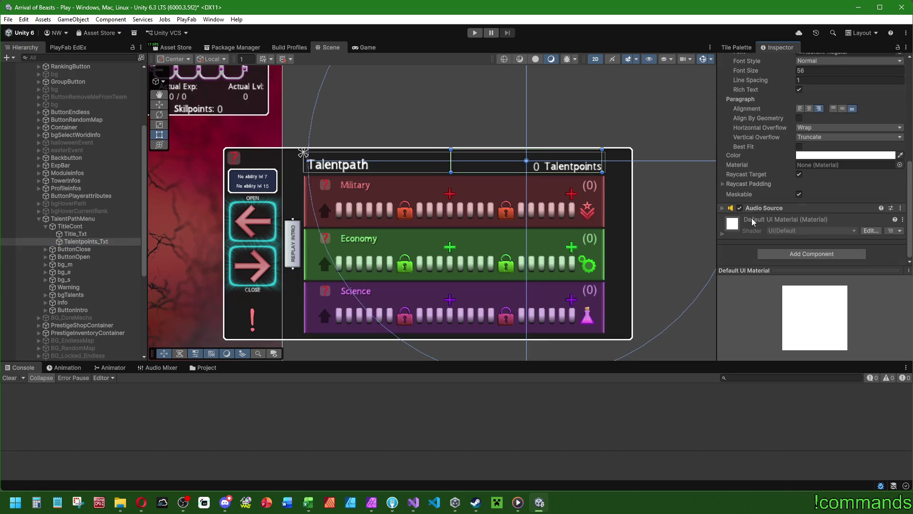
click(722, 208)
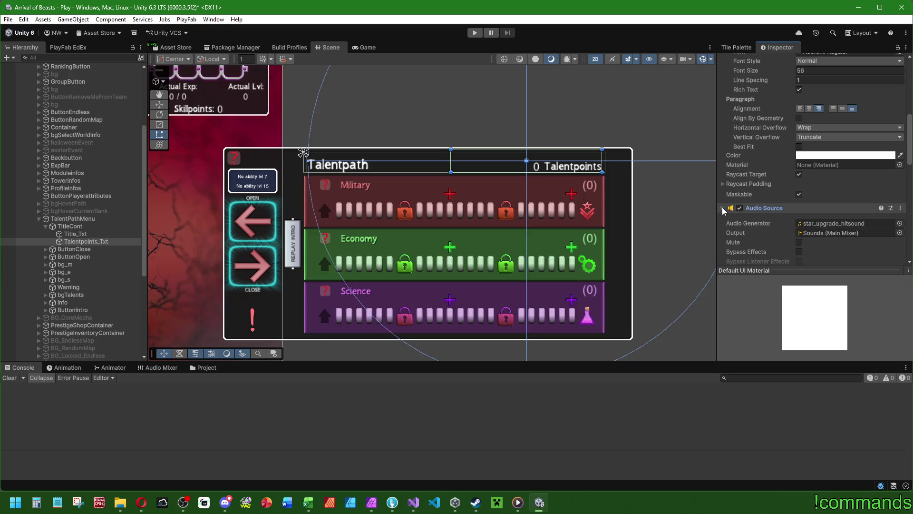
scroll(751, 188, up, 8)
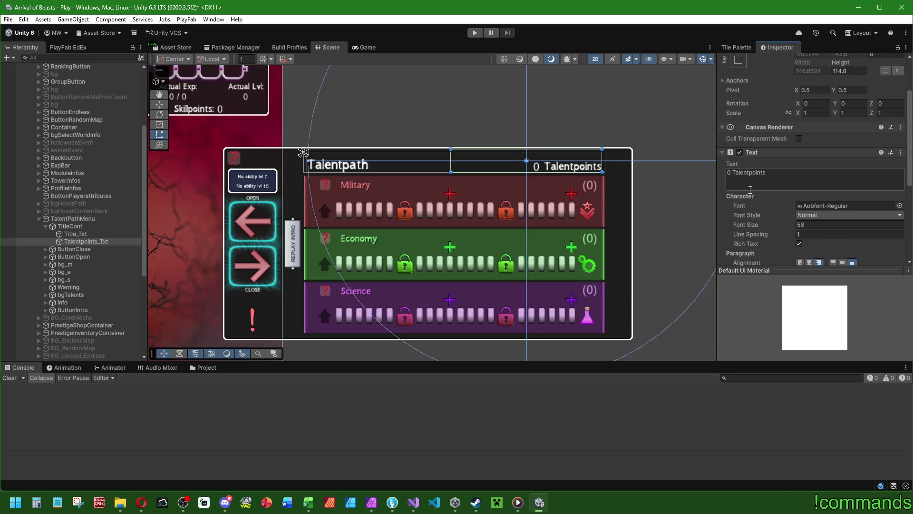
scroll(750, 190, up, 3)
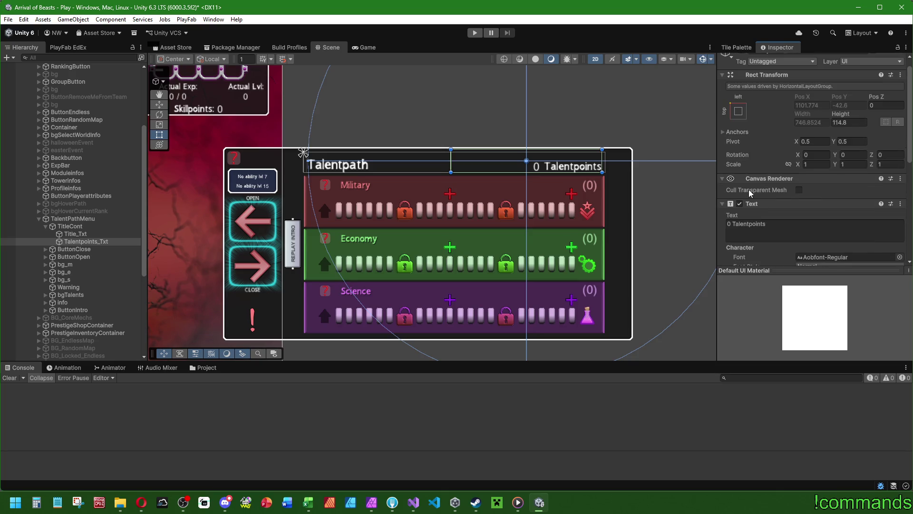
- Check the Talentpath title's Replace_language key 'talentpath', then switch to Discord
click(89, 234)
scroll(790, 203, down, 5)
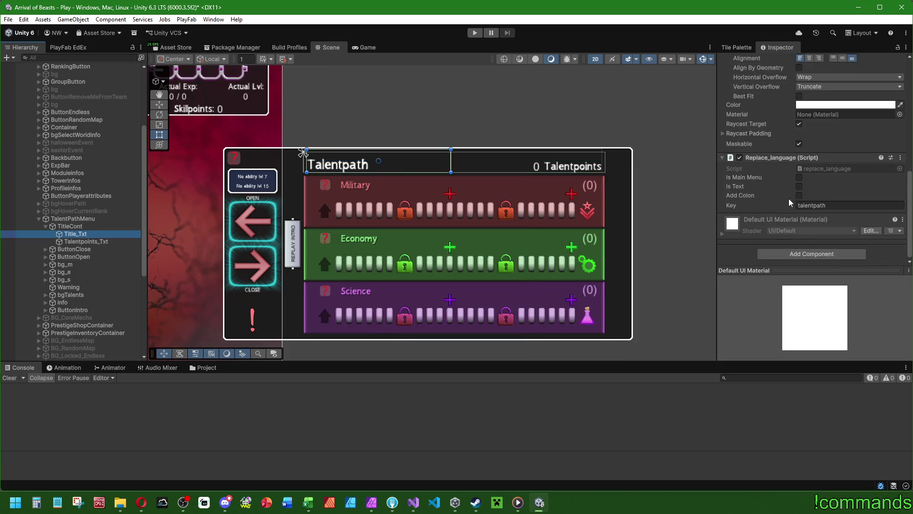
scroll(784, 219, up, 3)
scroll(785, 222, down, 3)
click(225, 502)
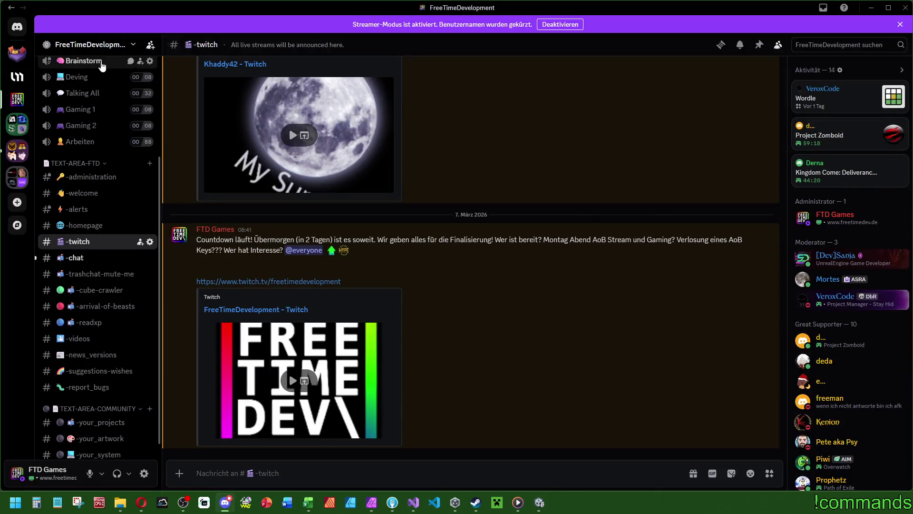
- Open the -chat channel and view the Data.floatData screenshot enlarged, twice
click(90, 258)
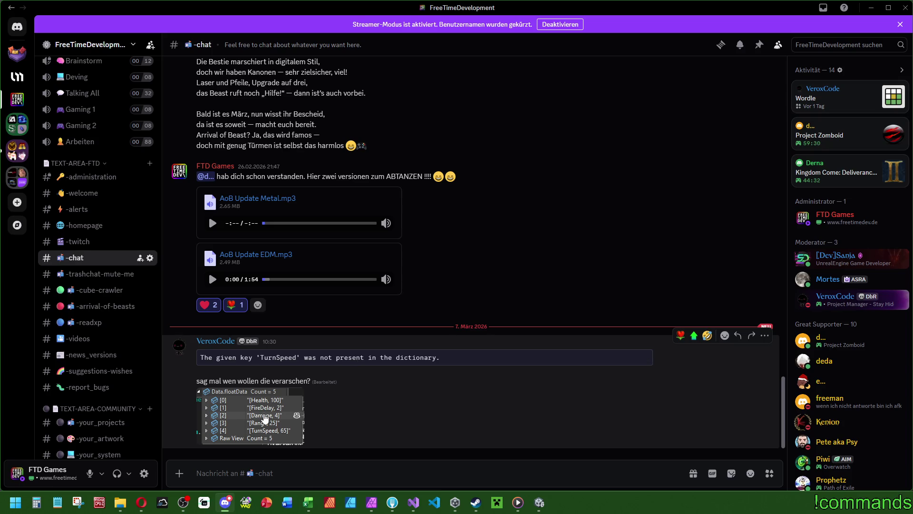
click(258, 409)
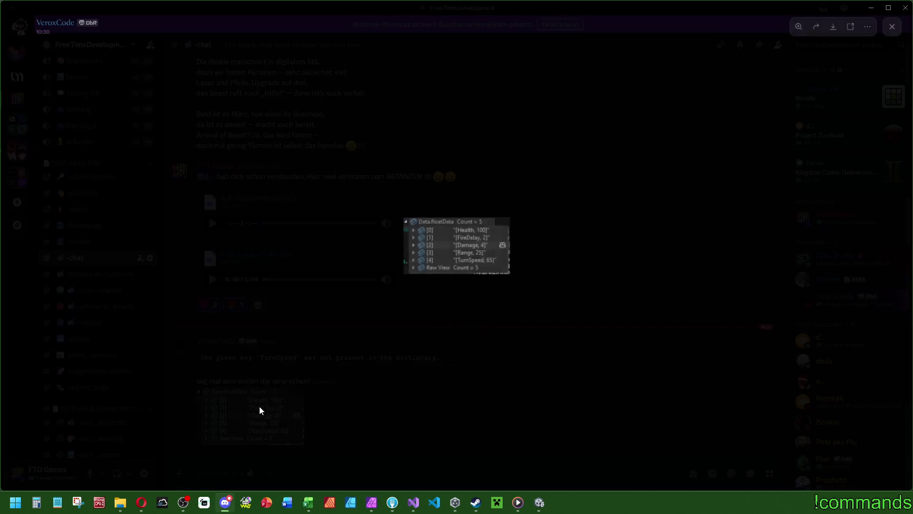
click(499, 417)
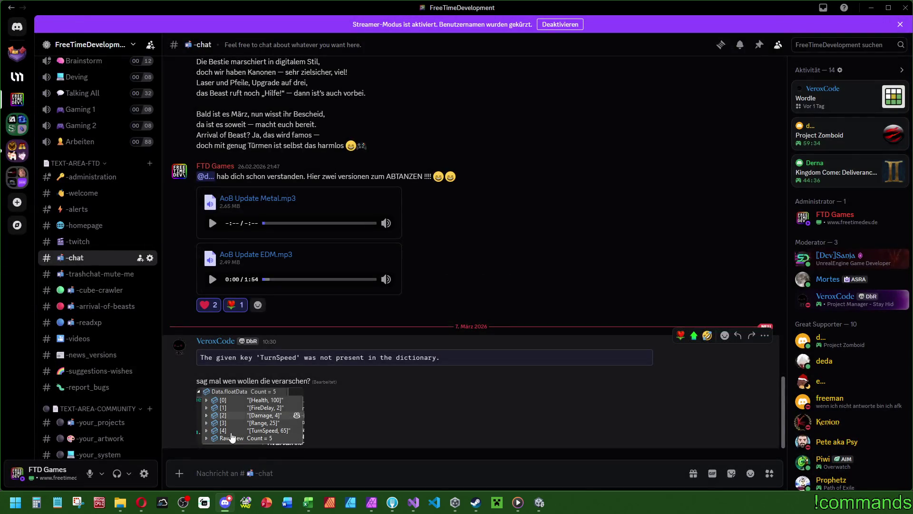
click(275, 430)
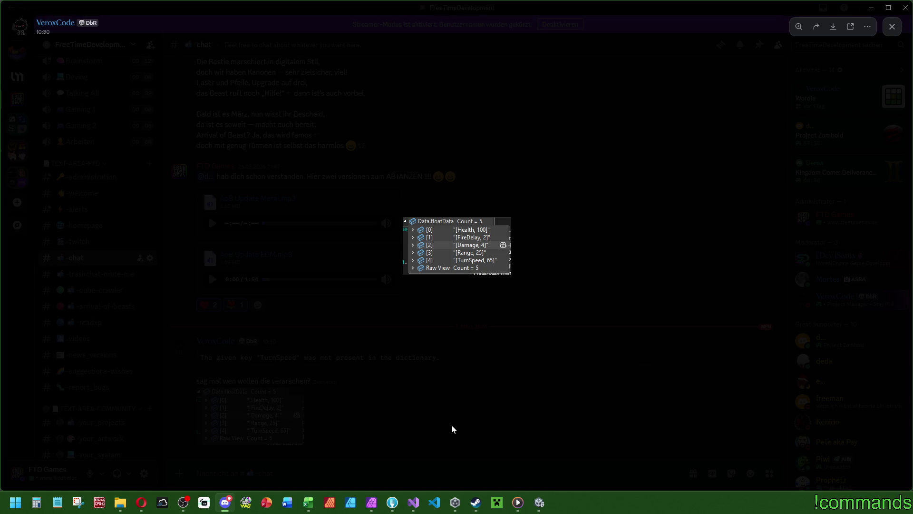
click(370, 416)
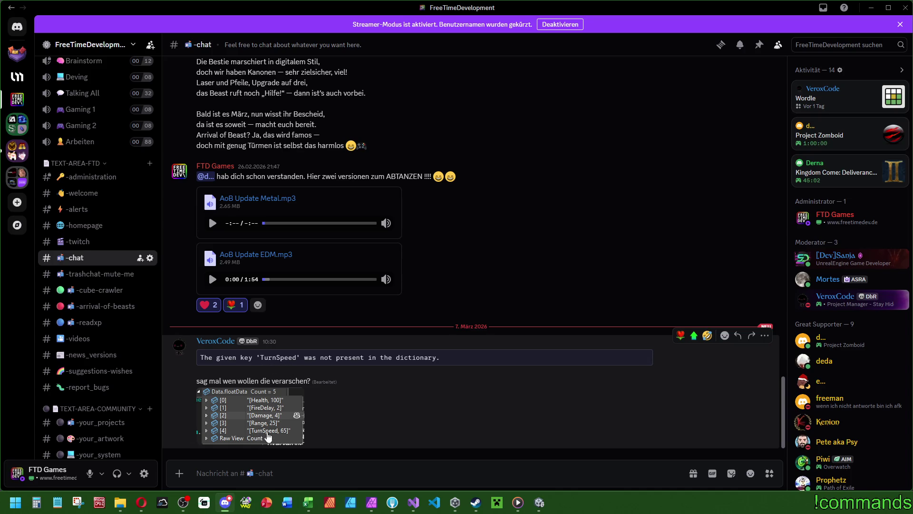
- Highlight 'TurnSpeed' in the dictionary-error message, then return to Unity
drag(258, 357, 296, 357)
click(271, 356)
click(266, 434)
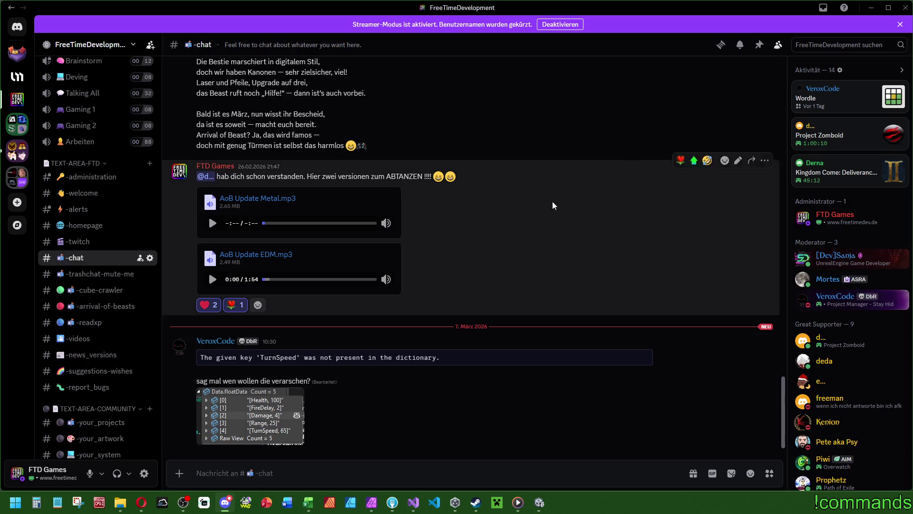
key(alt+Tab)
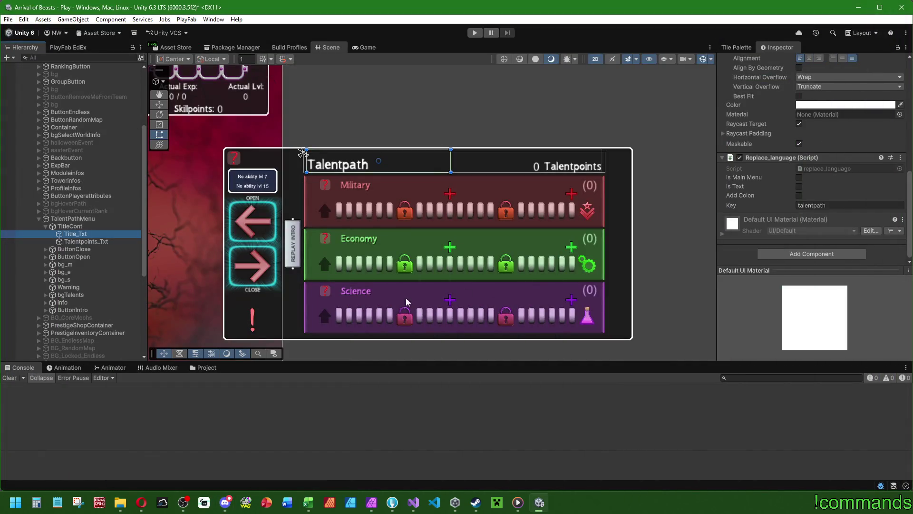
- Set ButtonClose's width and height to 196
click(82, 227)
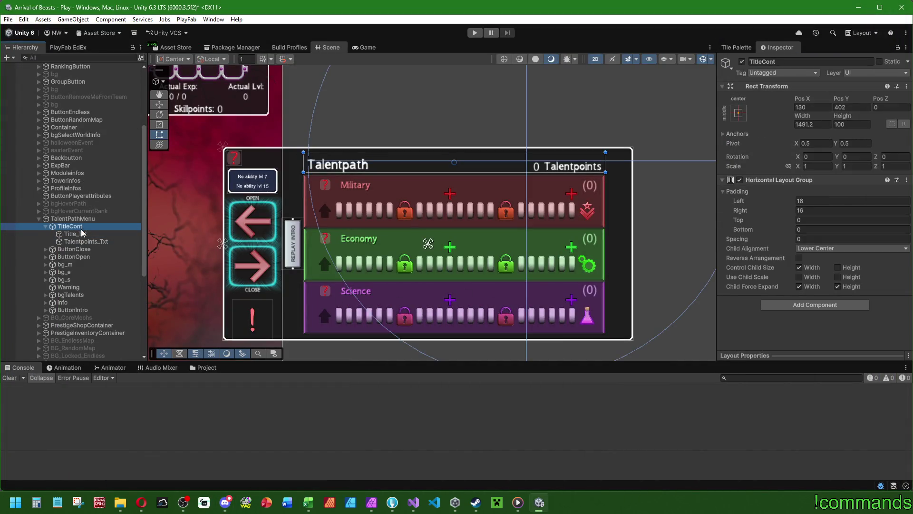
click(81, 248)
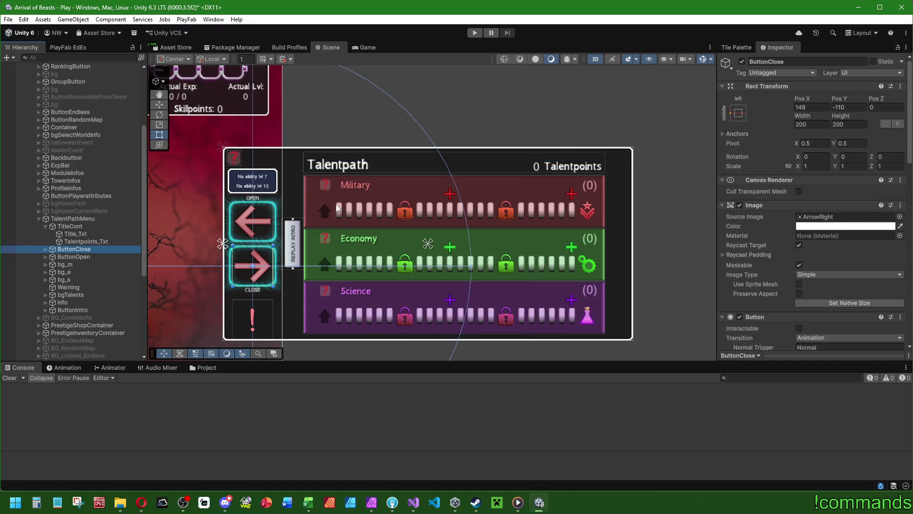
click(820, 124)
text(196)
key(Tab)
text(196)
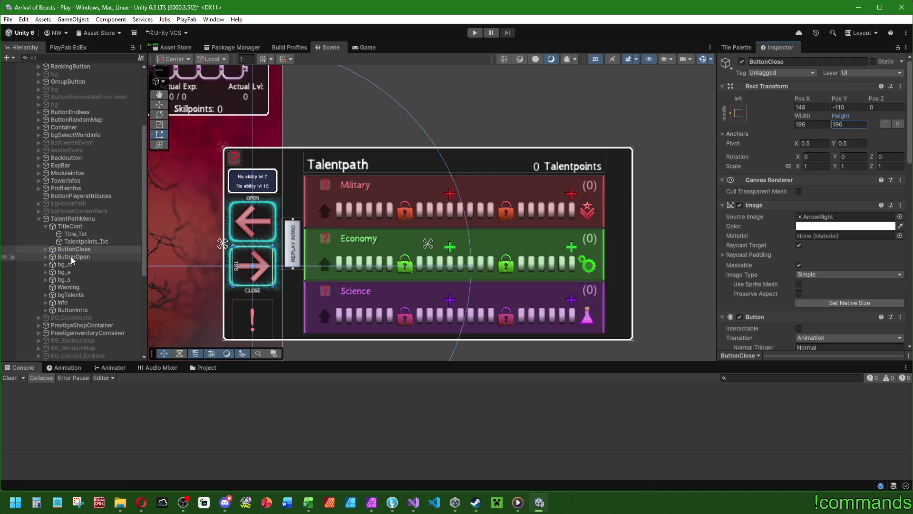
- Set ButtonOpen's width and height to 196
click(72, 257)
click(812, 124)
text(196)
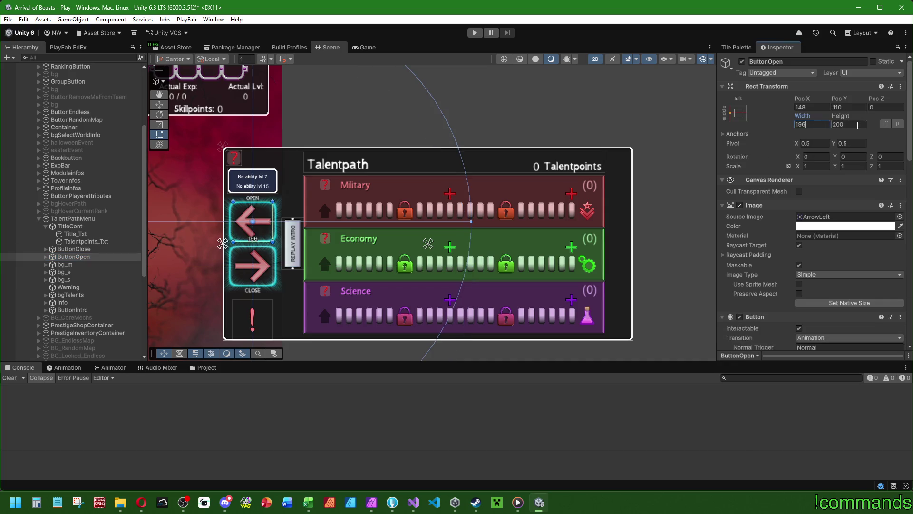
key(Tab)
text(196)
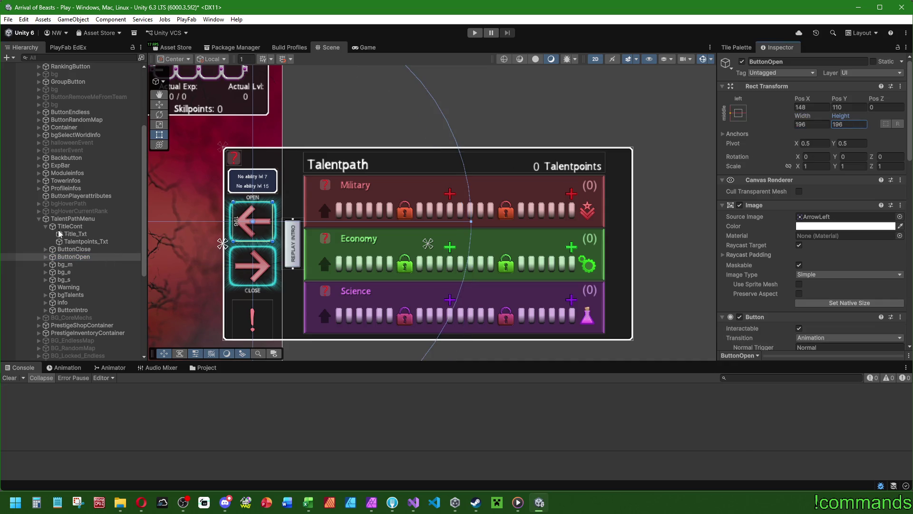
- Collapse TitleCont and inspect bg_m, bg_e, bg_s, Warning, bgTalents, info and ButtonIntro
click(46, 226)
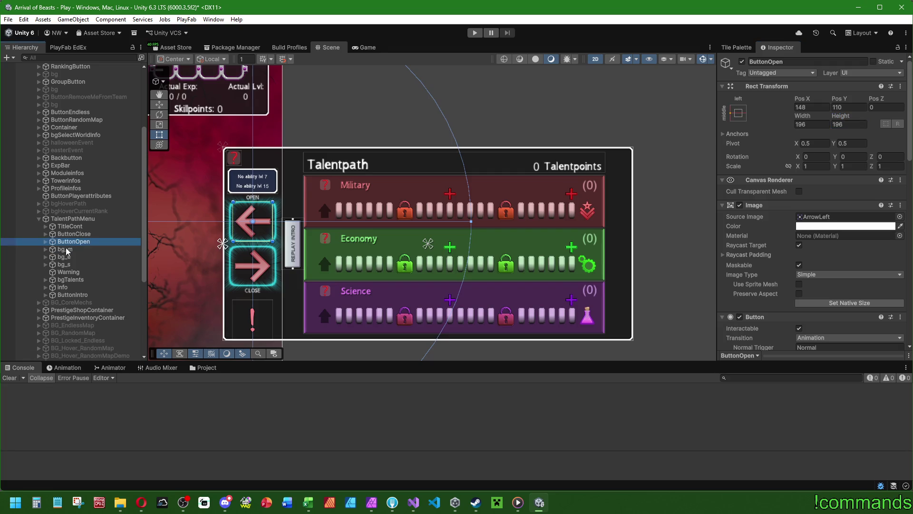
click(66, 249)
click(66, 257)
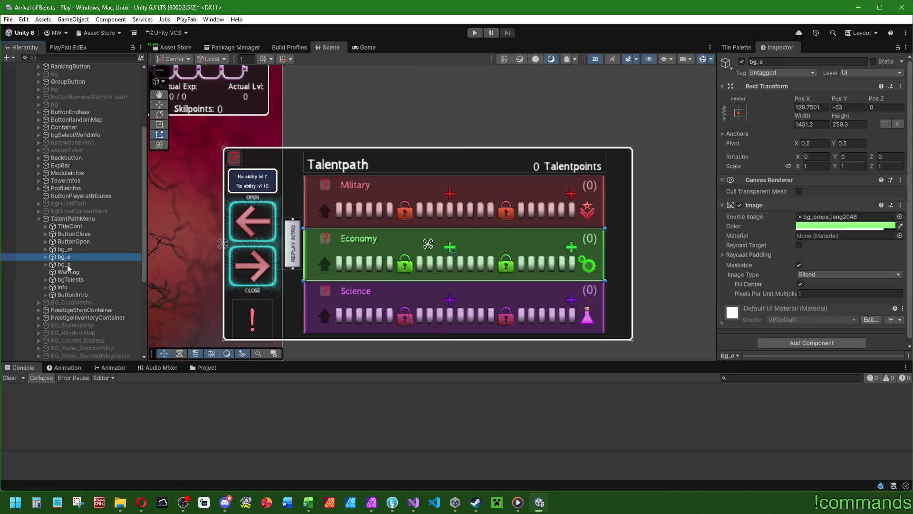
click(68, 265)
click(72, 273)
click(74, 280)
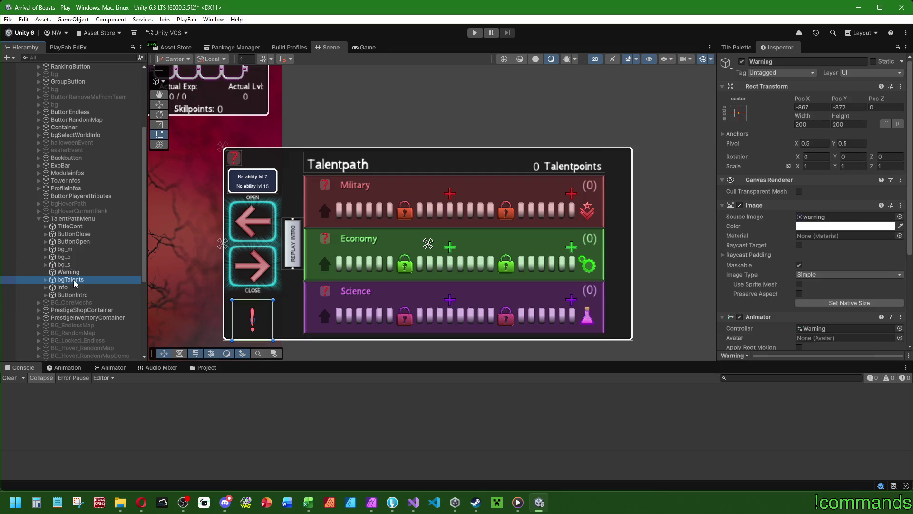
click(74, 287)
click(72, 295)
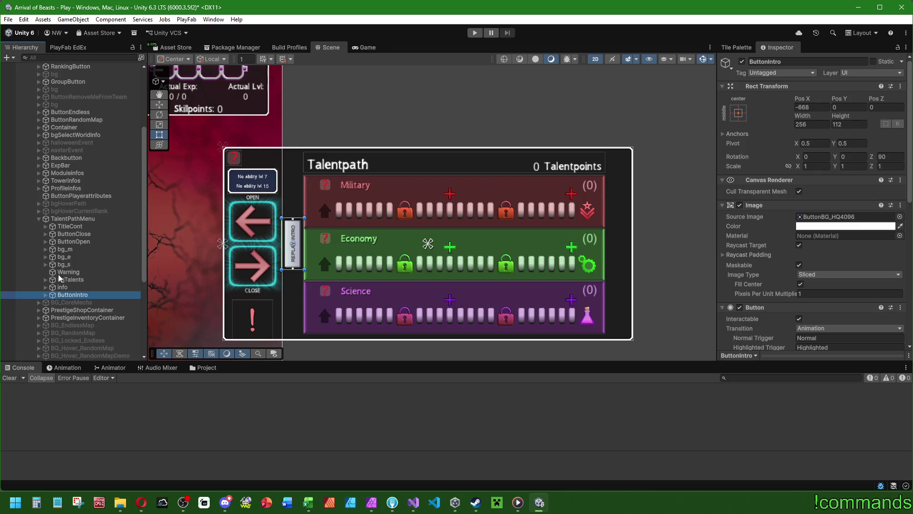
click(74, 228)
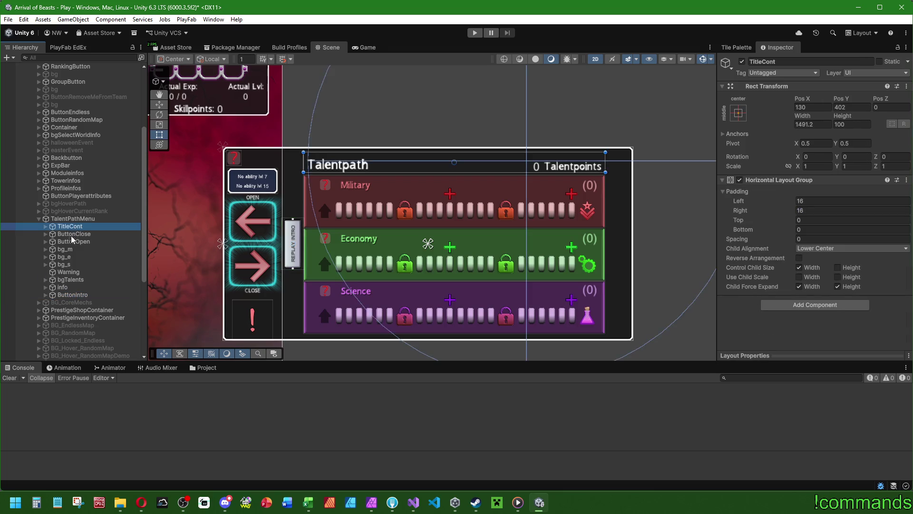
- Move bg_m, bg_e and bg_s together to sit directly after TitleCont
click(71, 250)
shift+click(71, 265)
drag(71, 253, 71, 232)
click(73, 227)
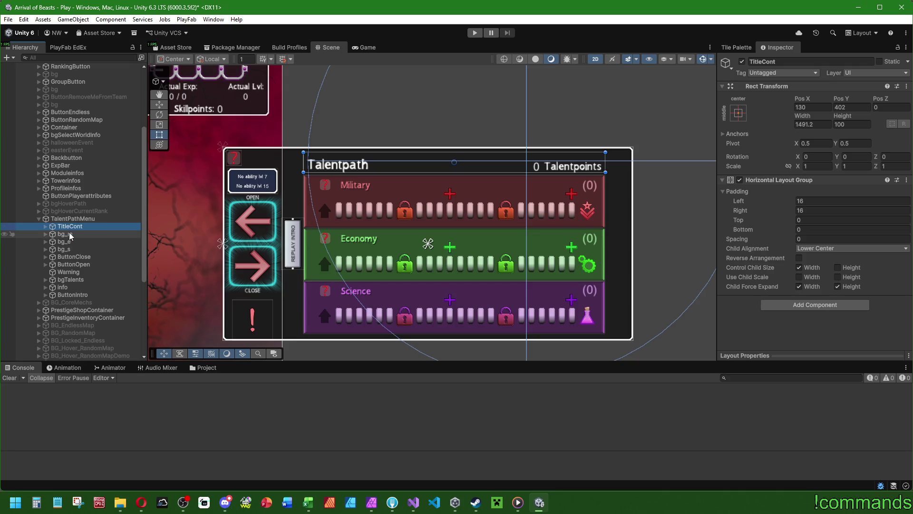
click(69, 235)
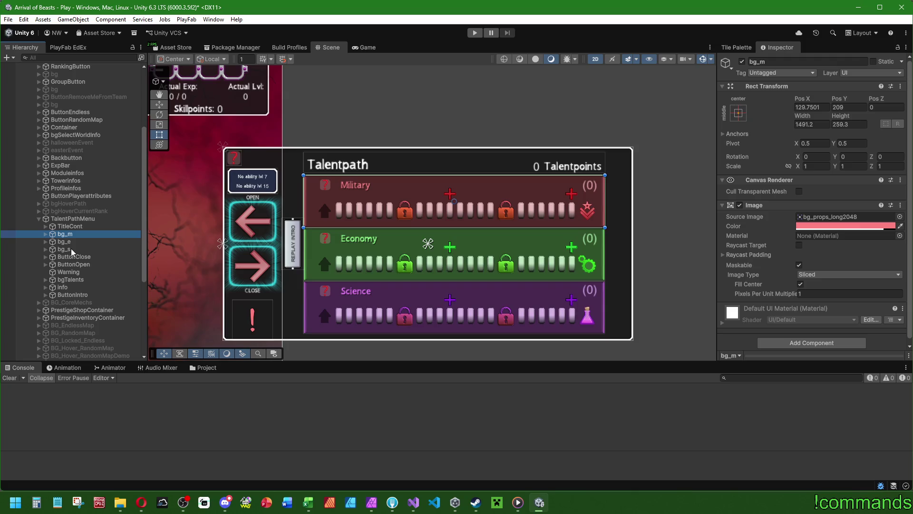
- Wrap TalentPathMenu in an empty parent, then undo so it stays top-level
click(65, 219)
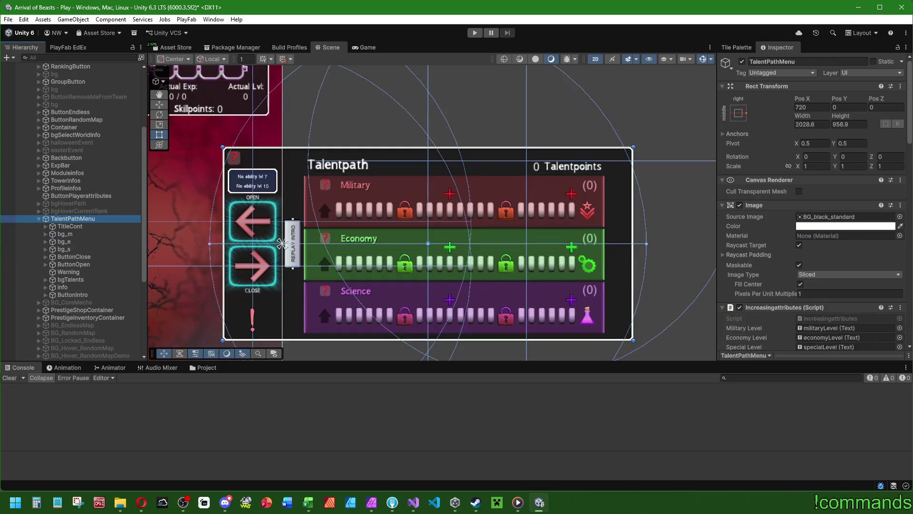
scroll(793, 316, down, 10)
scroll(793, 317, down, 5)
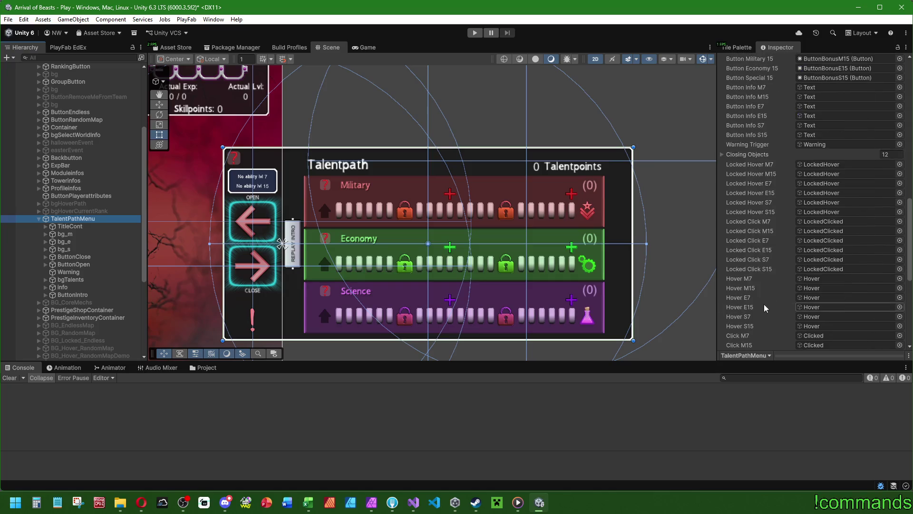
scroll(769, 295, up, 6)
scroll(769, 296, up, 7)
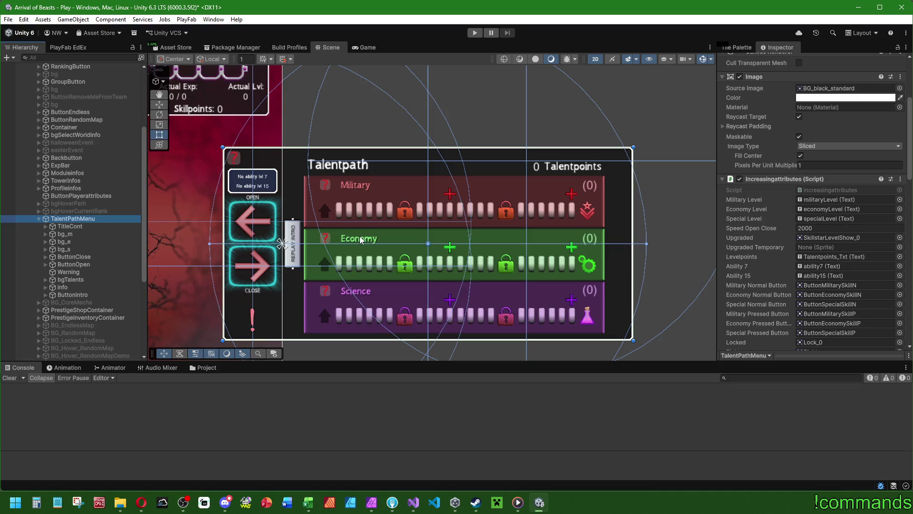
click(74, 227)
right_click(69, 219)
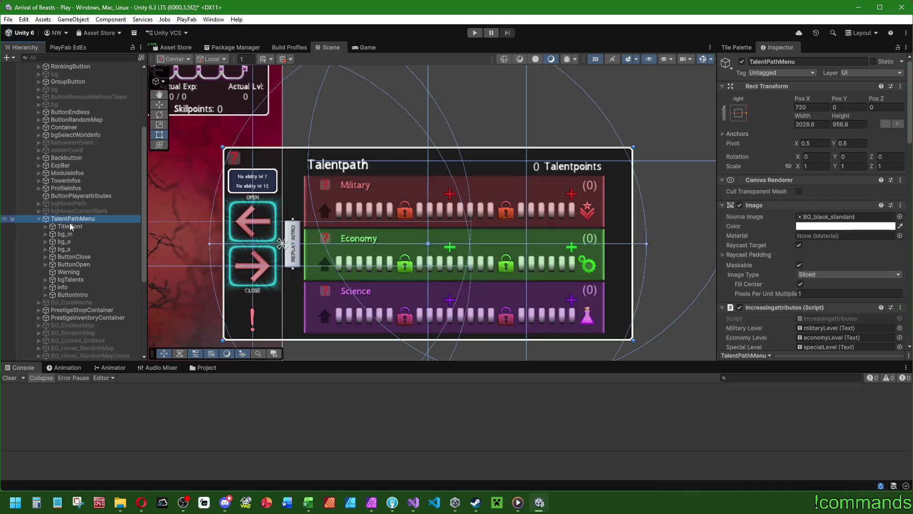
click(113, 258)
key(Return)
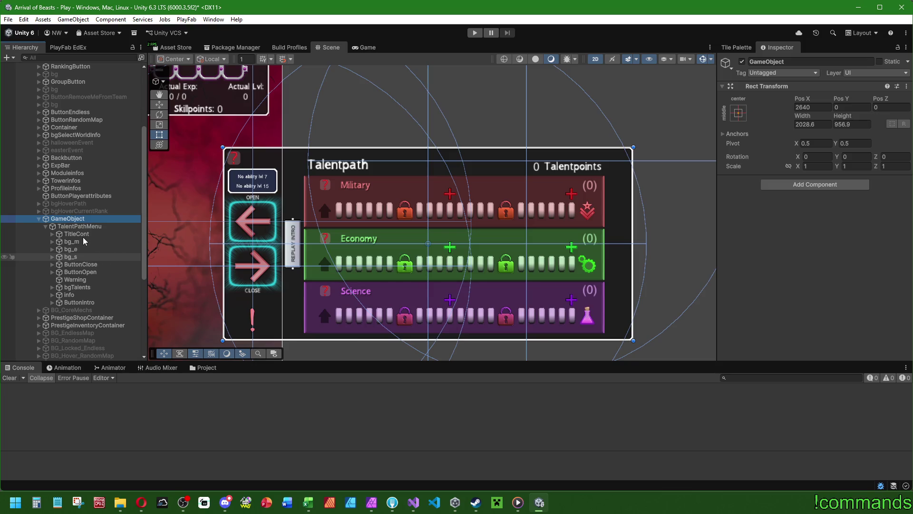
key(ctrl+z)
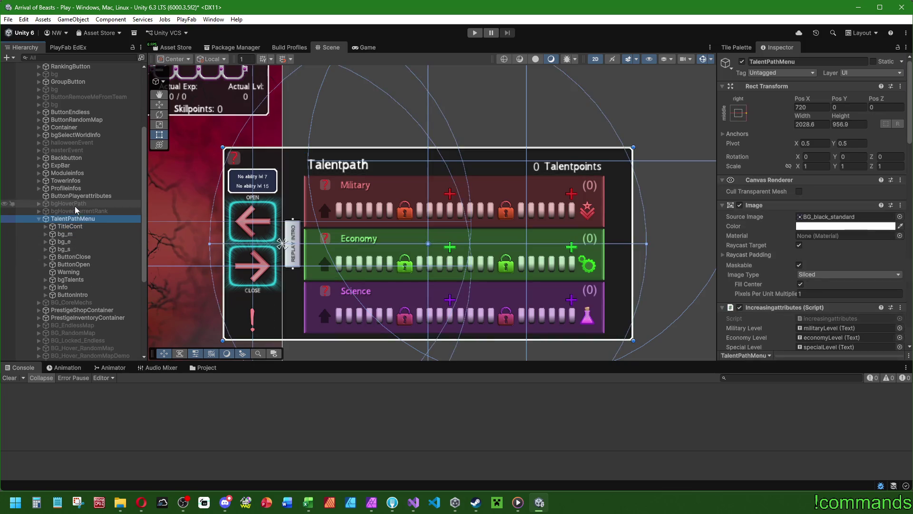
right_click(72, 220)
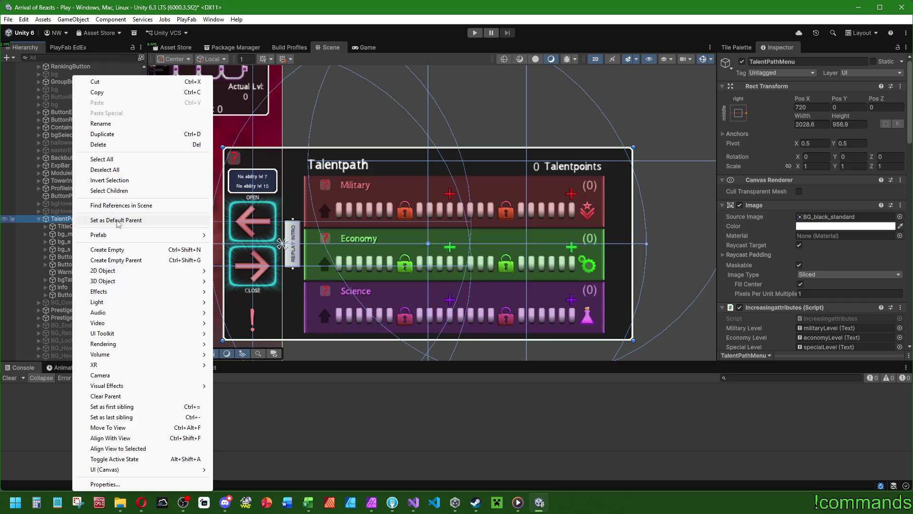
- Create an empty child named Container and stretch it over the three talent rows
click(112, 250)
text(Container)
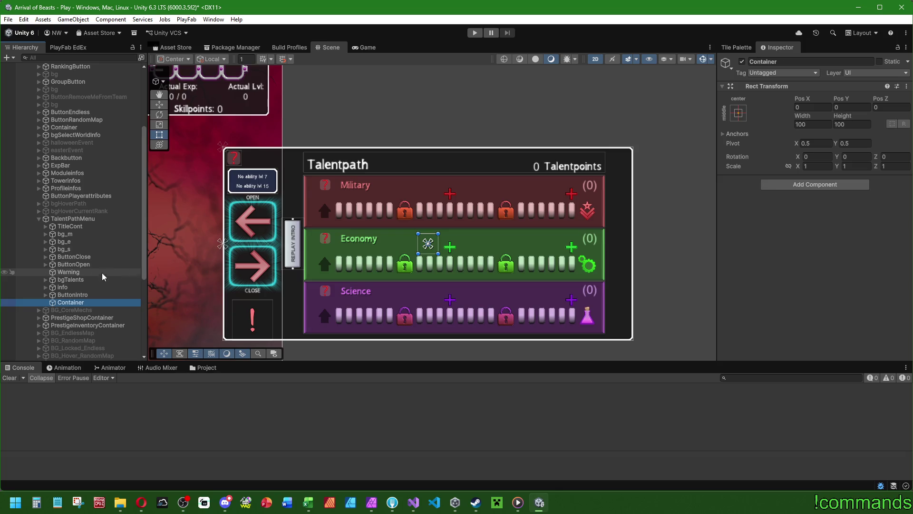
drag(418, 234, 304, 152)
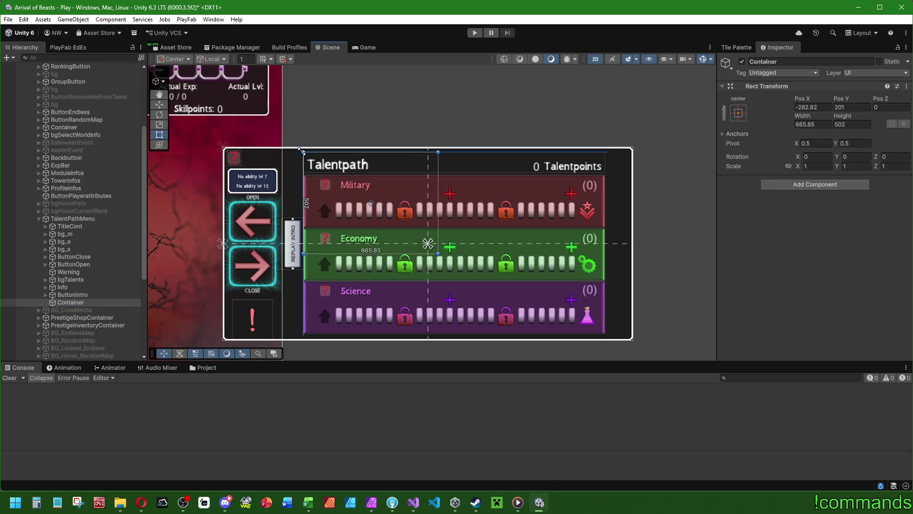
drag(438, 253, 605, 334)
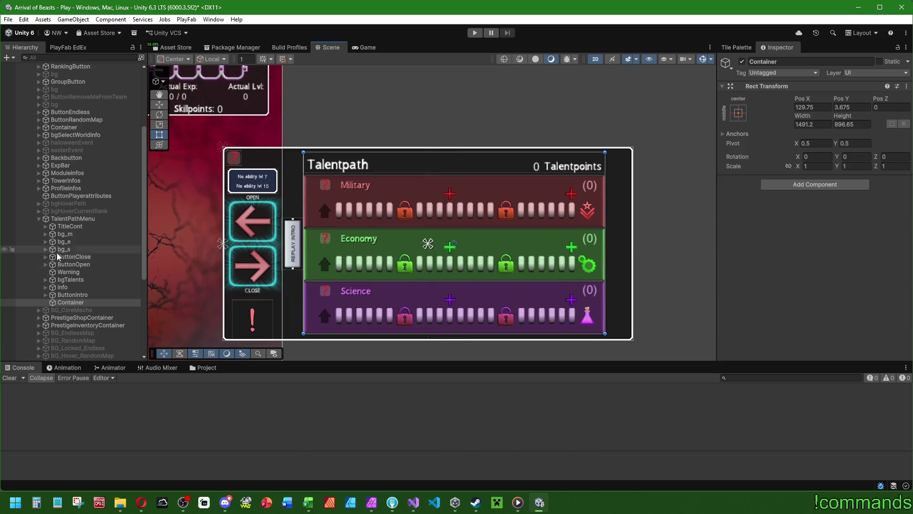
- Move Container to the top of TalentPathMenu and parent bg_m, bg_e and bg_s under it
click(66, 303)
drag(67, 233, 61, 231)
click(66, 234)
shift+click(64, 249)
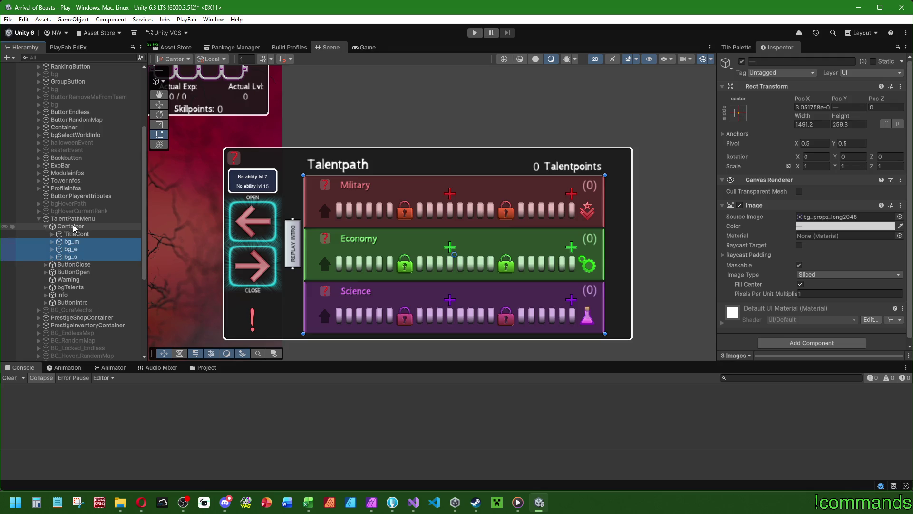
- Add a Vertical Layout Group to Container with Middle Center child alignment
click(59, 228)
click(785, 185)
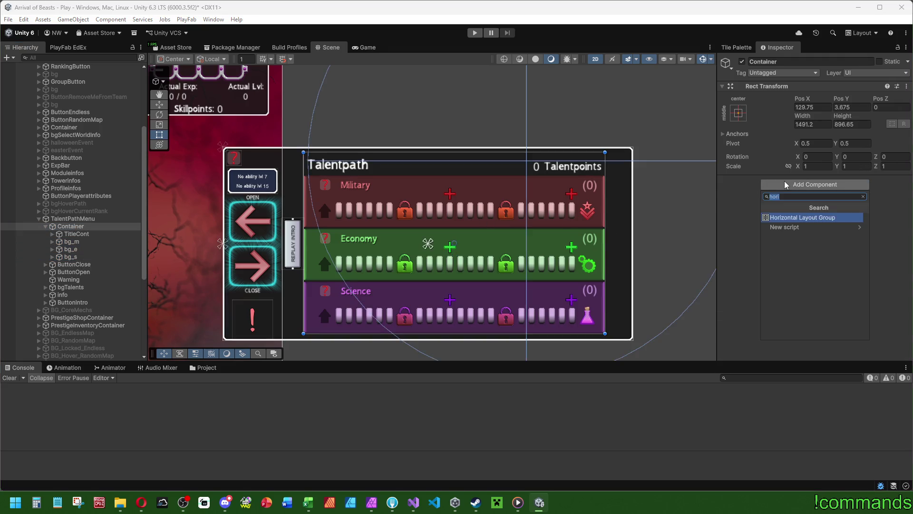
text(vert)
click(784, 219)
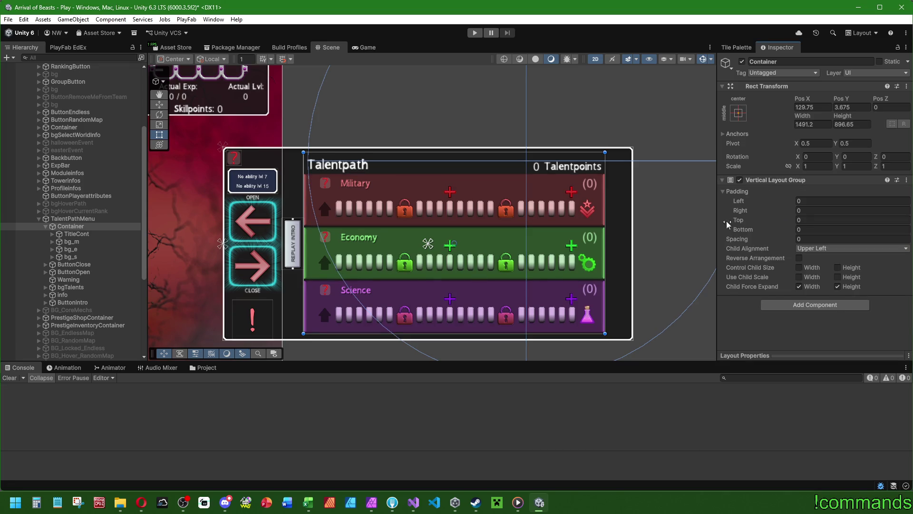
click(812, 249)
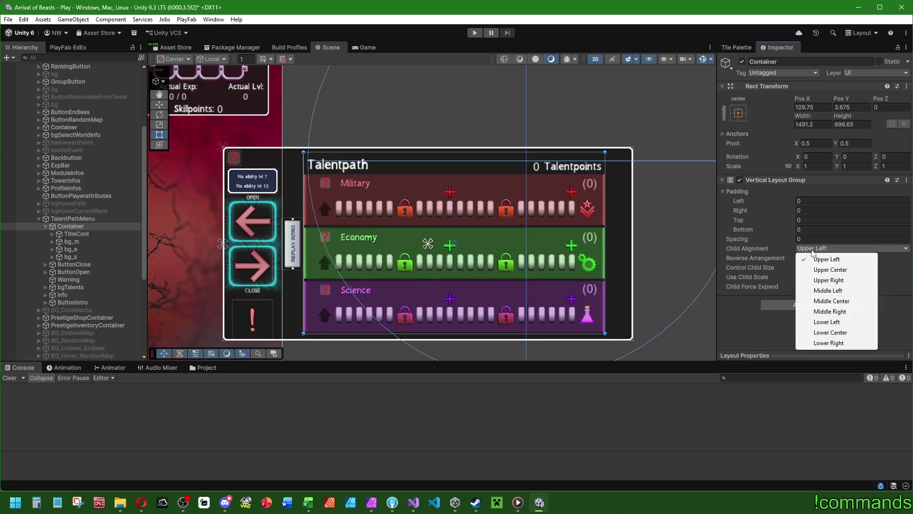
click(832, 301)
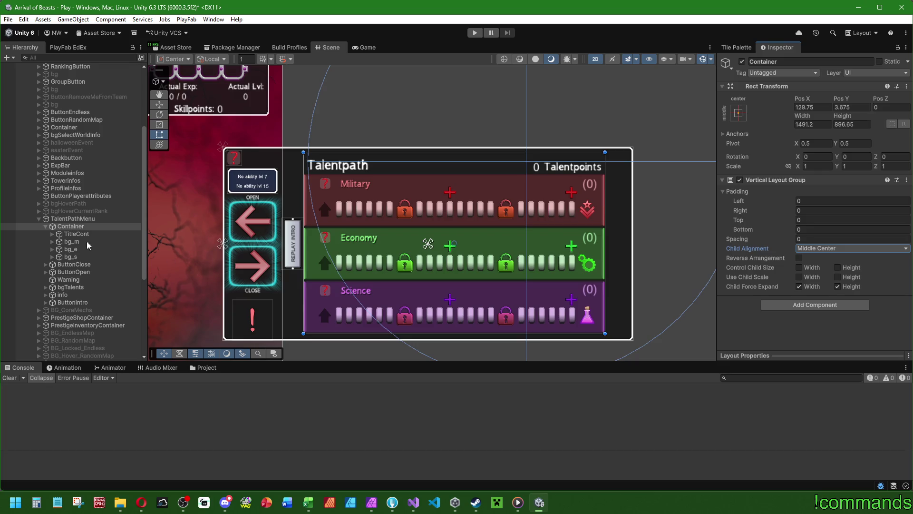
- Set the layout group's padding to 4 on every side and spacing to 2
click(824, 202)
text(2)
click(812, 210)
text(2)
click(810, 220)
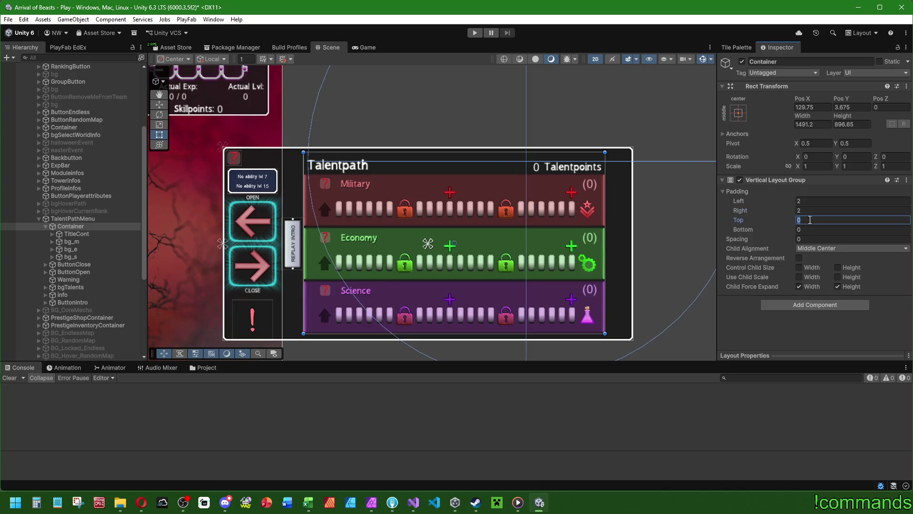
text(2)
key(shift+Tab)
key(shift+Tab)
text(4)
key(Tab)
text(4)
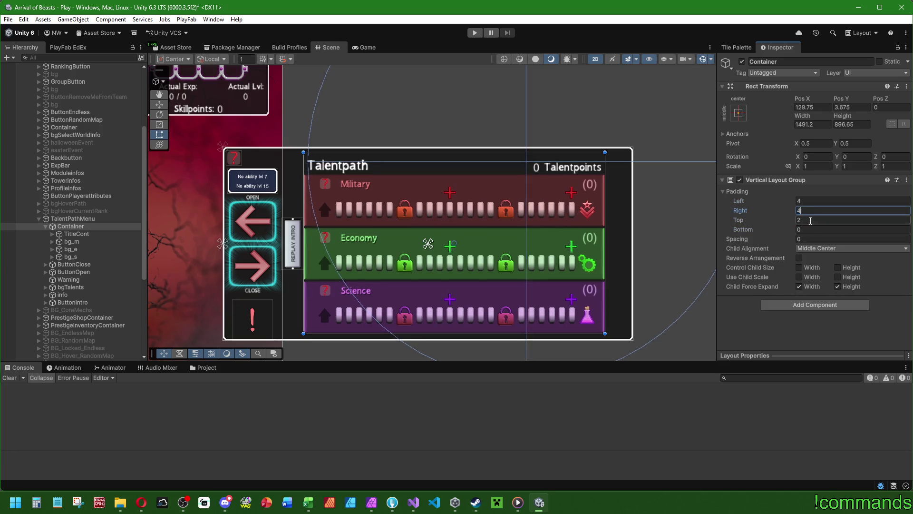
key(Tab)
text(4)
key(Tab)
text(4)
click(809, 239)
text(2)
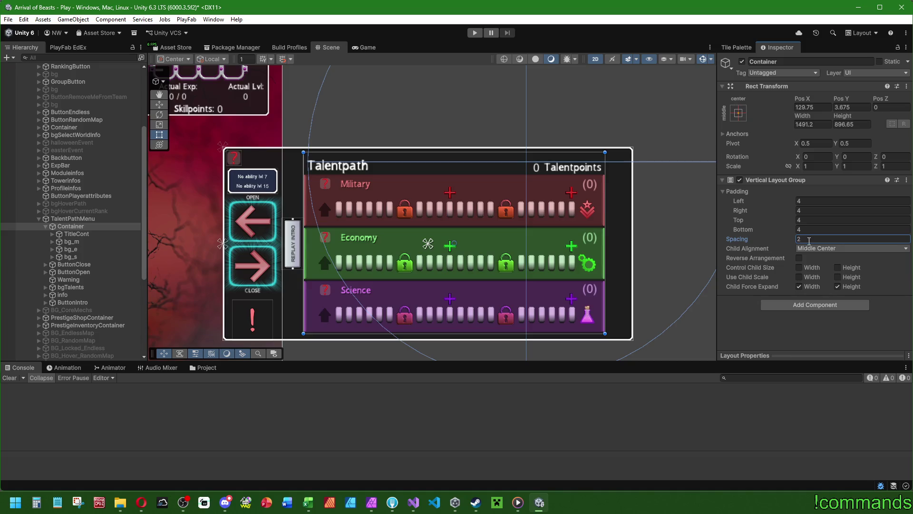
key(BackSpace)
text(6)
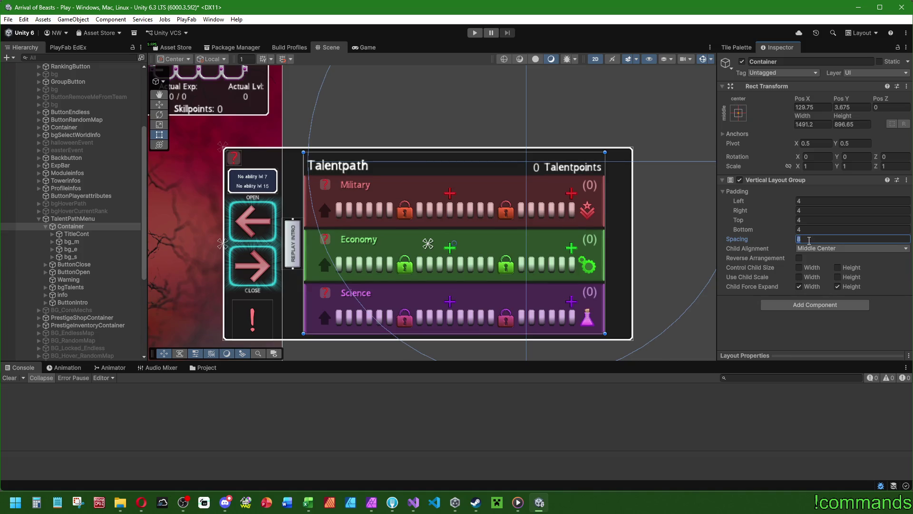
text(2)
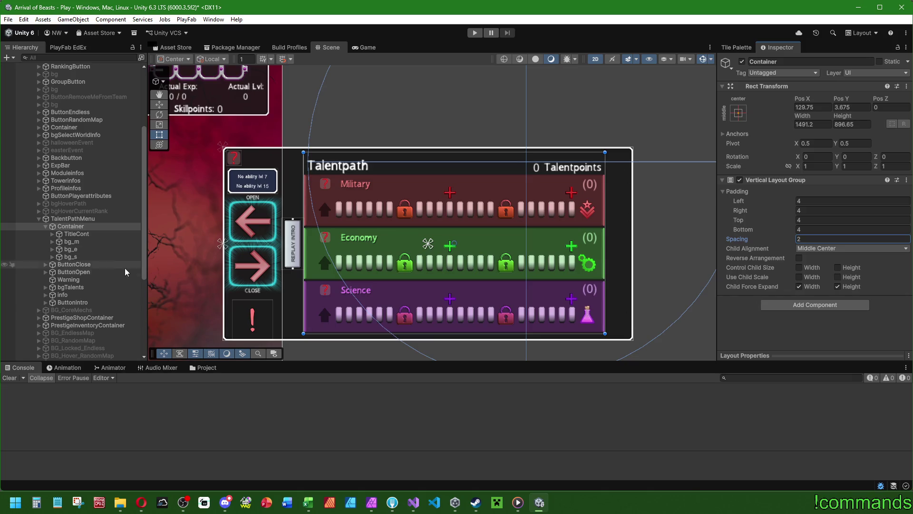
- Bring Visual Studio to the front
scroll(301, 275, down, 2)
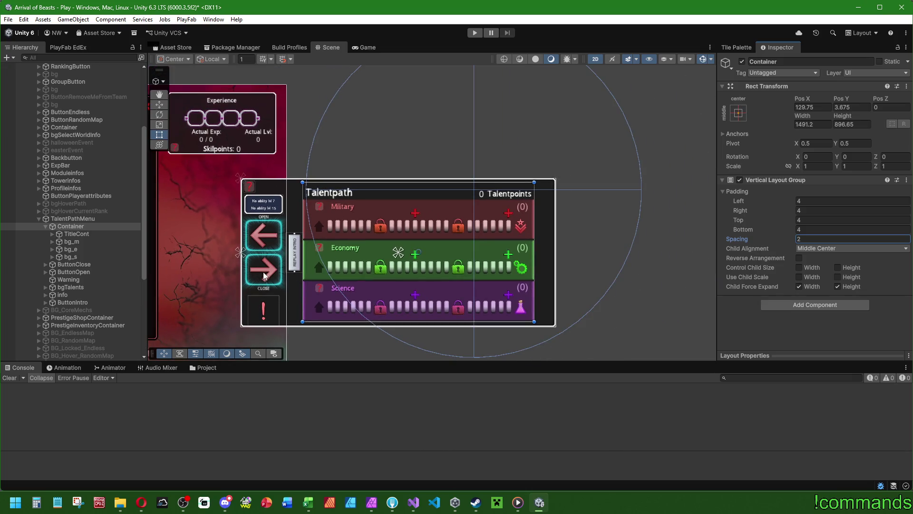
scroll(261, 269, down, 1)
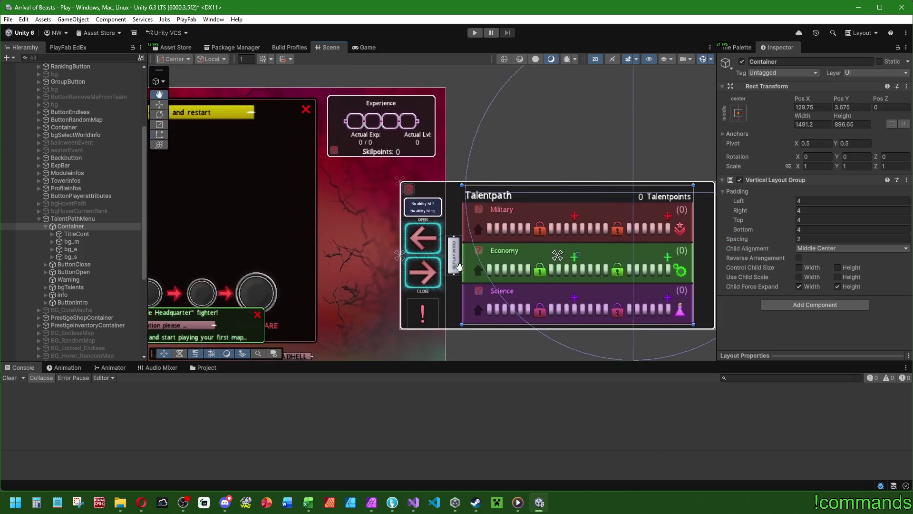
click(432, 499)
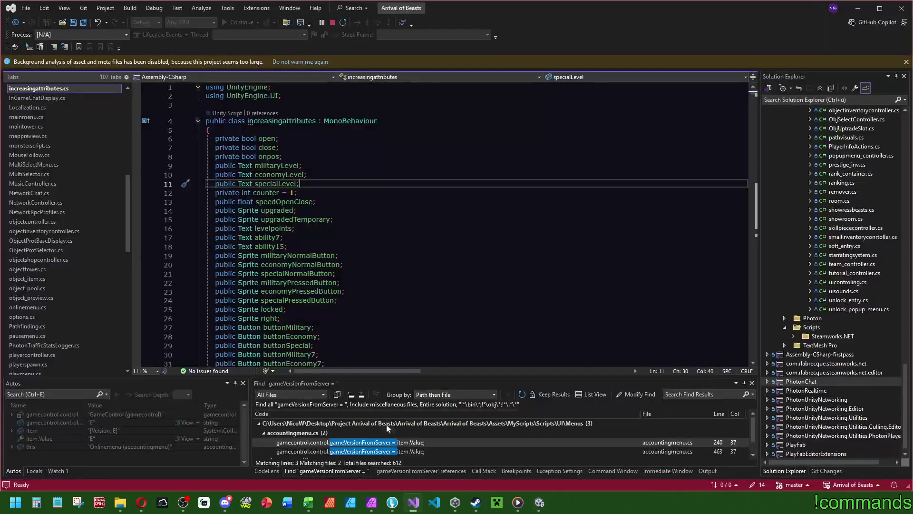
- Search increasingattributes.cs for 'open' to find the slide code, then reselect TalentPathMenu in Unity
scroll(515, 219, down, 6)
scroll(514, 218, down, 20)
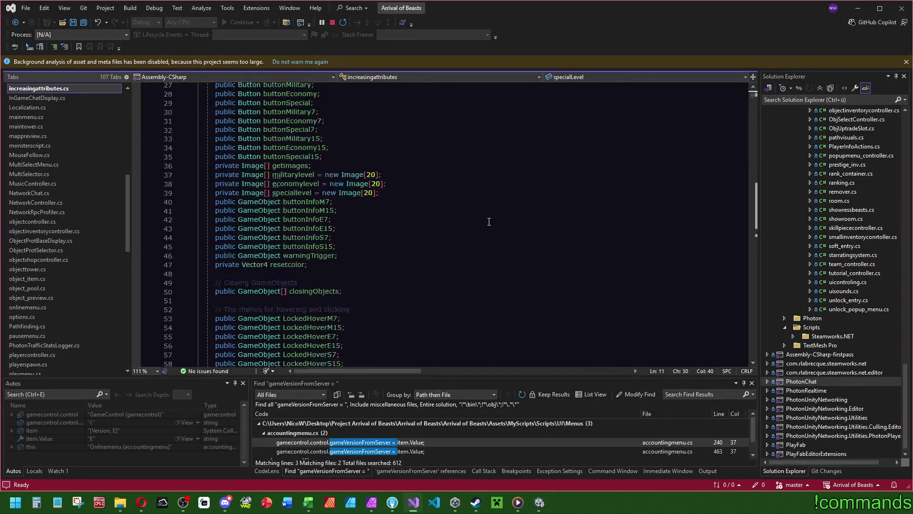
click(536, 230)
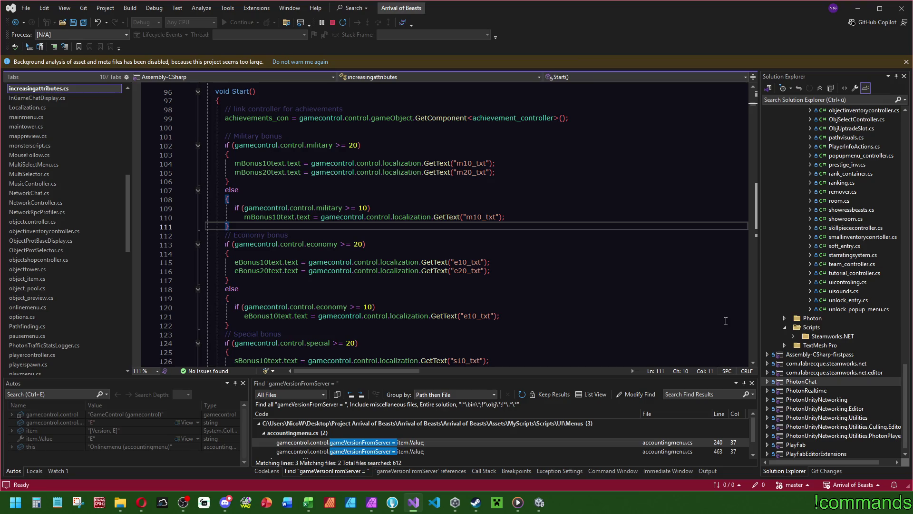
key(ctrl+f)
text(open)
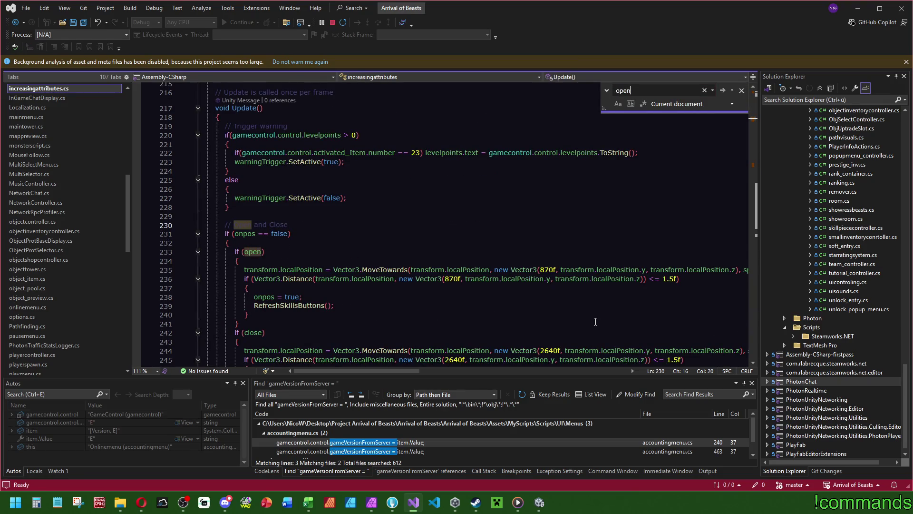
scroll(526, 339, down, 3)
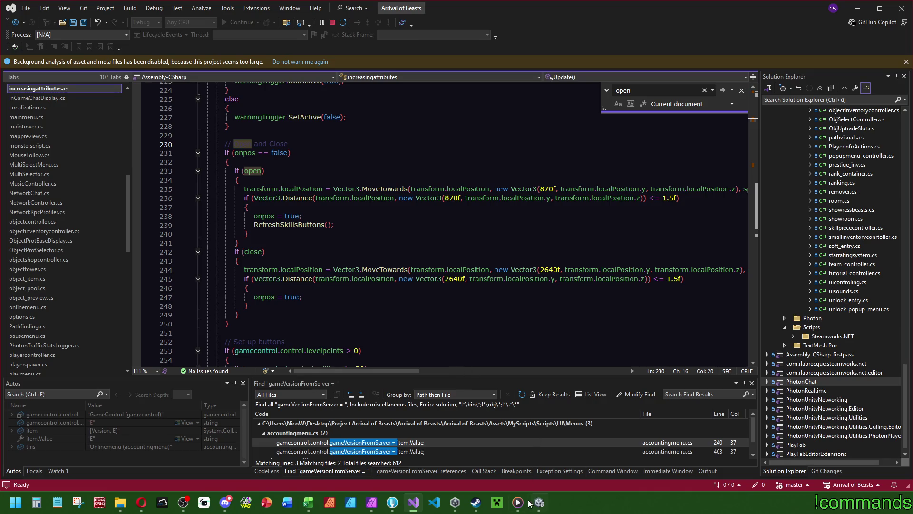
click(530, 502)
click(72, 218)
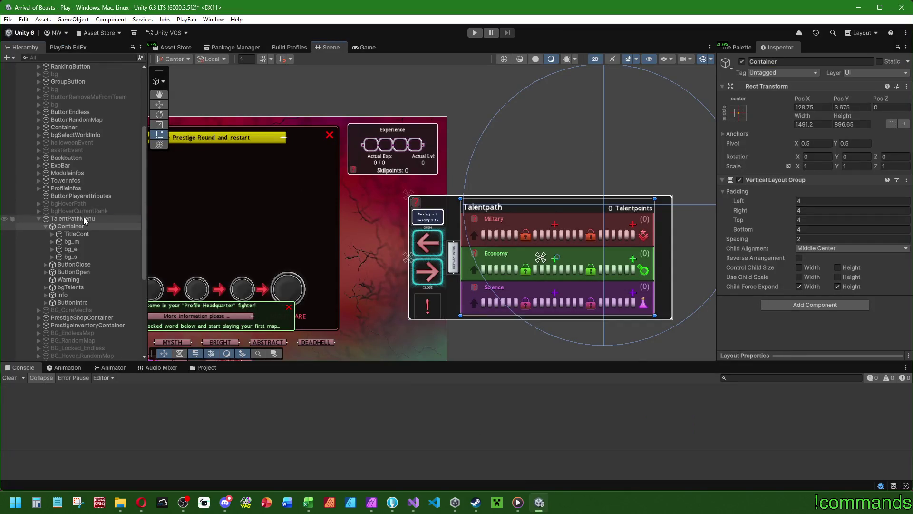
- Try TalentPathMenu at Pos X 870, revert to 720, and go back to Visual Studio
click(814, 107)
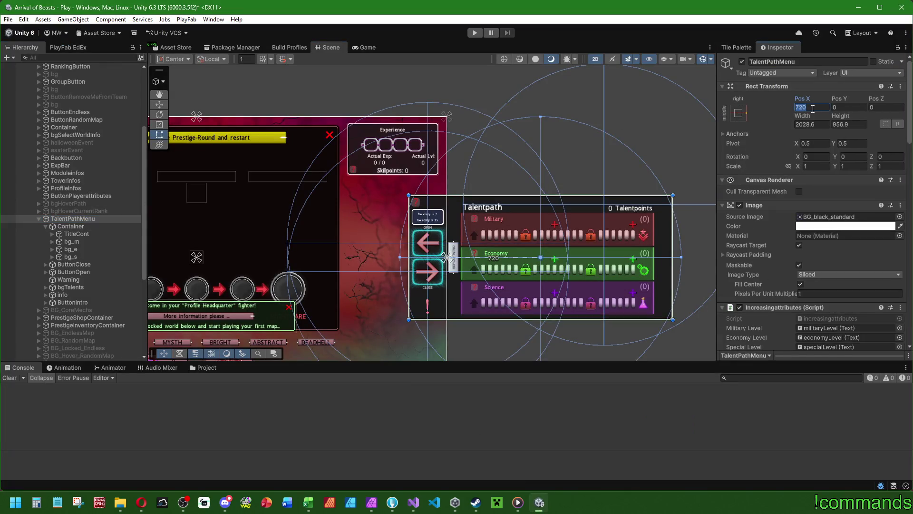
key(BackSpace)
text(870)
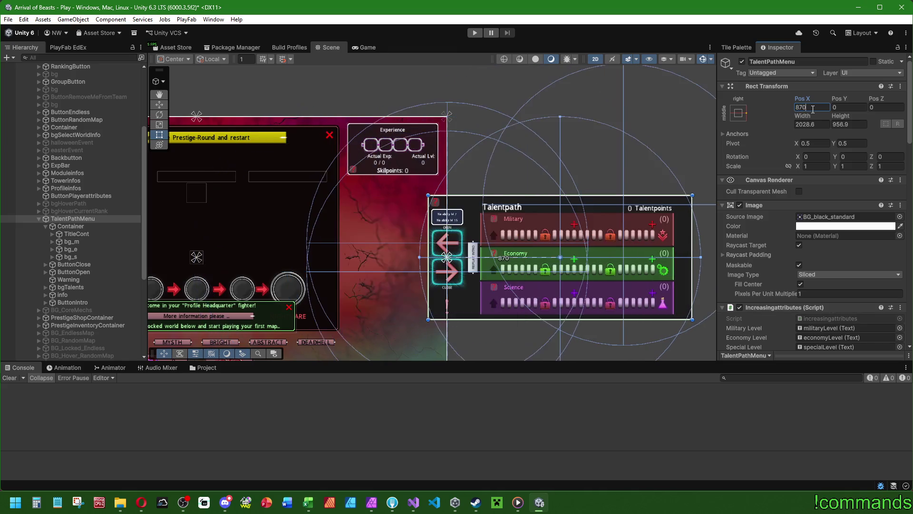
key(ctrl+z)
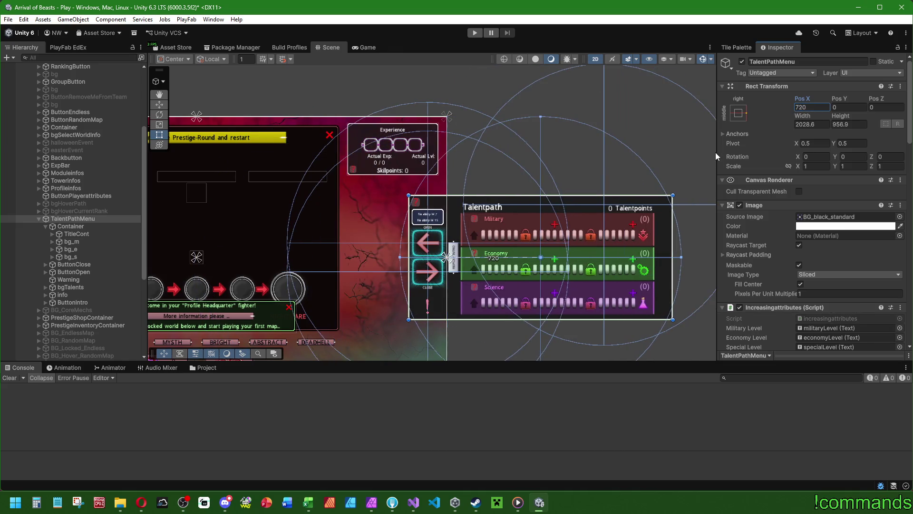
click(412, 503)
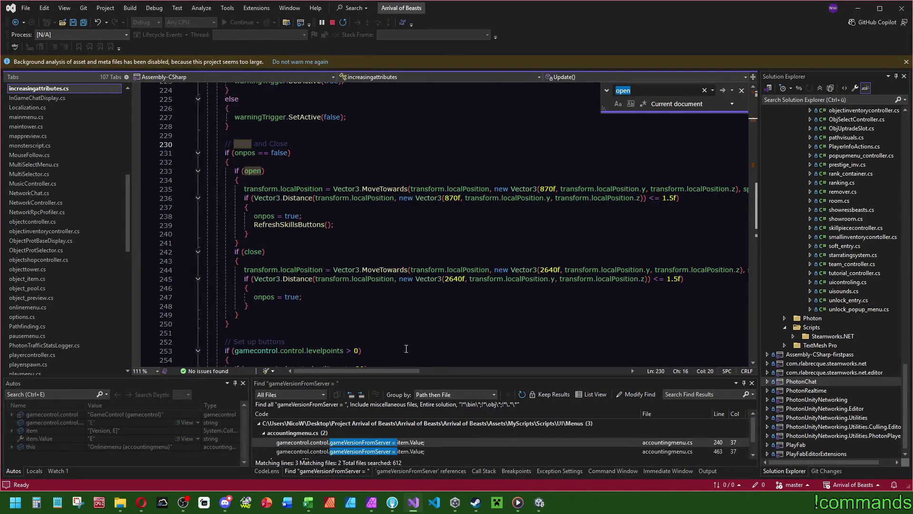
- Review the Update method's 870/2640 slide code and localPosition info, then return to Unity
scroll(406, 349, up, 1)
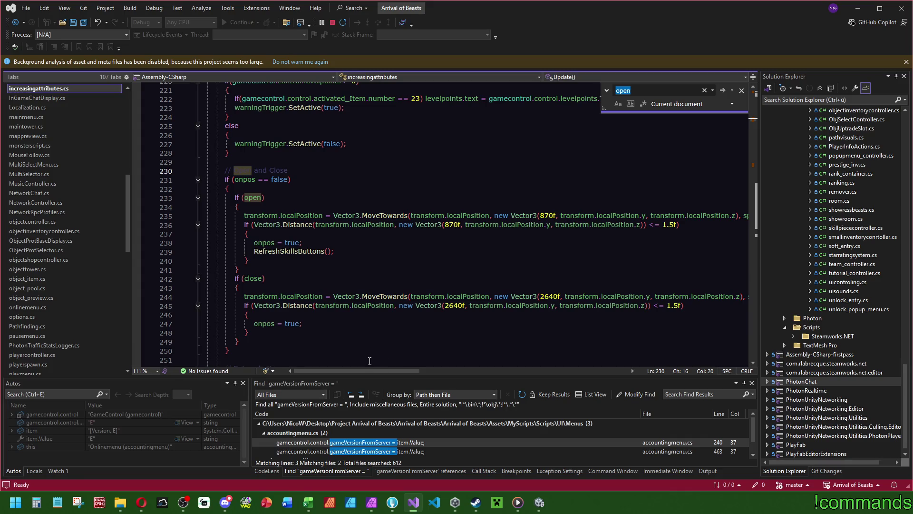
mouse_move(369, 368)
mouse_down()
mouse_move(412, 367)
mouse_move(356, 376)
mouse_up()
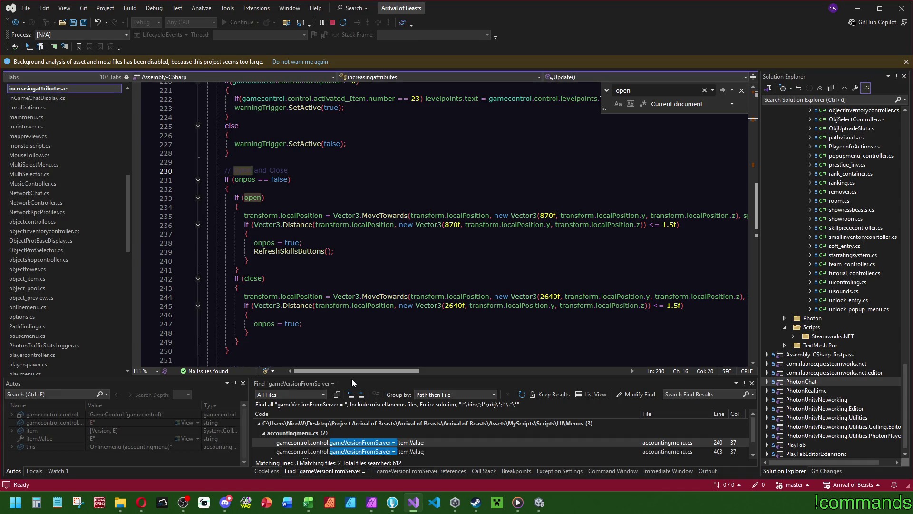
mouse_move(302, 217)
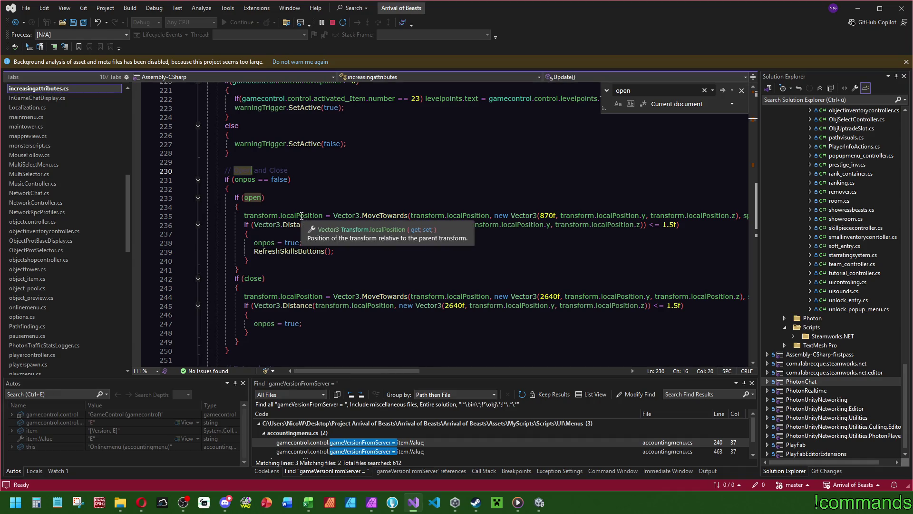
scroll(335, 340, up, 4)
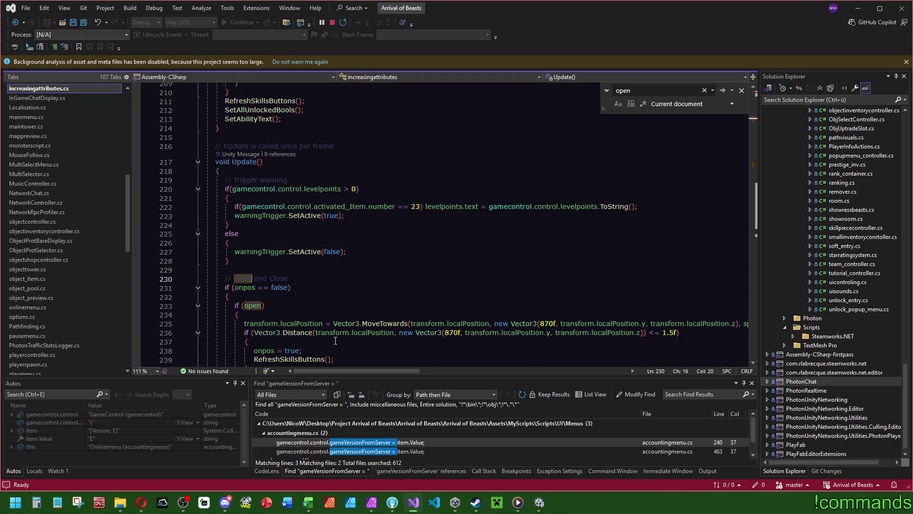
click(539, 503)
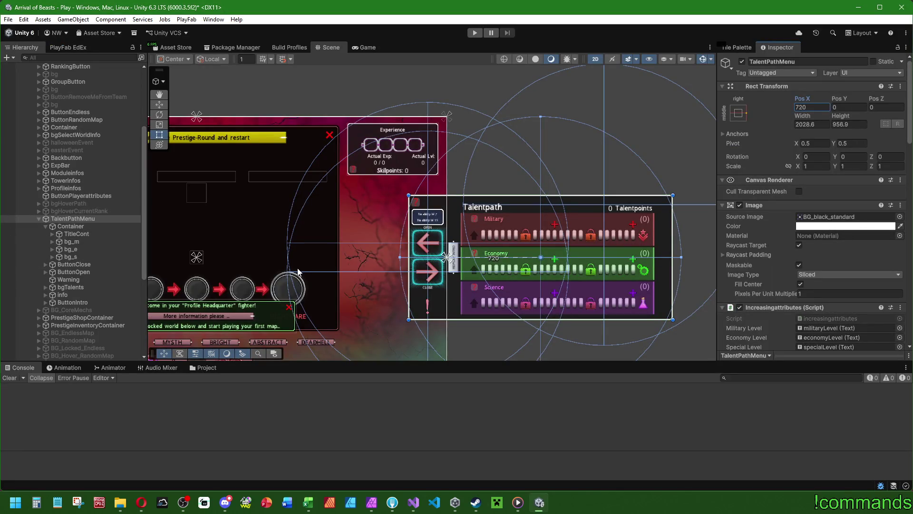
- Bring Visual Studio back to the front, showing the increasingattributes.cs slide code
click(414, 502)
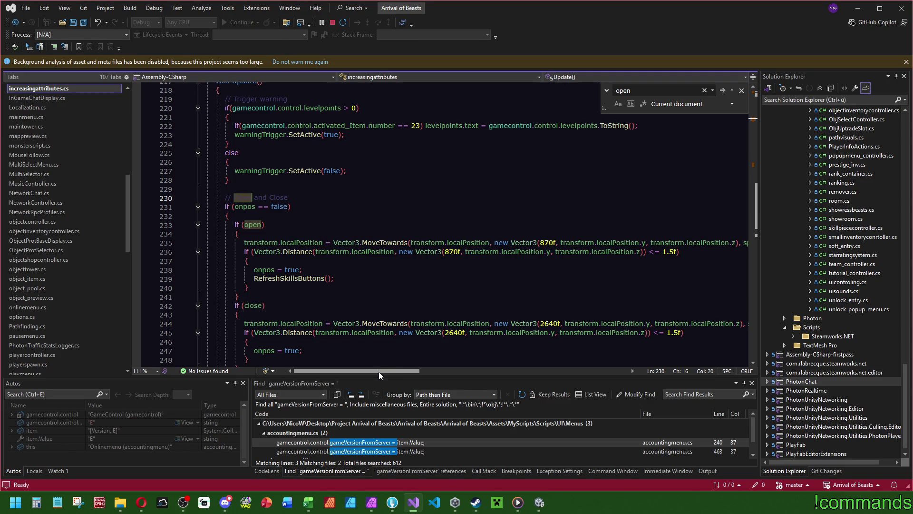
- Review increasingattributes.cs, jumping between the CloseMenu code and Update's open/close code
scroll(368, 339, down, 7)
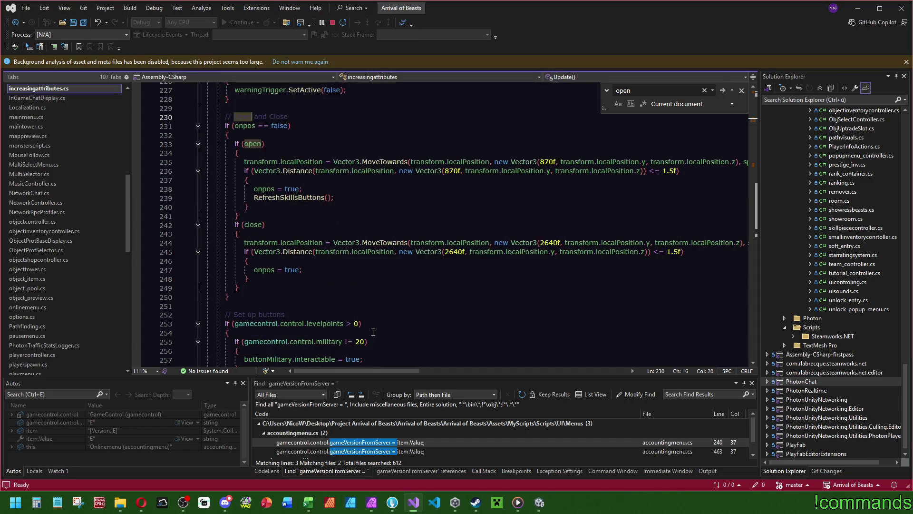
scroll(368, 339, up, 9)
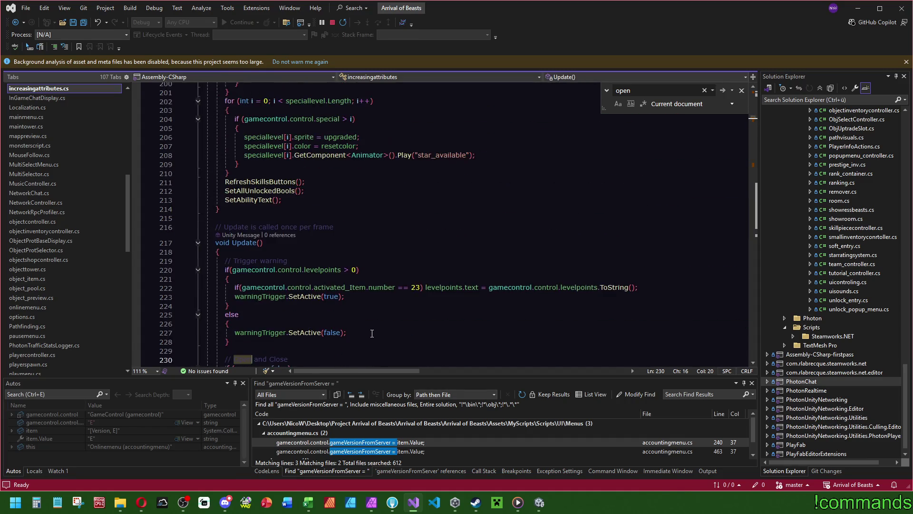
scroll(377, 343, up, 10)
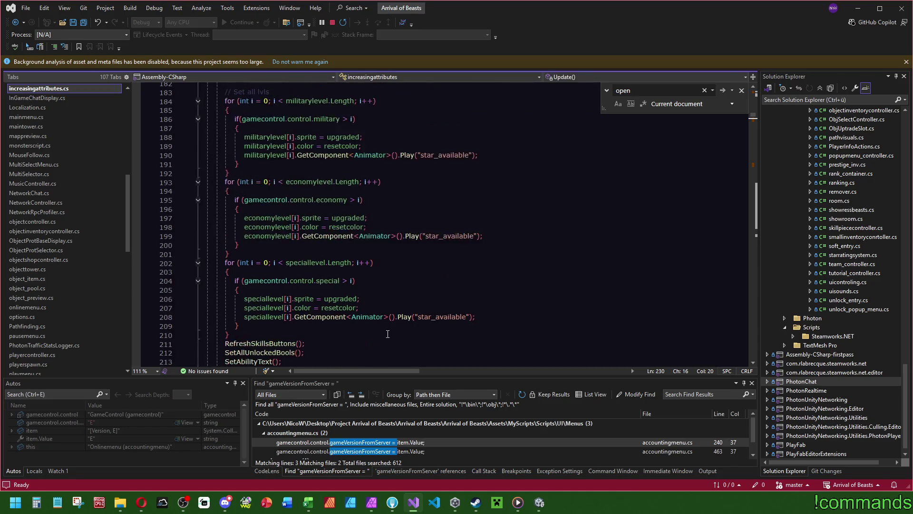
scroll(388, 332, down, 7)
scroll(389, 332, down, 9)
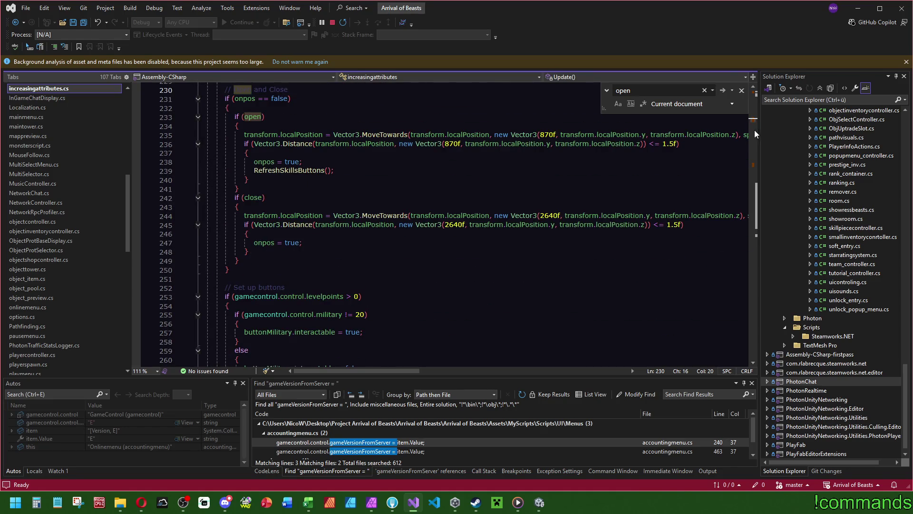
click(755, 165)
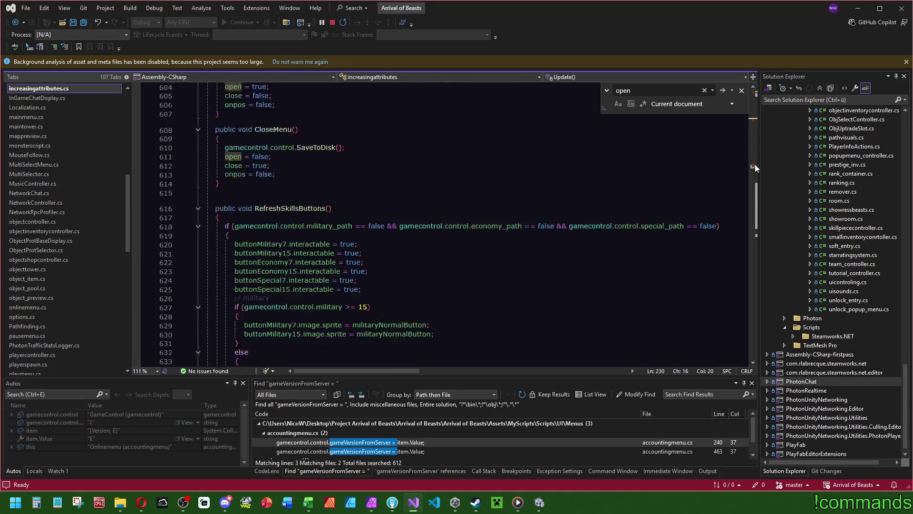
click(757, 119)
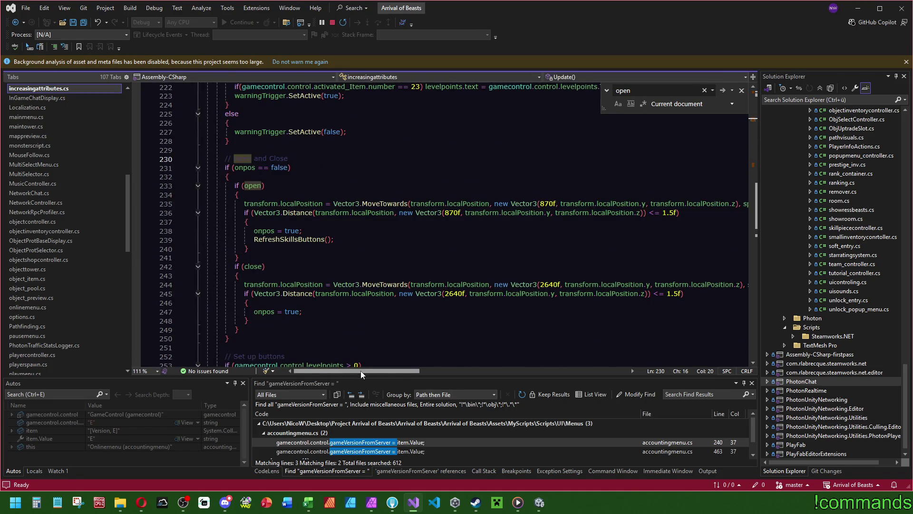
mouse_move(361, 371)
mouse_down()
mouse_move(399, 371)
mouse_move(355, 376)
mouse_up()
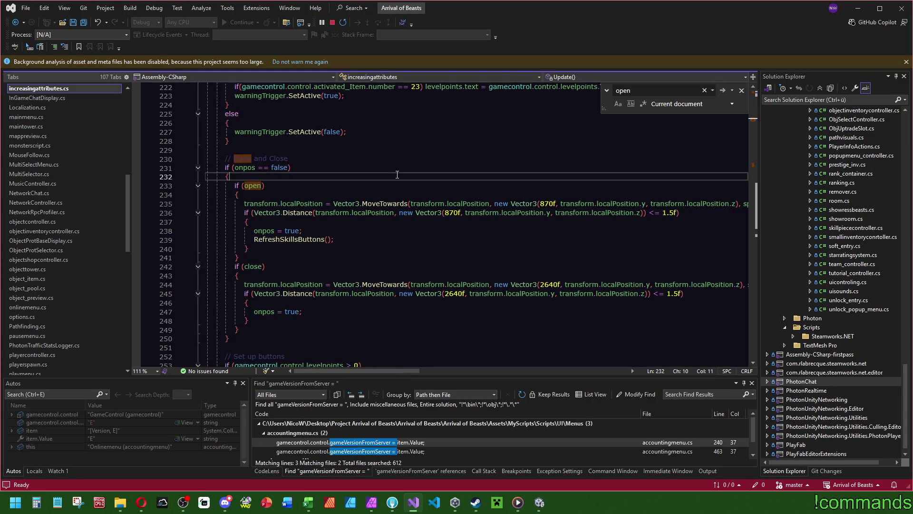
- Search the script for 'rect', return to the if (close) line 242, and go back to Unity
key(ctrl+f)
text(rect)
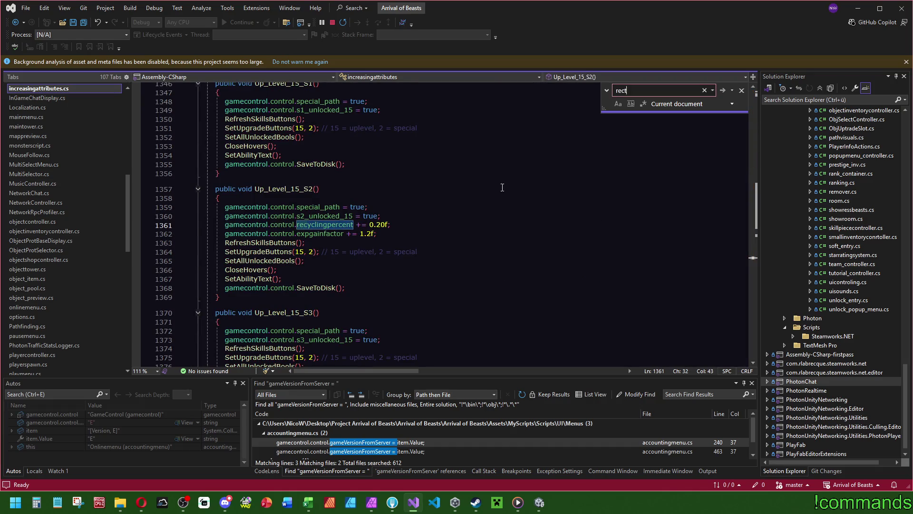
key(ctrl+minus)
click(435, 255)
key(Escape)
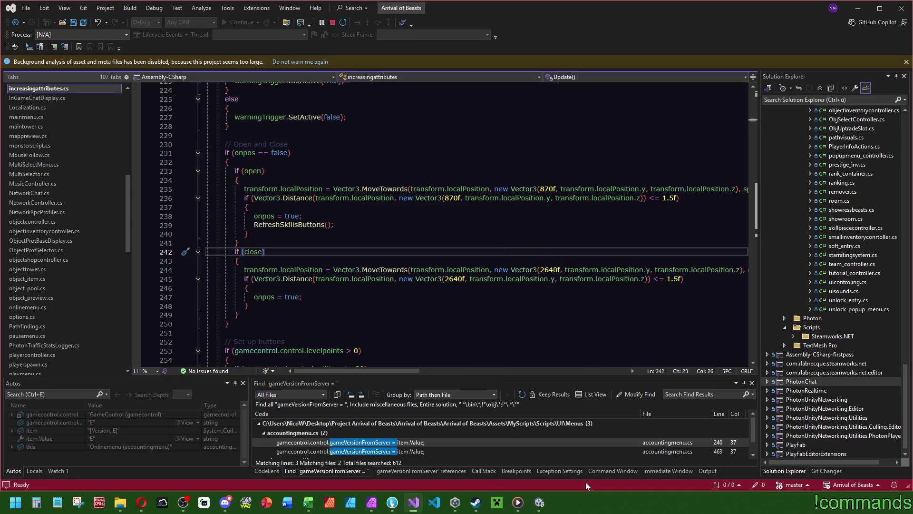
click(539, 502)
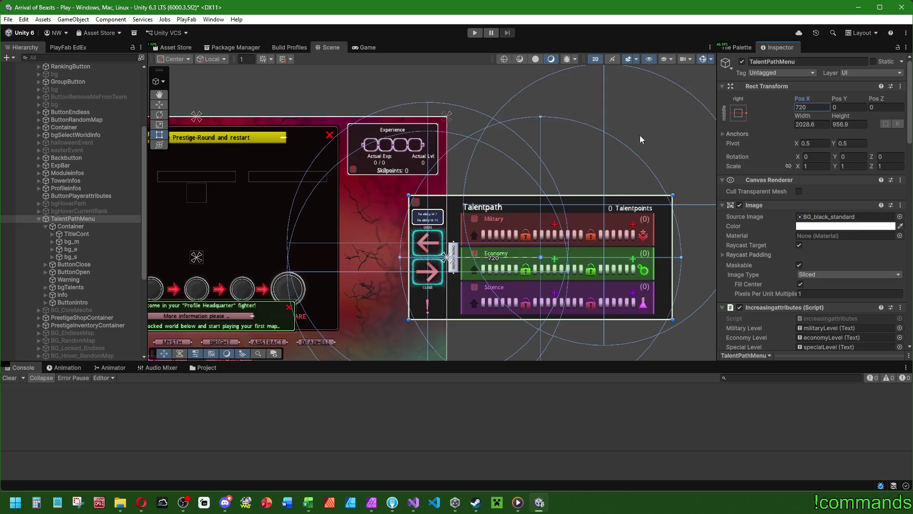
- Try TalentPathMenu at Pos X 870, then undo it back to 720
click(76, 227)
click(73, 219)
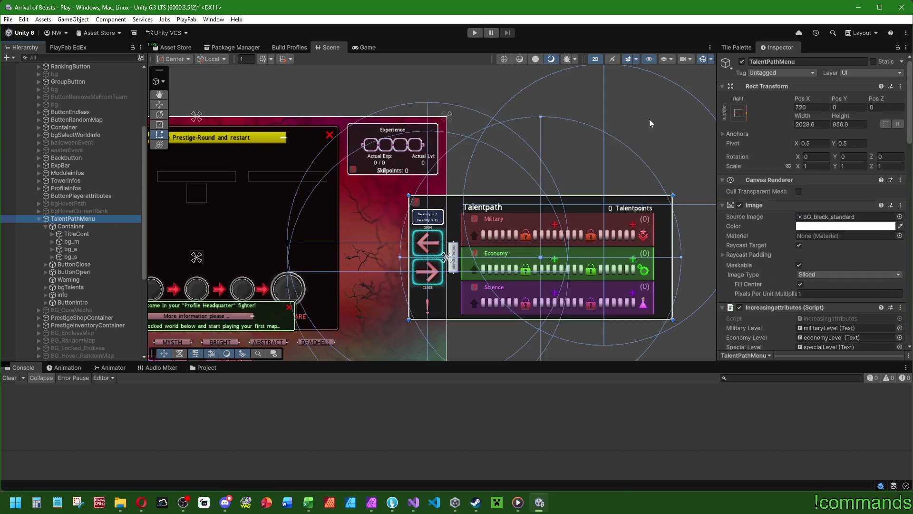
click(811, 107)
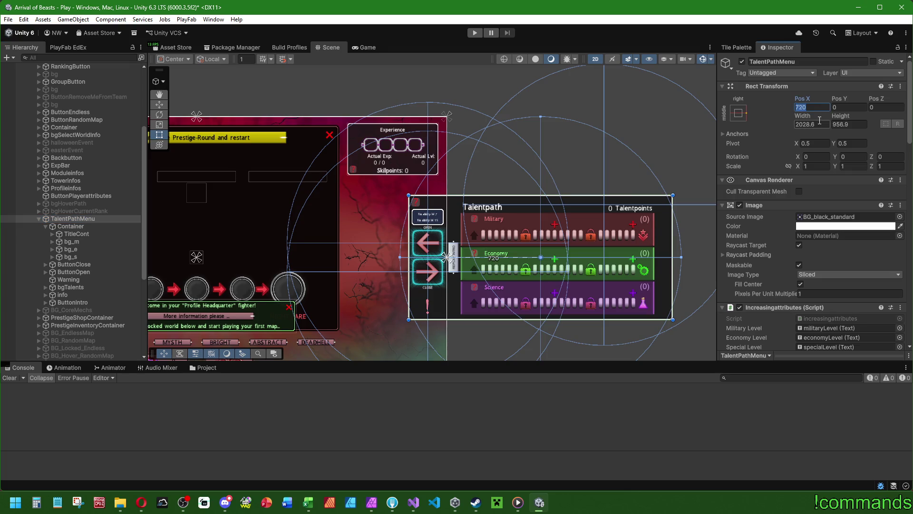
text(870)
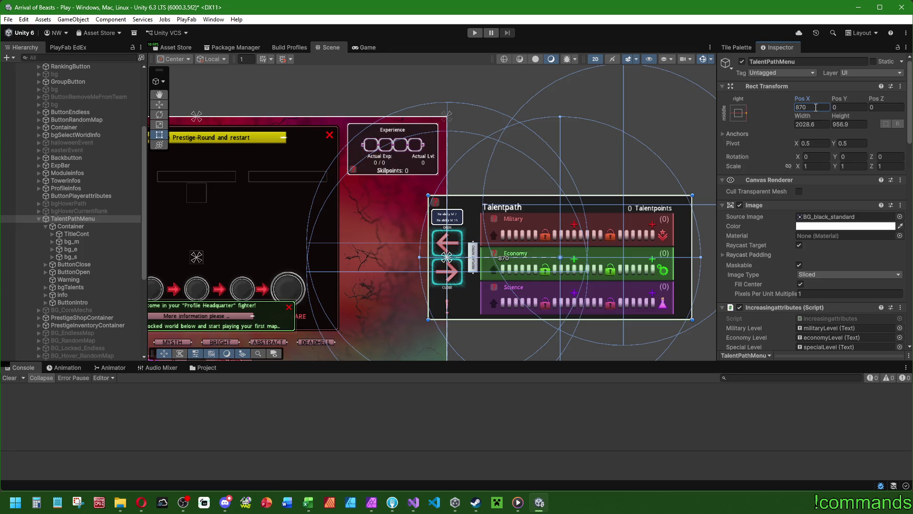
key(ctrl+z)
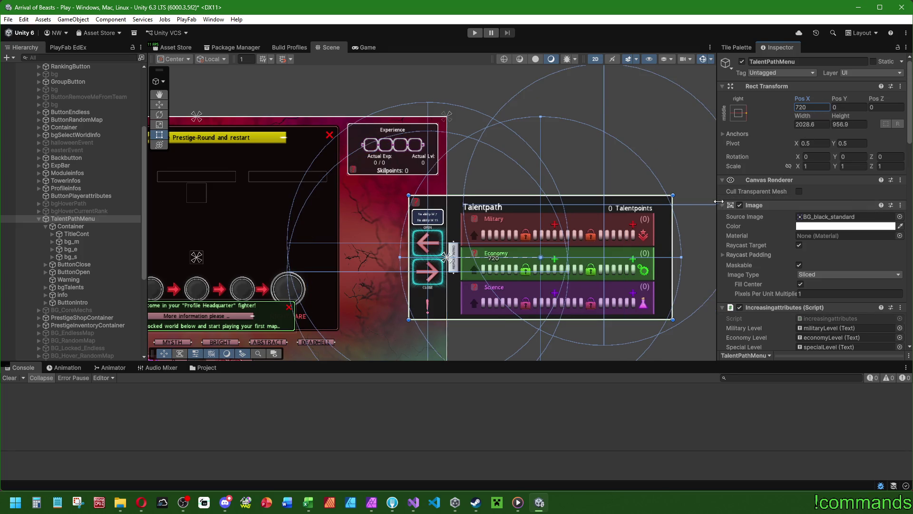
- Drag the Talentpath panel left with the Move tool, then undo the move
scroll(777, 278, down, 5)
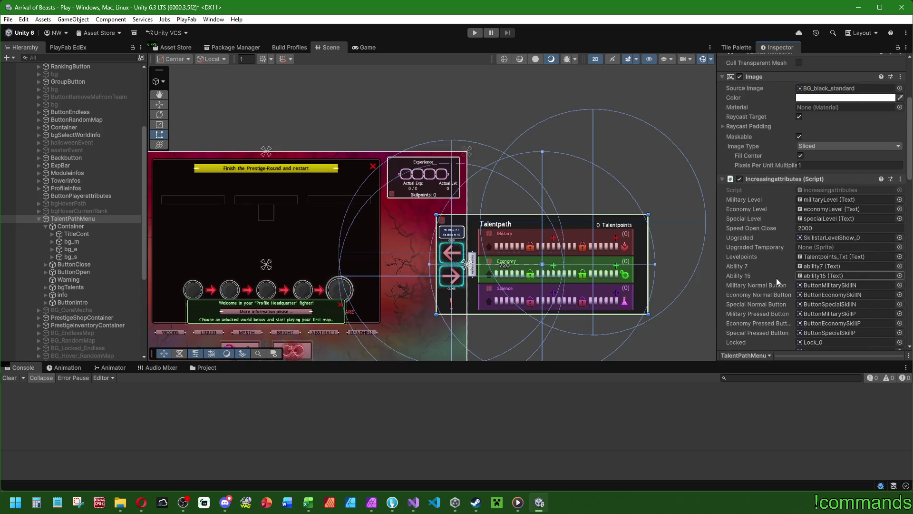
scroll(776, 278, up, 5)
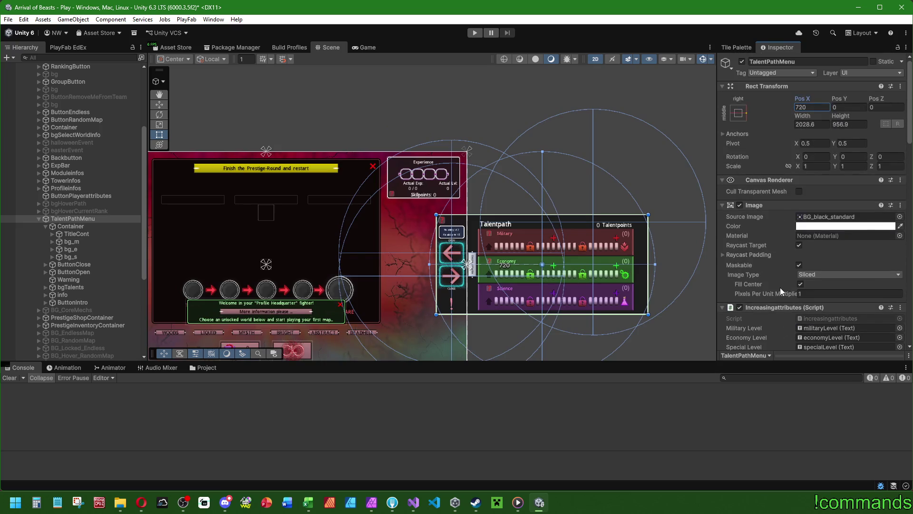
click(165, 105)
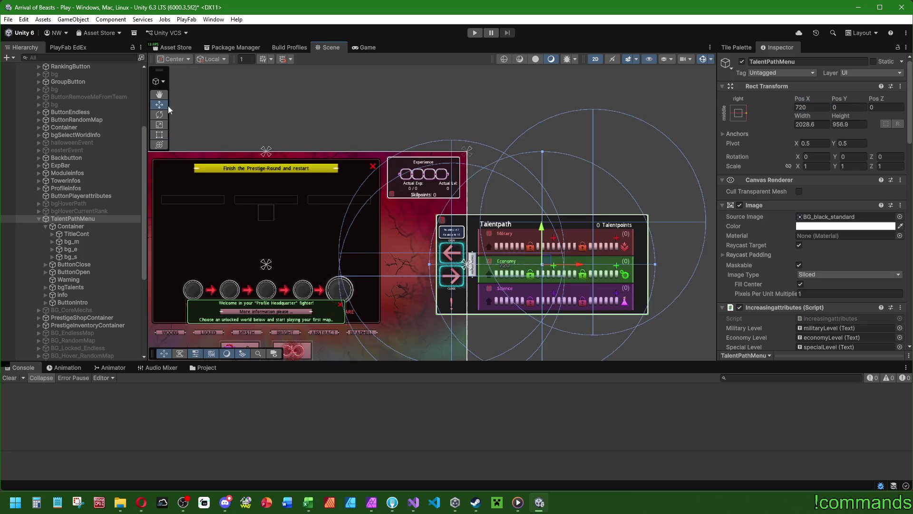
drag(576, 266, 390, 261)
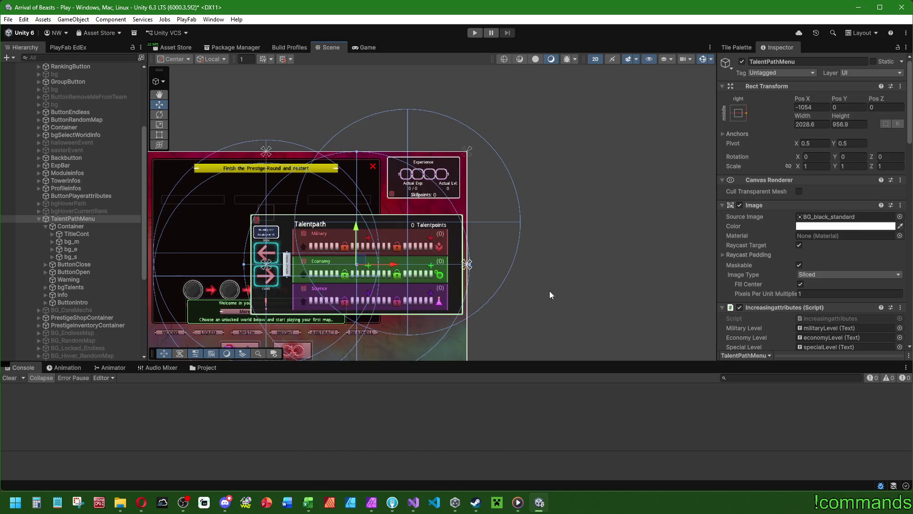
key(ctrl+z)
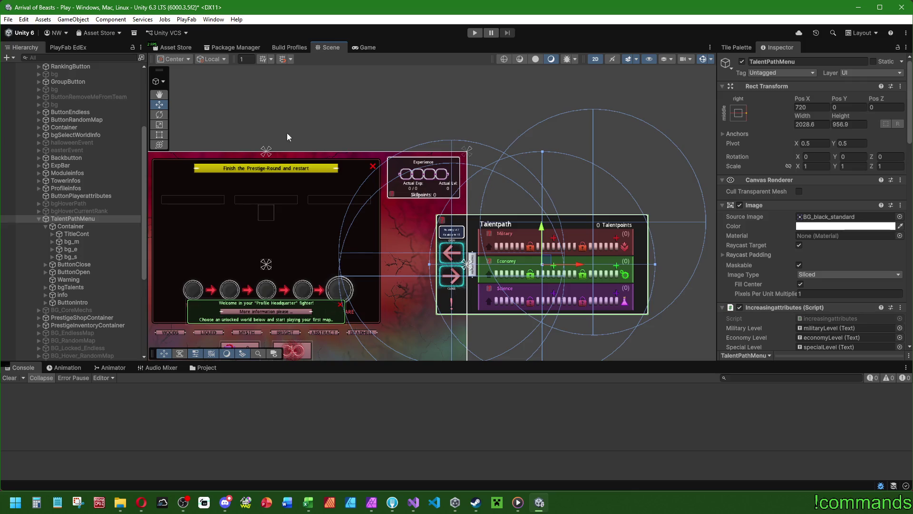
- Set the handle position to Pivot and keep Local space, then switch to Visual Studio
click(179, 59)
click(179, 79)
click(209, 59)
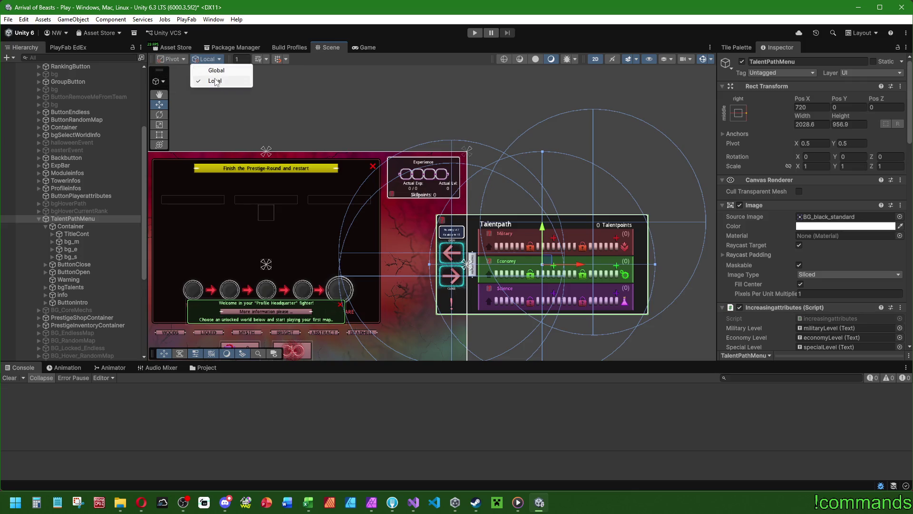
click(215, 80)
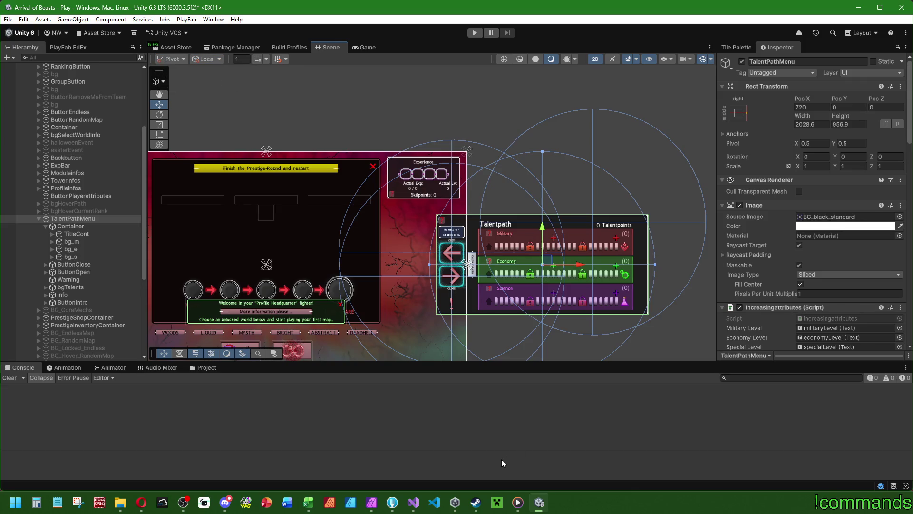
click(413, 503)
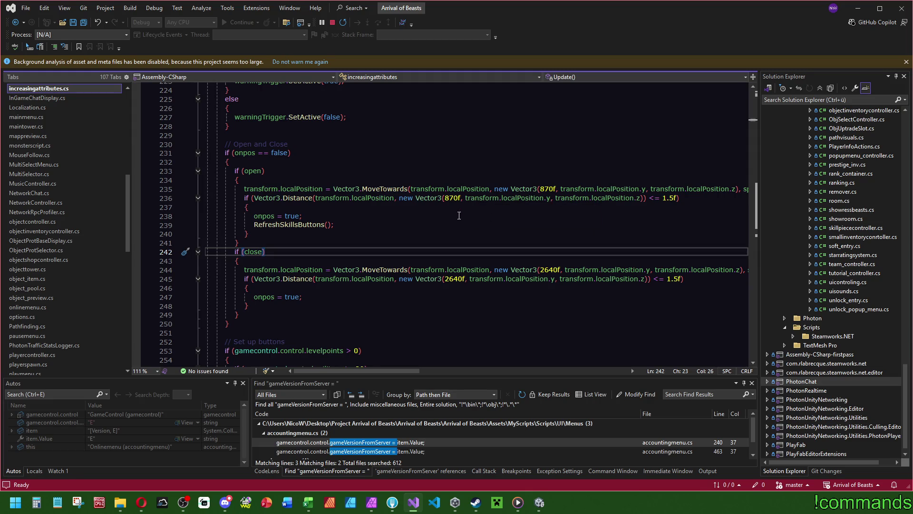
- Recheck the 870f open target in Update, then return to the Unity editor
mouse_move(402, 369)
mouse_down()
mouse_move(474, 369)
mouse_move(380, 370)
mouse_up()
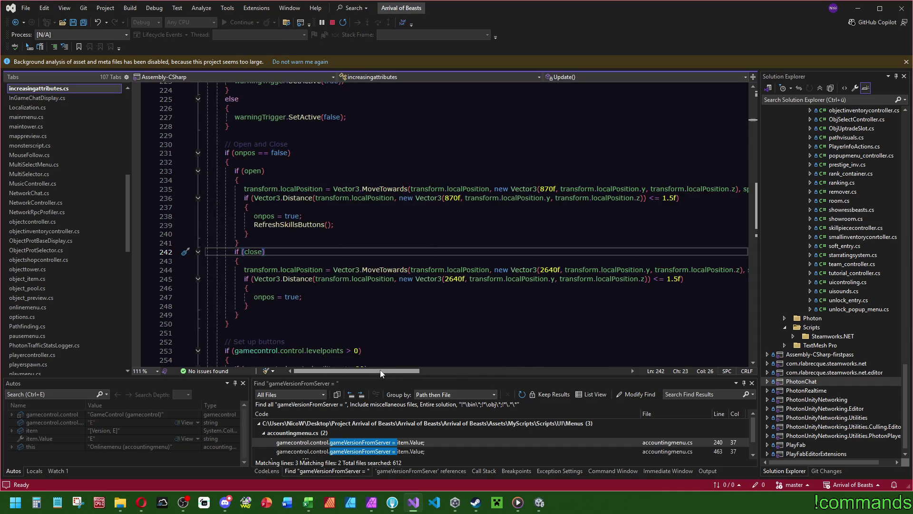
scroll(550, 298, up, 4)
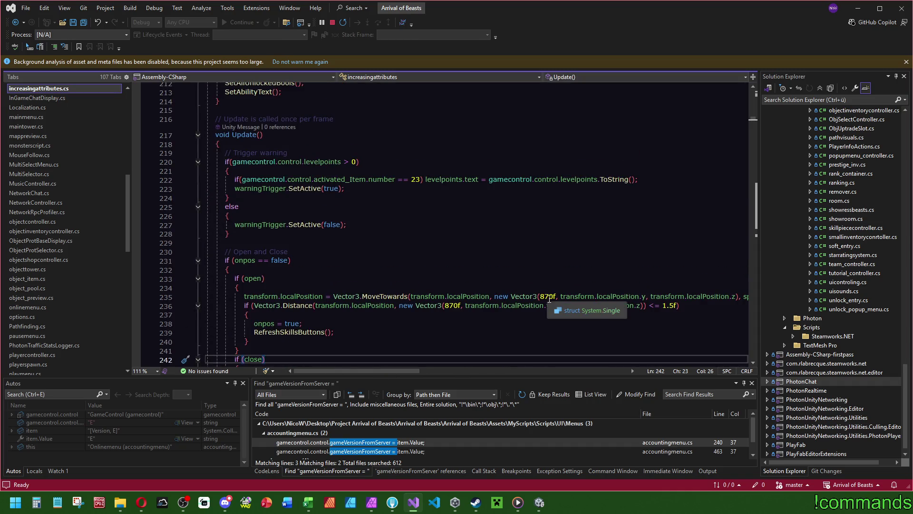
scroll(547, 297, down, 3)
click(540, 503)
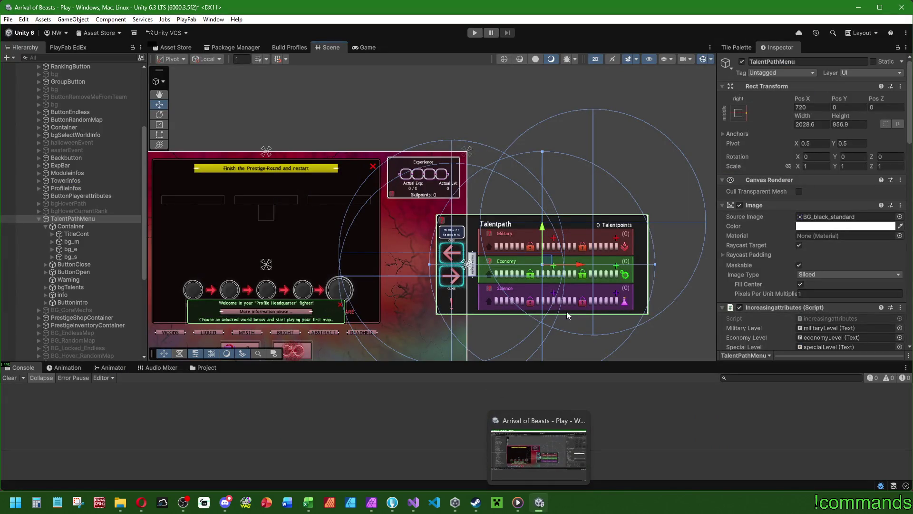
- Frame TalentPathMenu and assign SkillstarLevelShowPreTemp to the Upgraded Temporary field
key(f)
scroll(558, 318, up, 5)
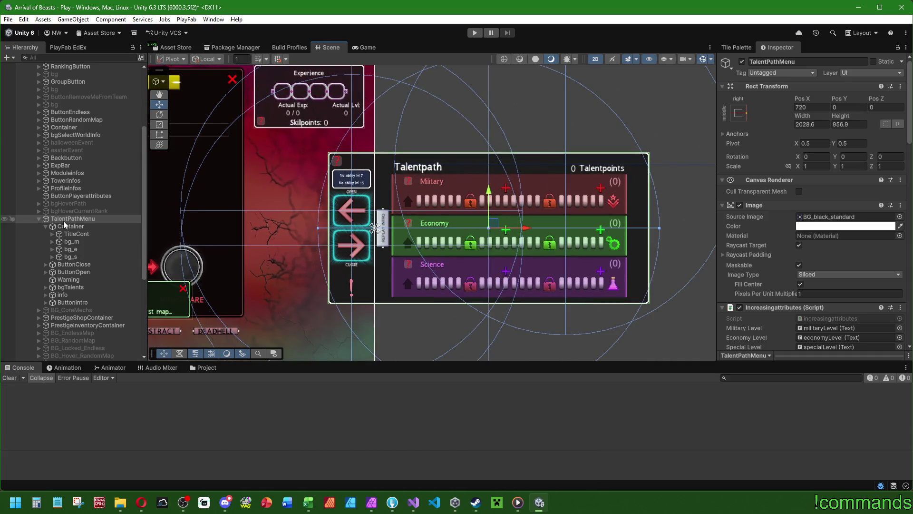
scroll(776, 256, down, 5)
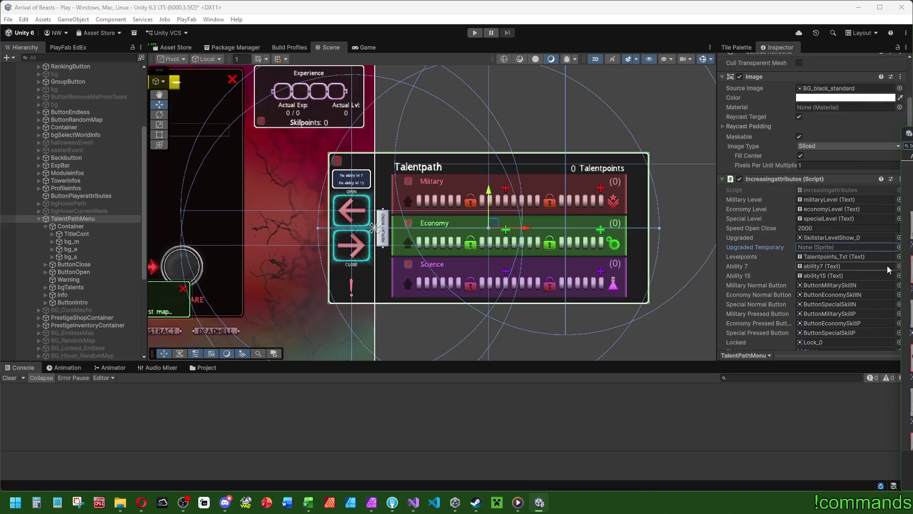
text(te)
key(Return)
- Ping the Talentpoints_Txt object from the script's Levelpoints field in the Hierarchy
scroll(828, 173, down, 3)
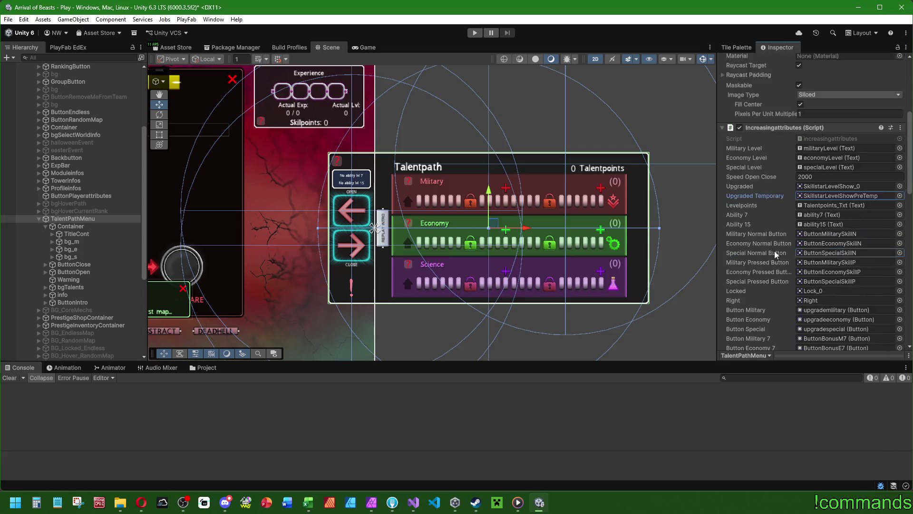
scroll(828, 172, down, 15)
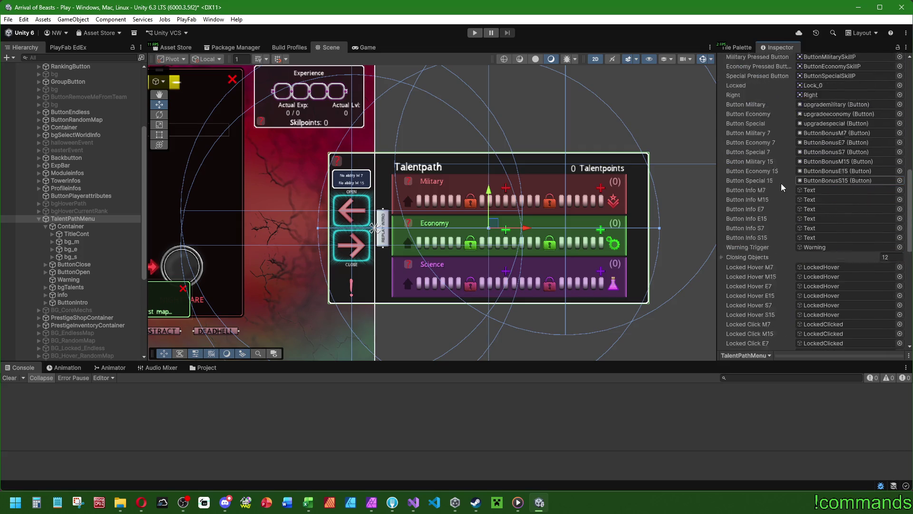
scroll(780, 189, down, 5)
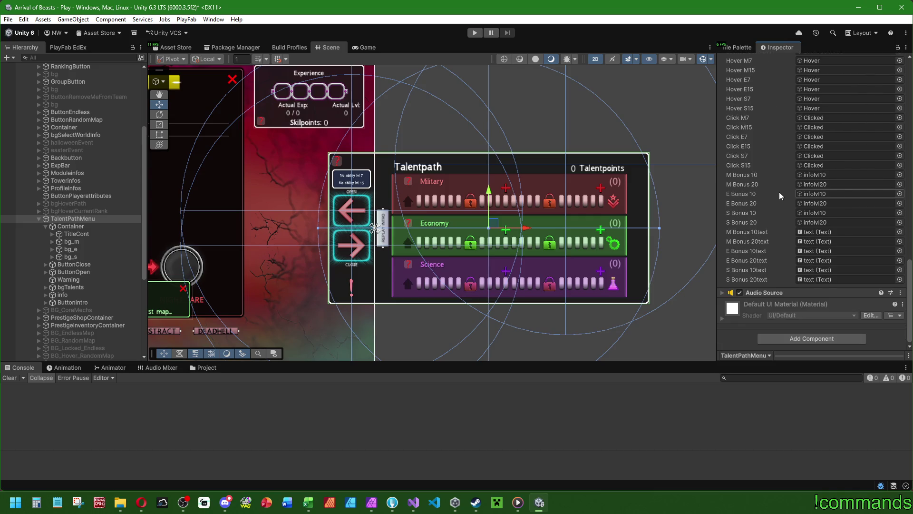
scroll(778, 193, up, 8)
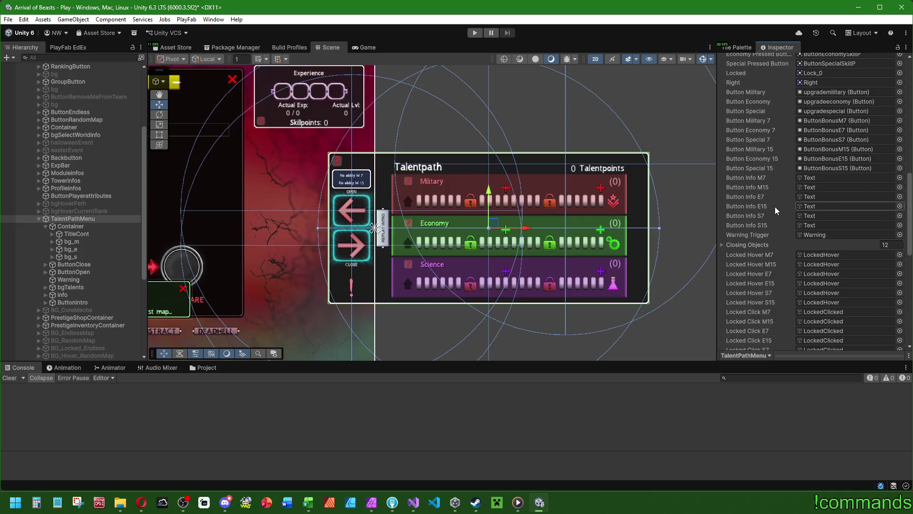
scroll(774, 207, up, 6)
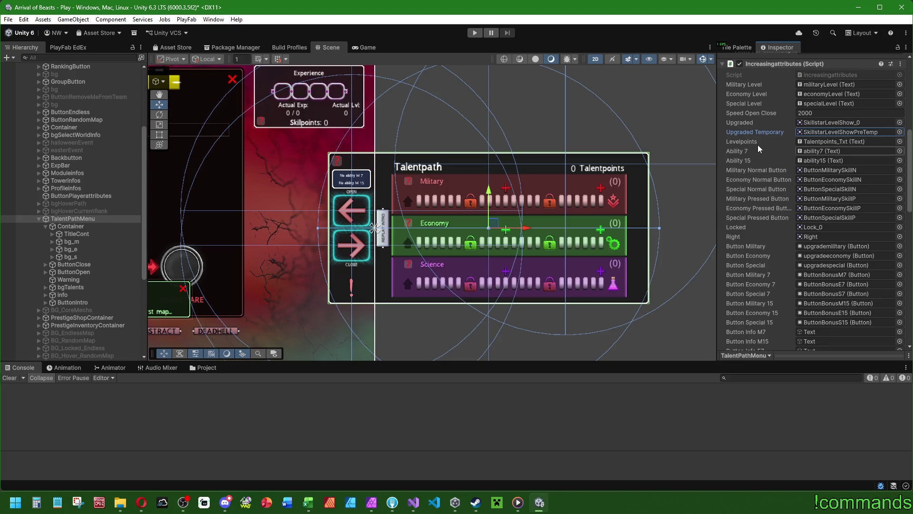
click(822, 142)
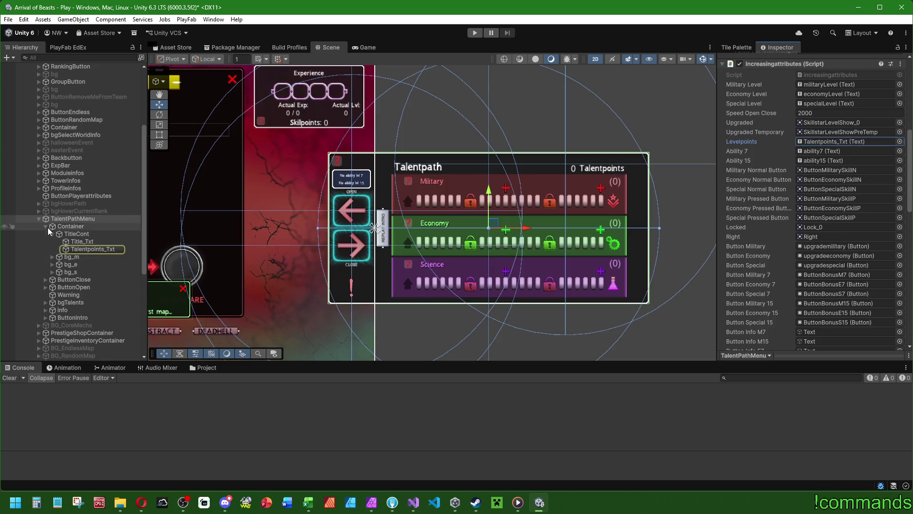
- Select SkillstarMenu in the Hierarchy and make it active
scroll(303, 256, down, 3)
scroll(90, 247, down, 5)
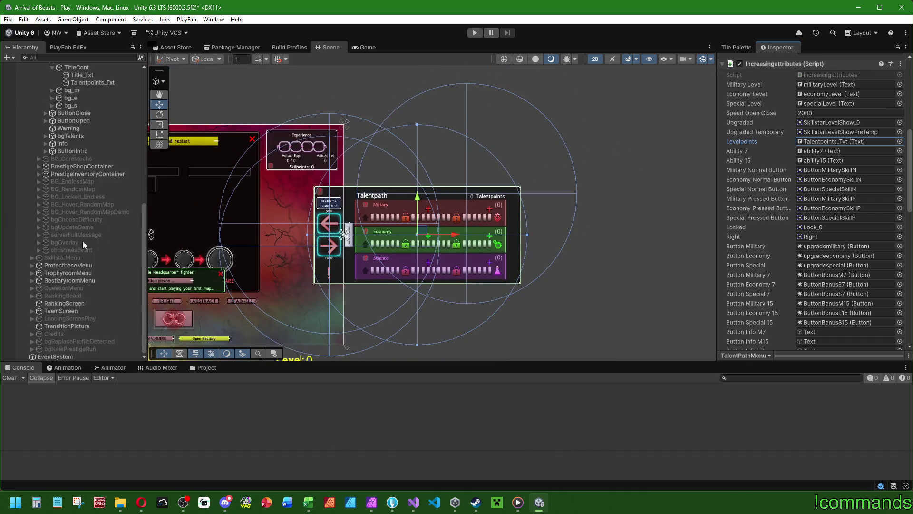
click(64, 256)
scroll(756, 76, up, 5)
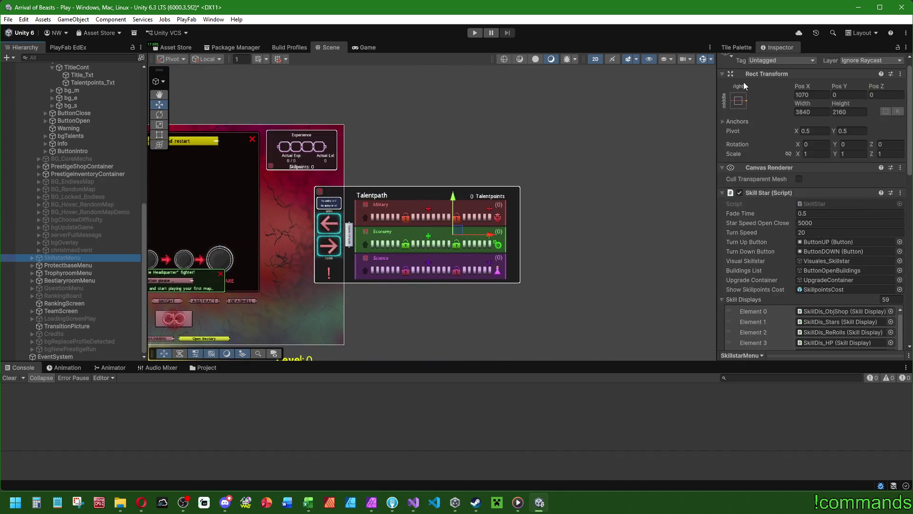
click(741, 61)
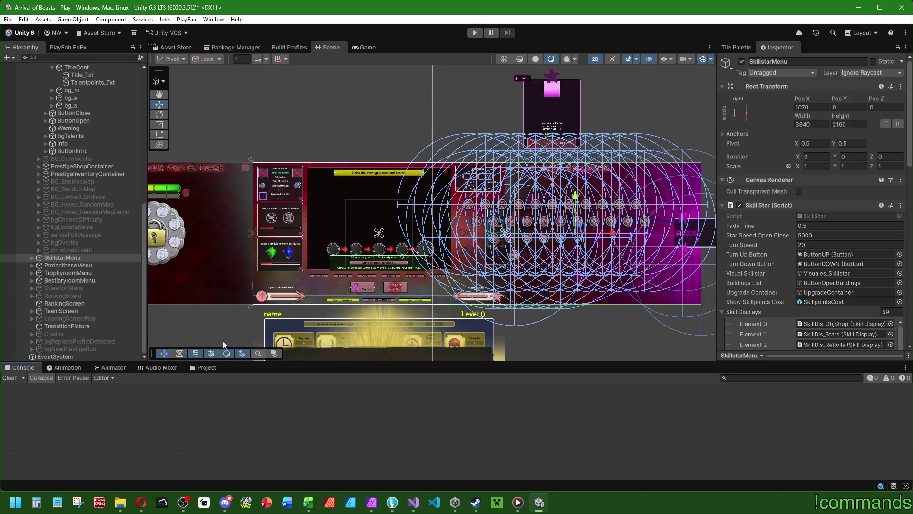
scroll(88, 234, up, 10)
- Save the project and the current scene, then switch to Visual Studio
click(8, 19)
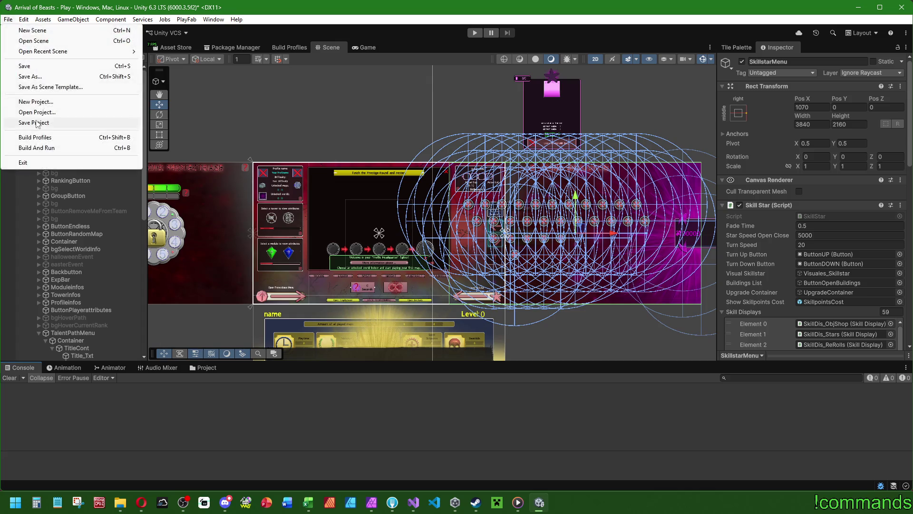
click(38, 122)
click(8, 19)
click(20, 67)
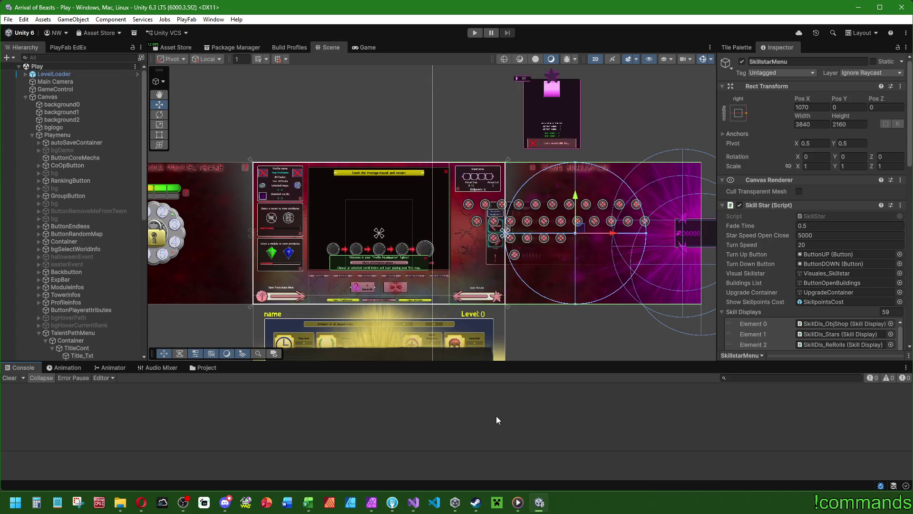
click(423, 505)
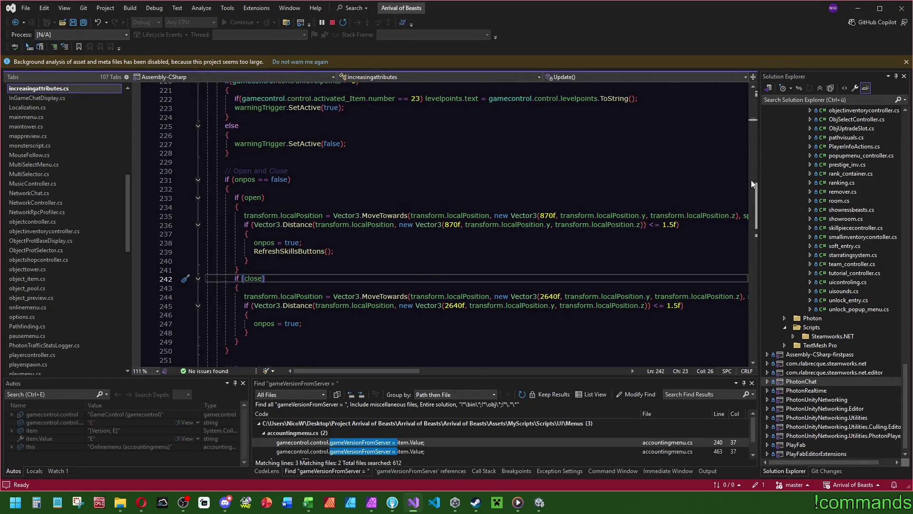
- Search for levelpoints from its line 16 declaration to reach its assignment on line 139
mouse_move(751, 120)
mouse_down()
mouse_move(757, 93)
mouse_move(753, 298)
mouse_move(771, 334)
mouse_move(775, 72)
mouse_up()
scroll(408, 230, down, 6)
scroll(427, 235, up, 5)
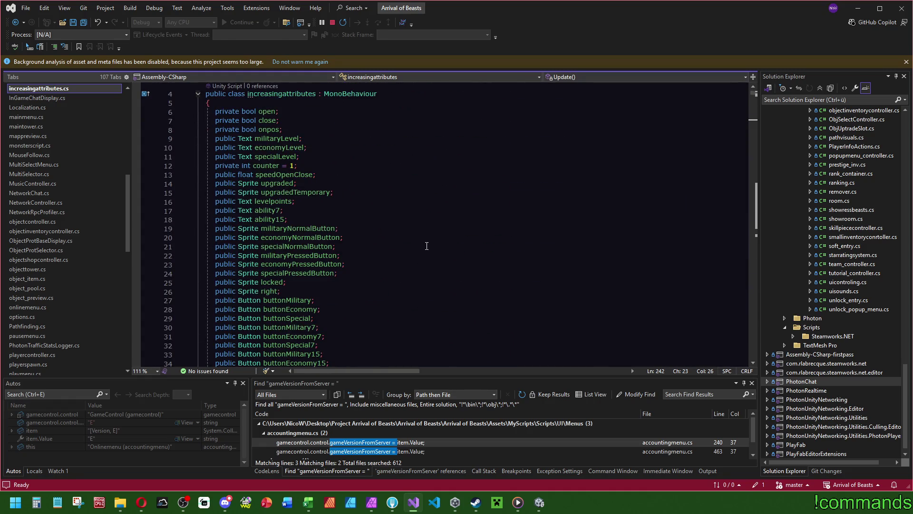
scroll(426, 245, down, 1)
double_click(273, 174)
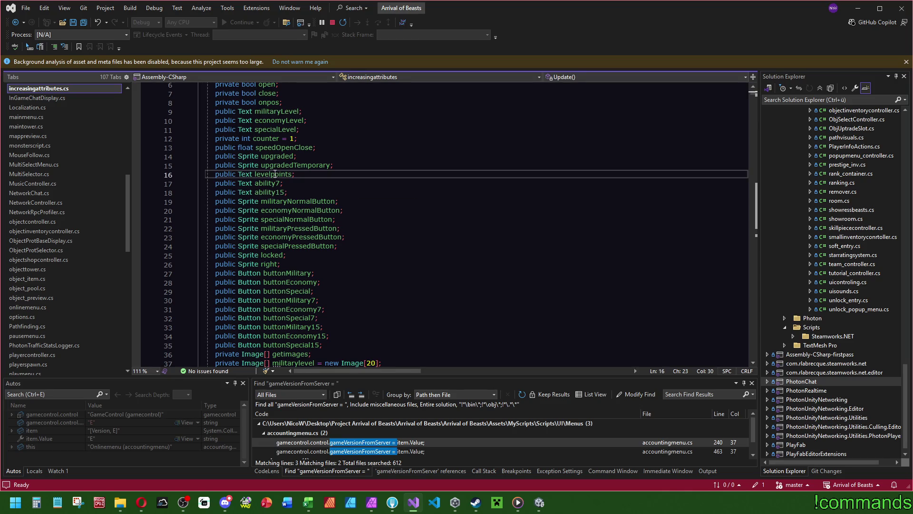
key(ctrl+f)
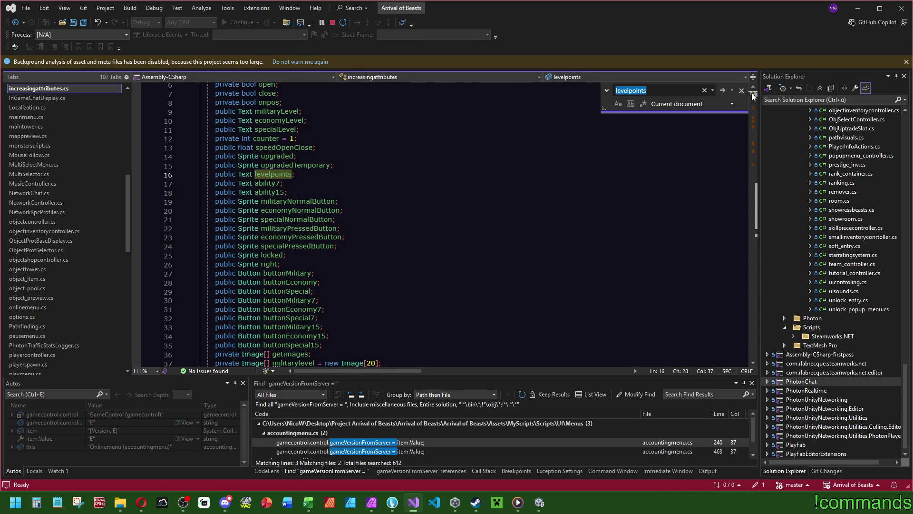
key(Return)
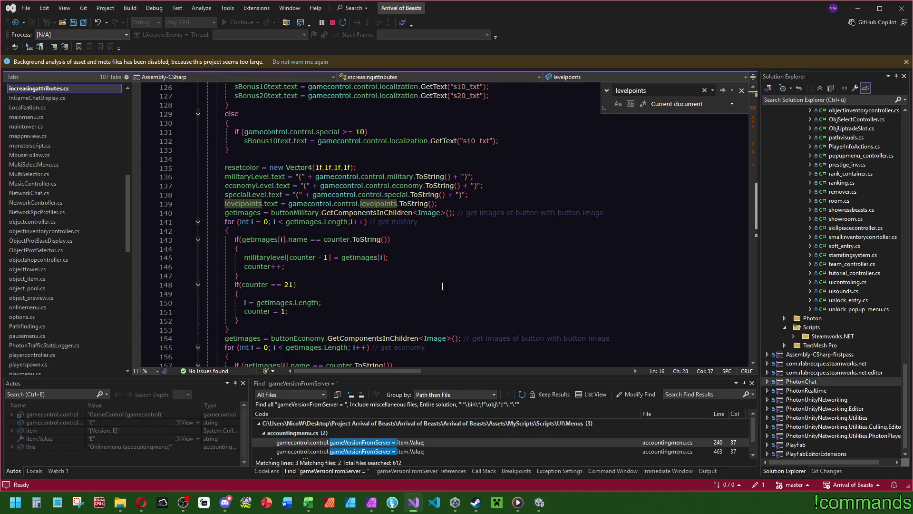
- Replace line 139's old count-to-string expression with an empty interpolated string $""
click(309, 204)
key(shift+F10)
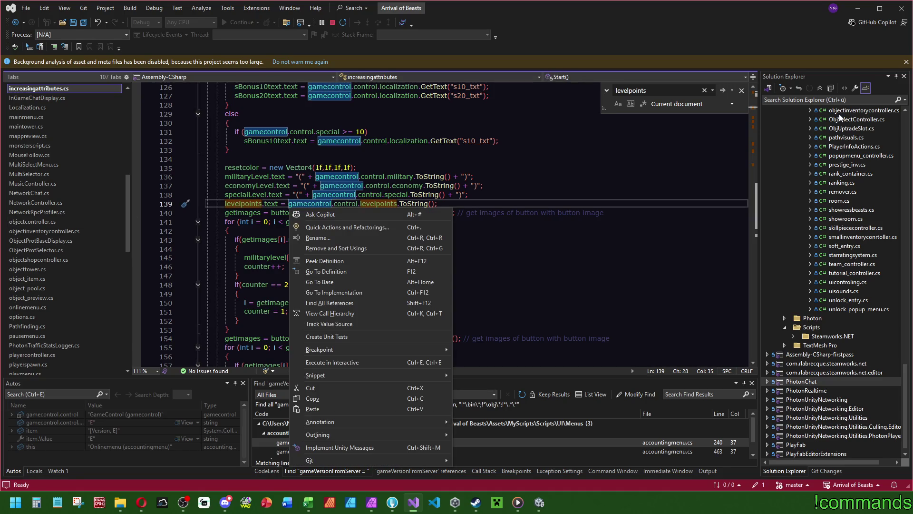
key(Escape)
text($")
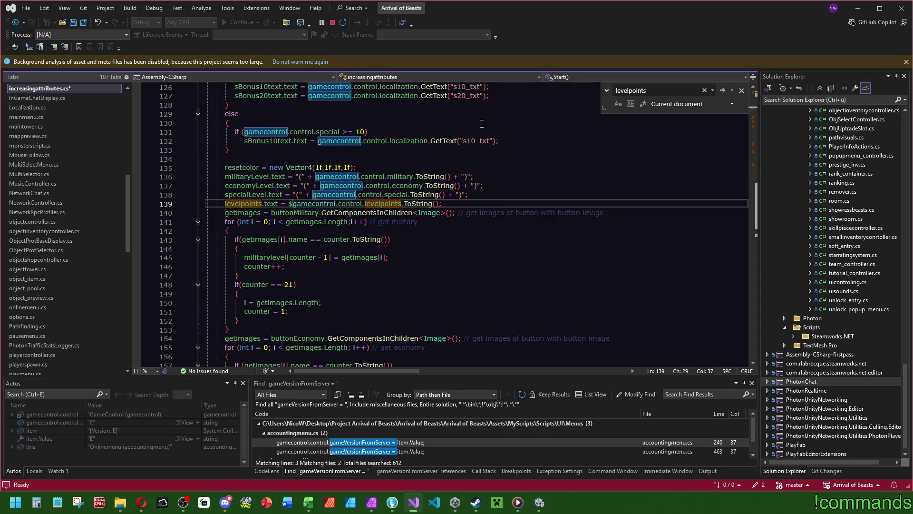
text(";)
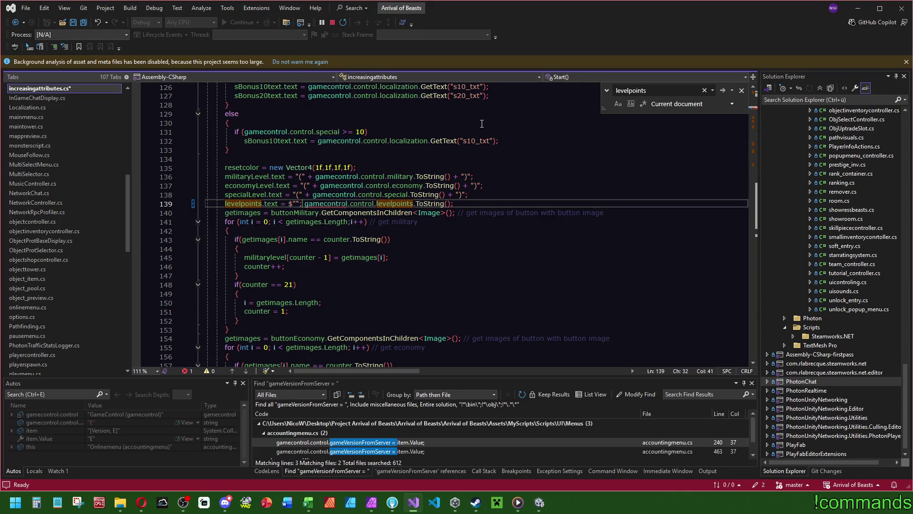
key(Right)
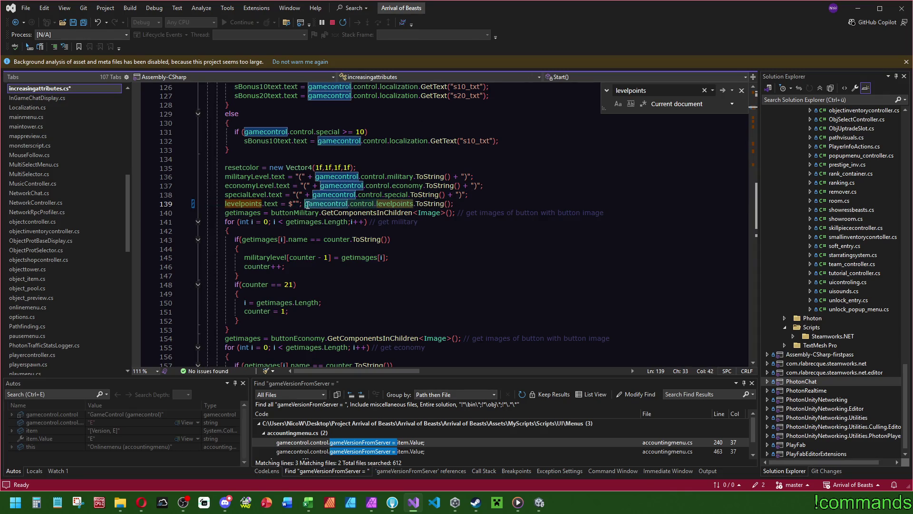
key(ctrl+shift+Right)
key(ctrl+shift+Right)
key(ctrl+shift+Right)
key(Delete)
key(shift+End)
key(Delete)
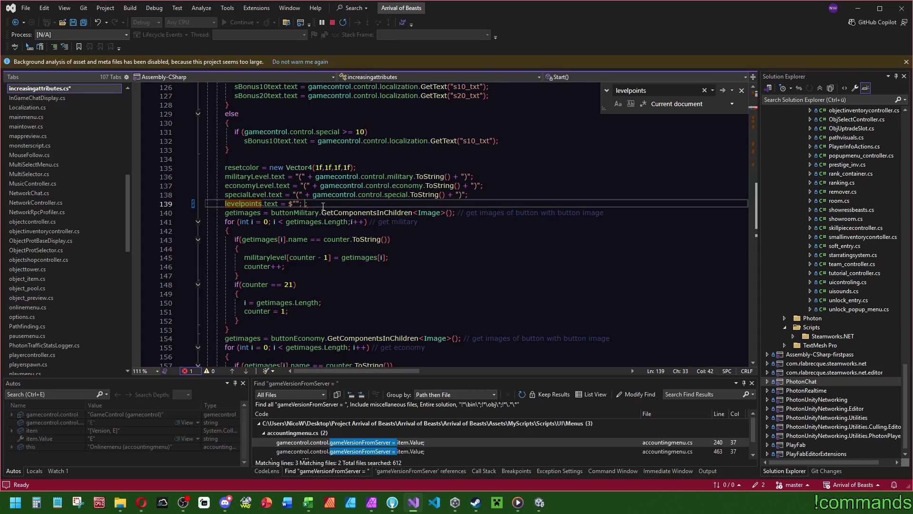
click(295, 203)
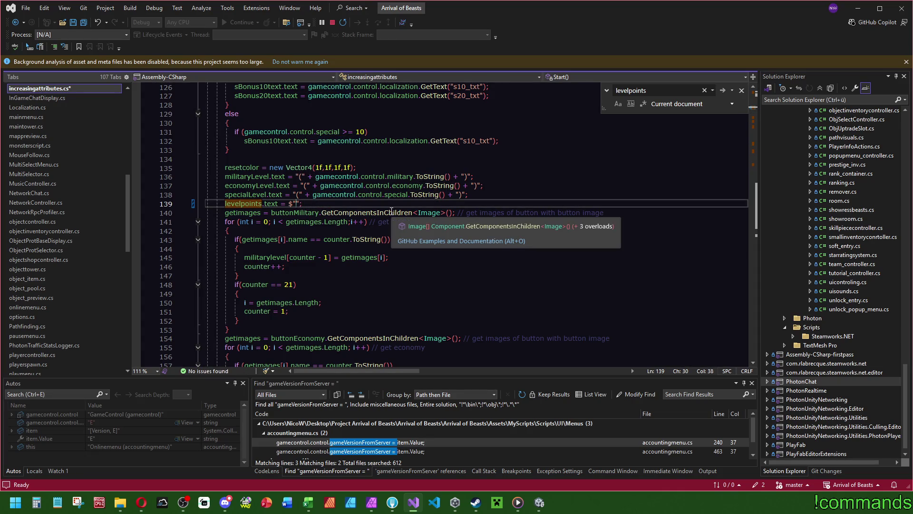
- Fill it with {gamecontrol.control.levelpoints} and localization.GetWord("levelpoints"), then save the script
text(({gamecontrol.control.levelpoints})
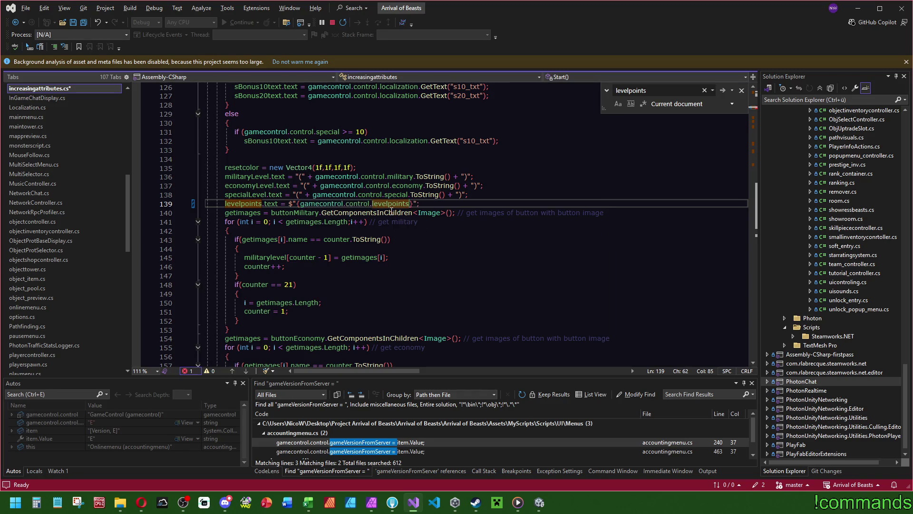
text( {gamecontrol)
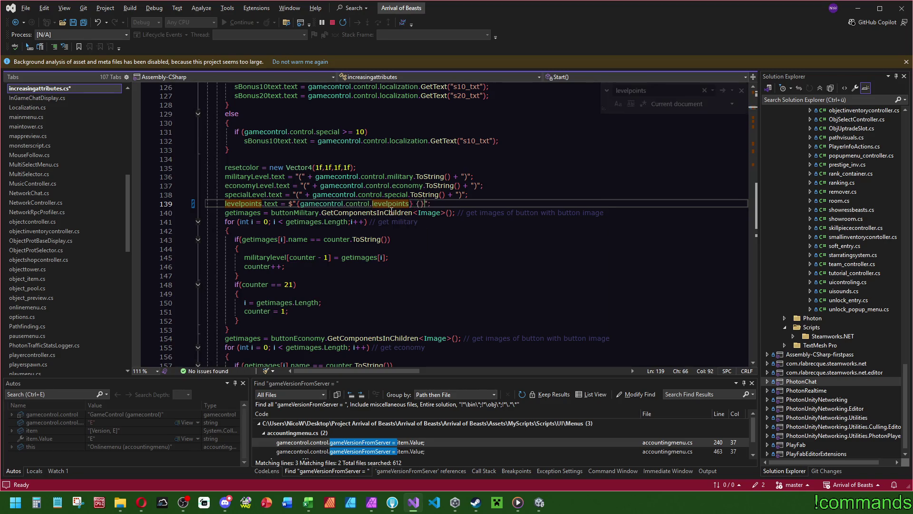
text(.control.localization)
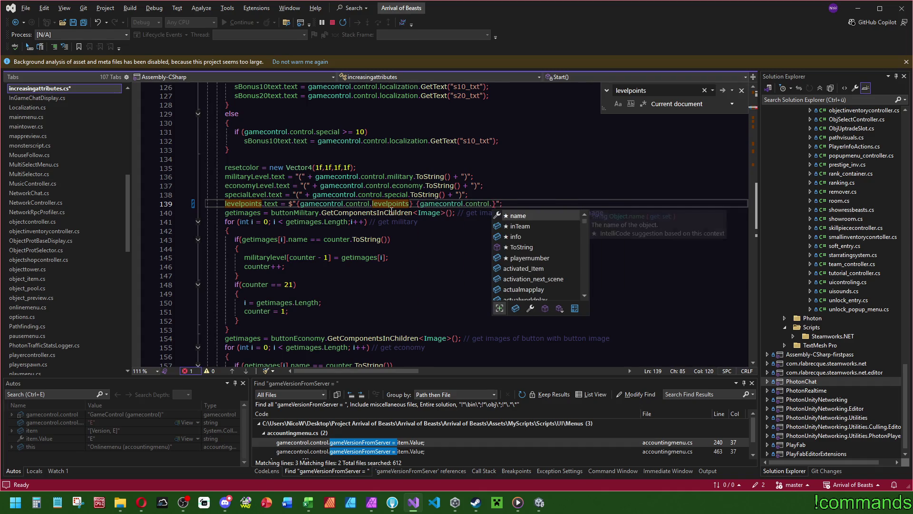
text(.get)
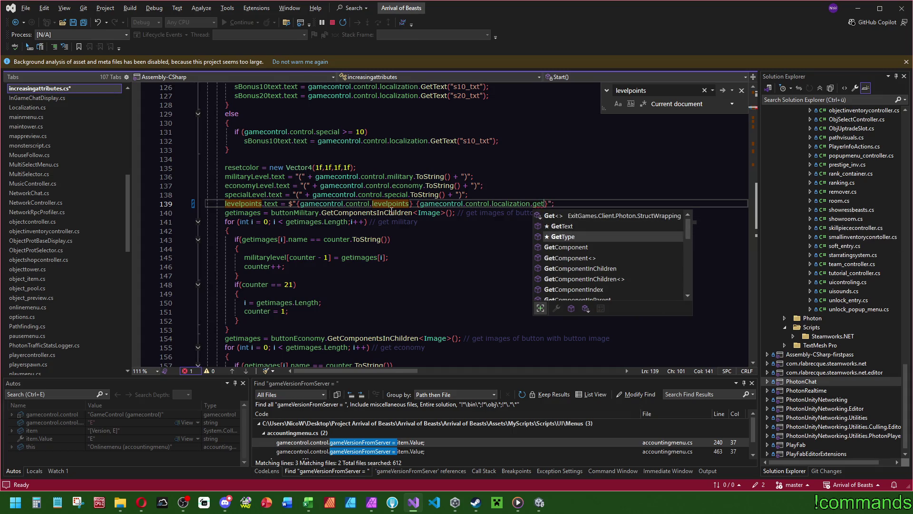
key(BackSpace)
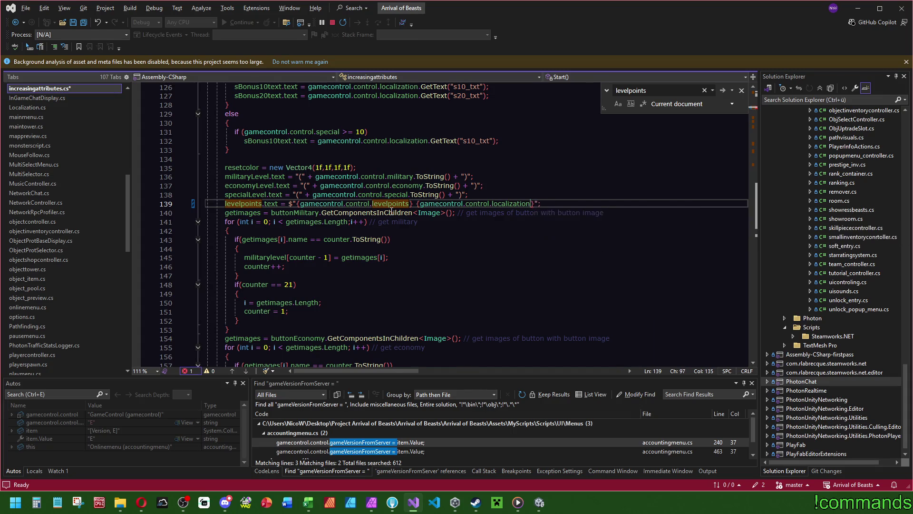
text(.getw)
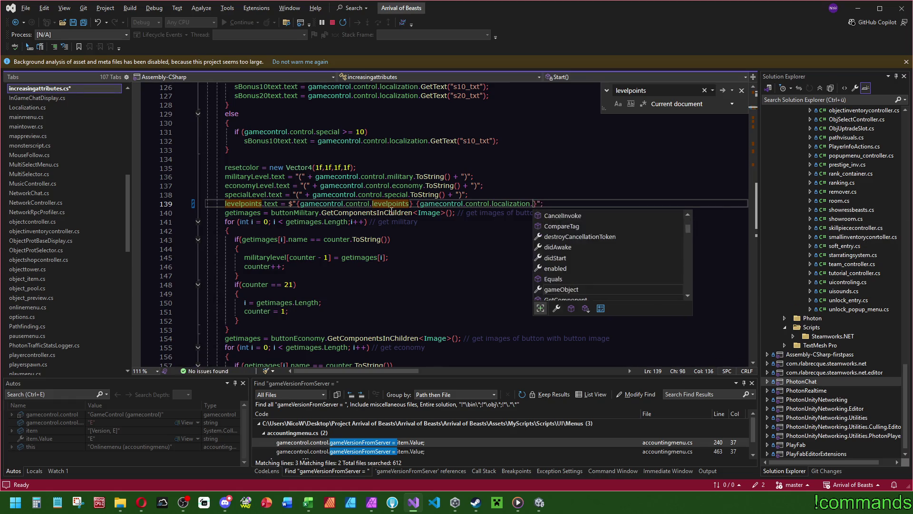
key(Tab)
text(()
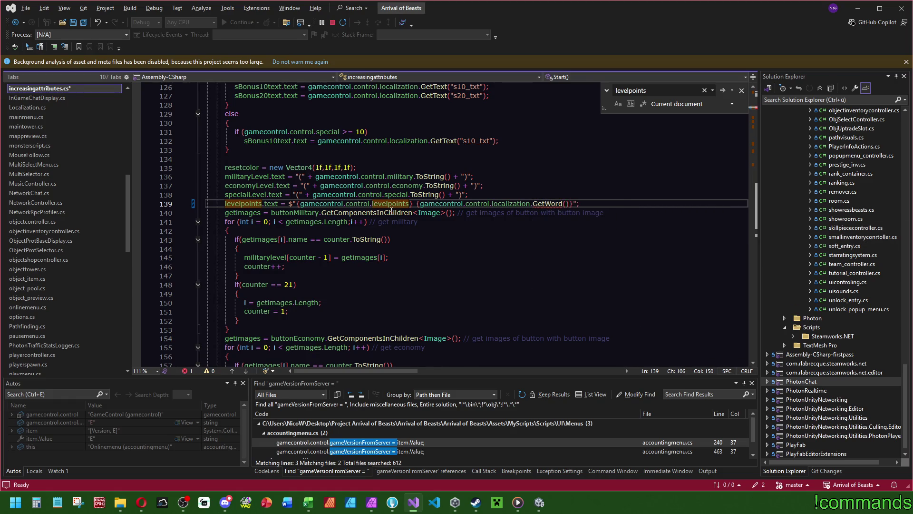
text("levelpoint)
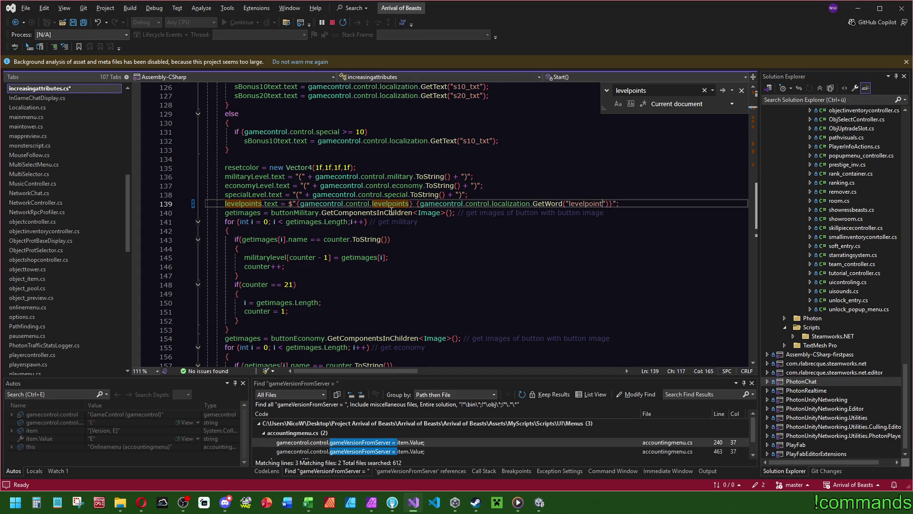
text(s)
key(ctrl+s)
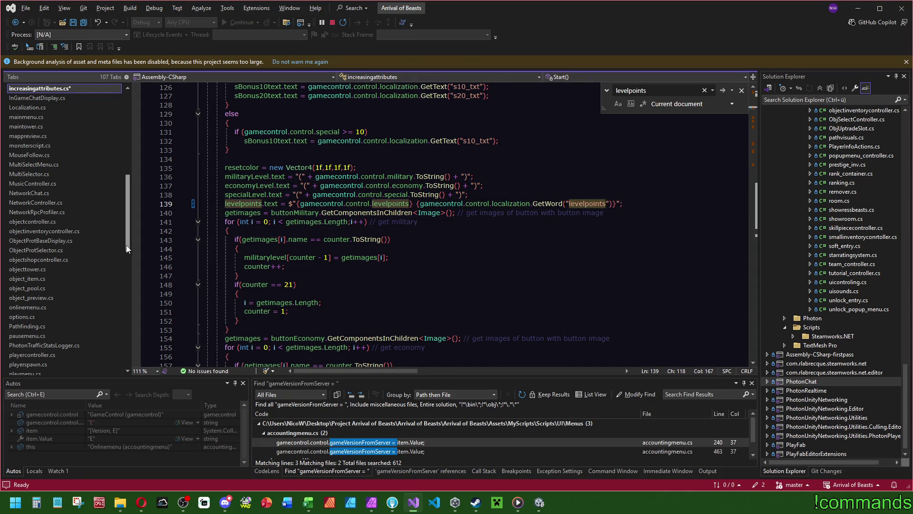
- Open Language_English.json and start a search in it
scroll(47, 356, down, 10)
click(57, 351)
key(ctrl+f)
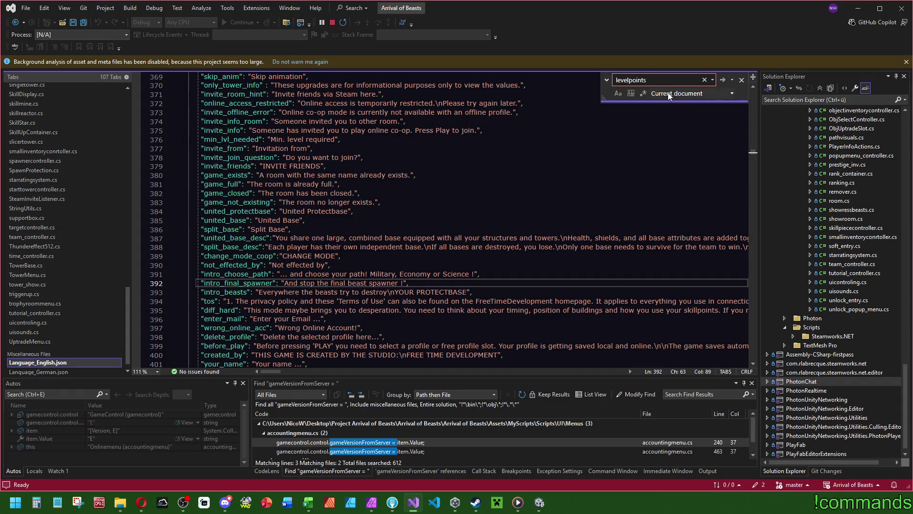
- Find the talentpoints key in Language_English.json and put it in line 139's GetWord call
text(talent)
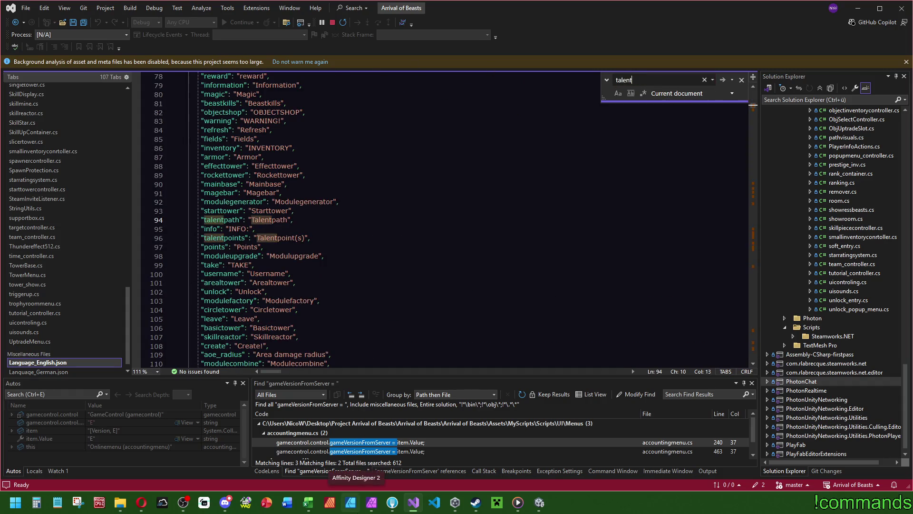
click(244, 238)
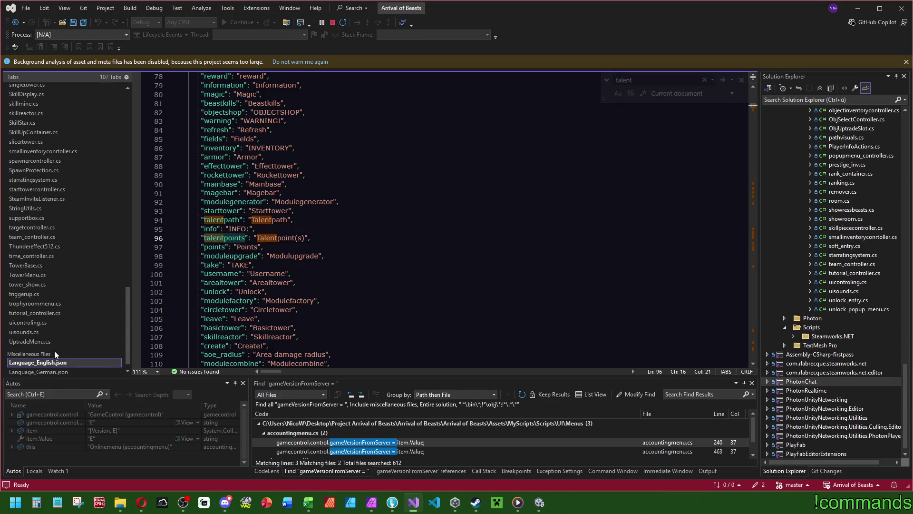
key(ctrl+minus)
key(ctrl+minus)
key(ctrl+minus)
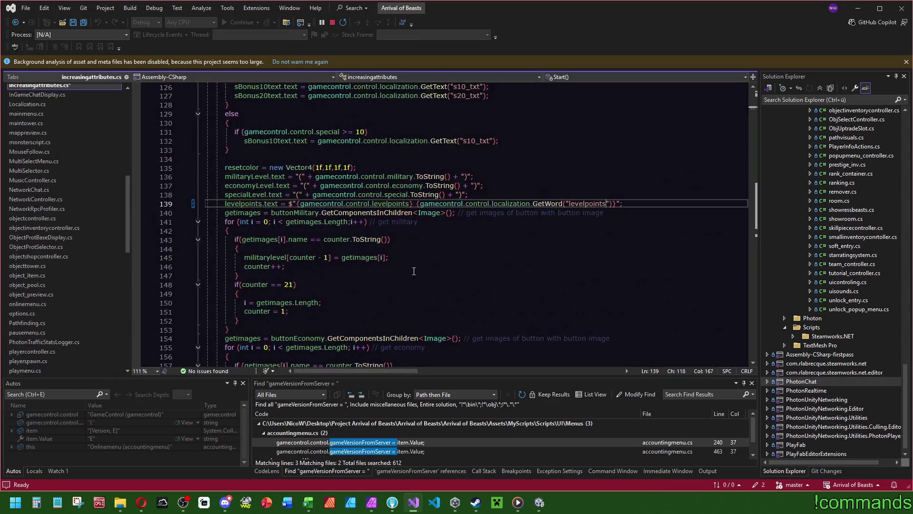
double_click(587, 204)
text(talentpoints)
click(565, 153)
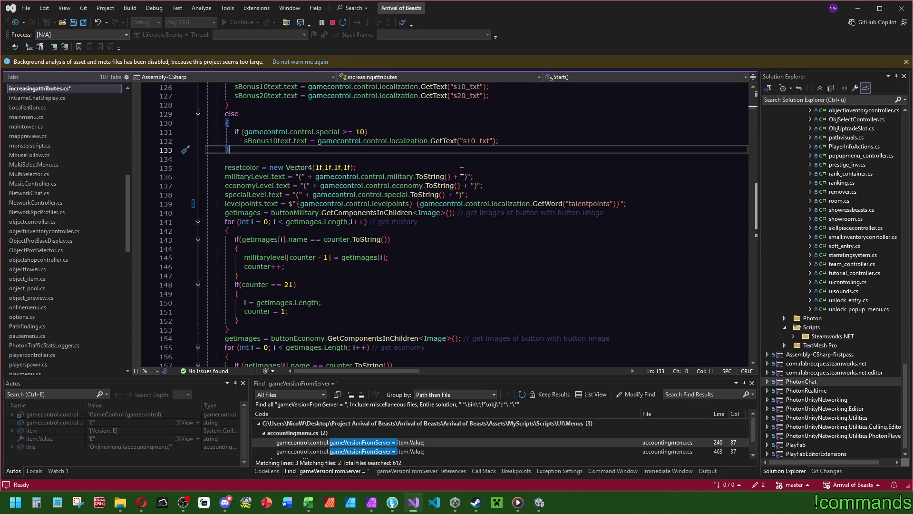
- Search the script for levelpoints, starting from the updated line 139
click(257, 203)
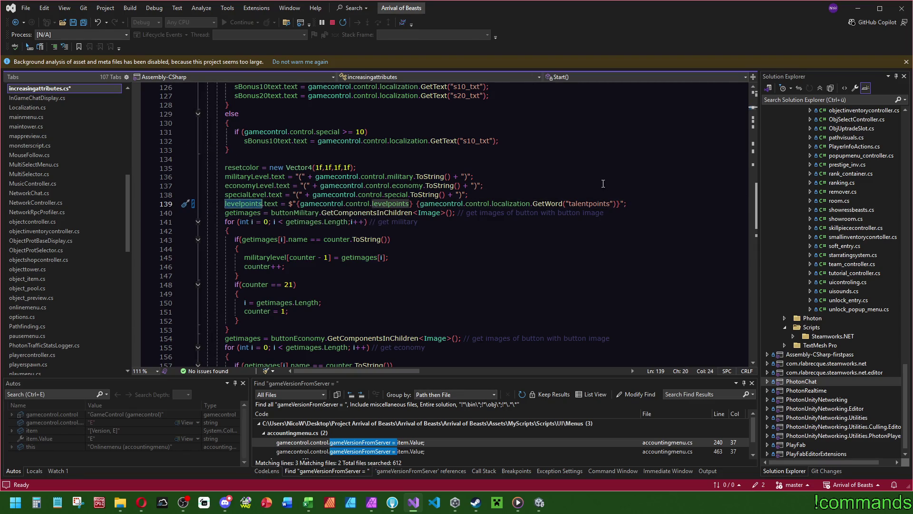
click(629, 204)
click(274, 204)
key(ctrl+f)
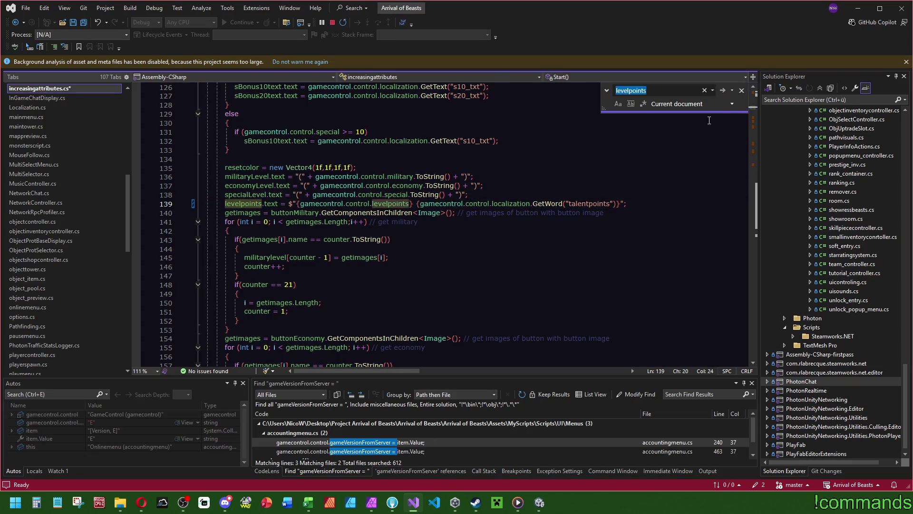
- Paste the localized talentpoints label statement over the old one on line 222
scroll(689, 151, down, 6)
scroll(749, 110, down, 20)
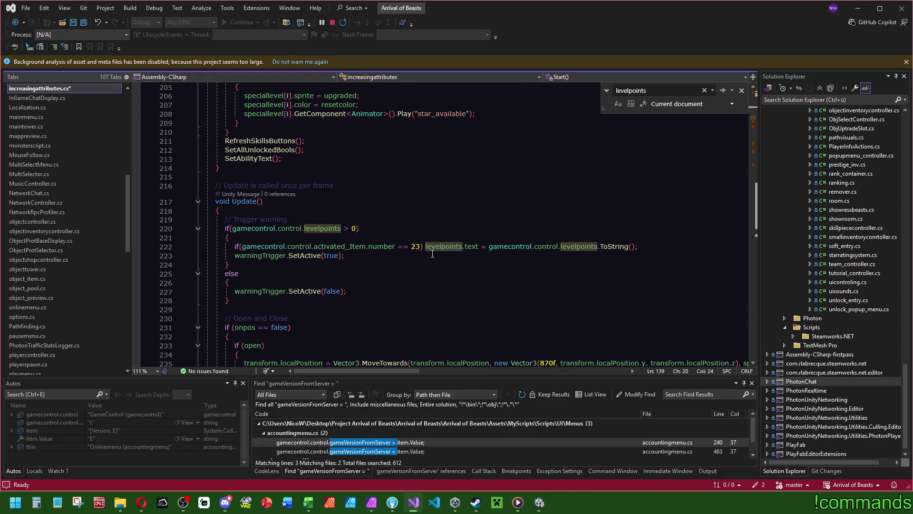
drag(658, 248, 425, 247)
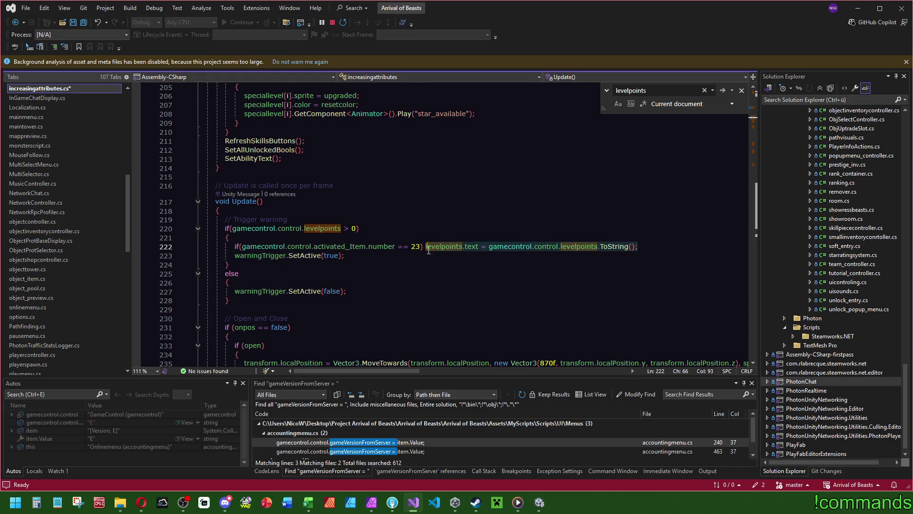
text(levelpoints.text = $"{gamecontrol.control.levelpoints} {gamecontrol.control.localization.GetWord("talentpoints")}";)
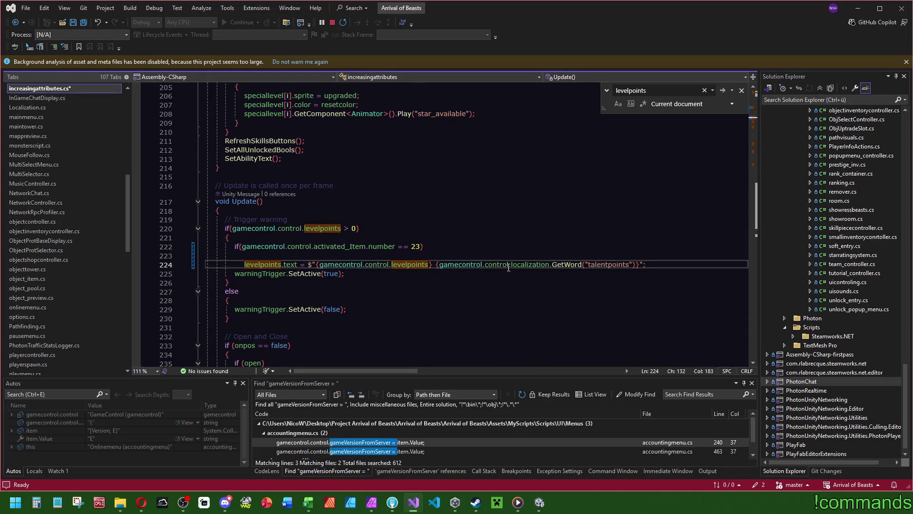
click(430, 247)
key(Delete)
click(436, 229)
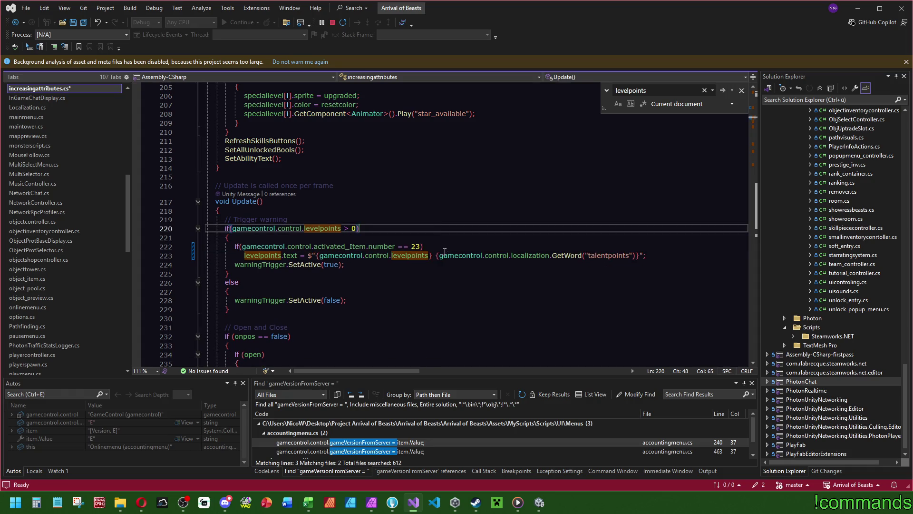
- Update the label lines in UpgradeMilitary, UpgradeEconomy and UpgradeSpecial to the localized statement
scroll(442, 238, down, 6)
scroll(443, 240, down, 6)
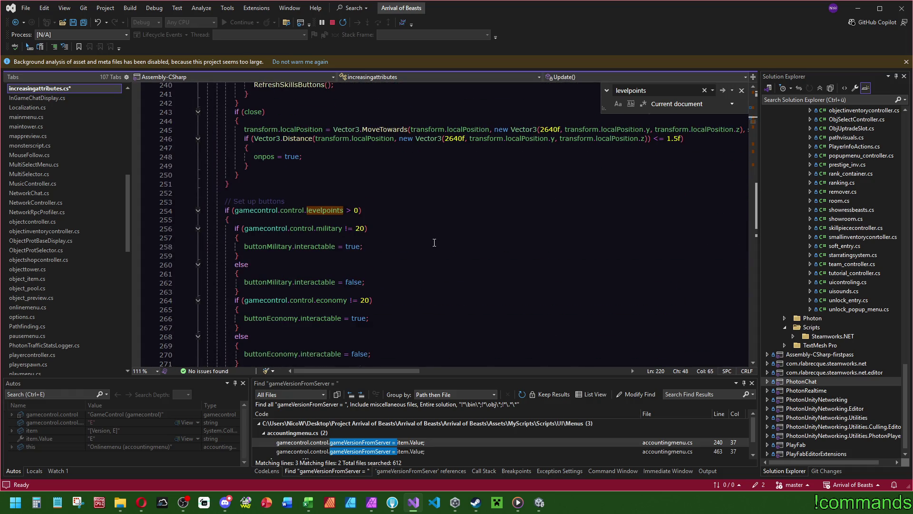
scroll(434, 242, down, 11)
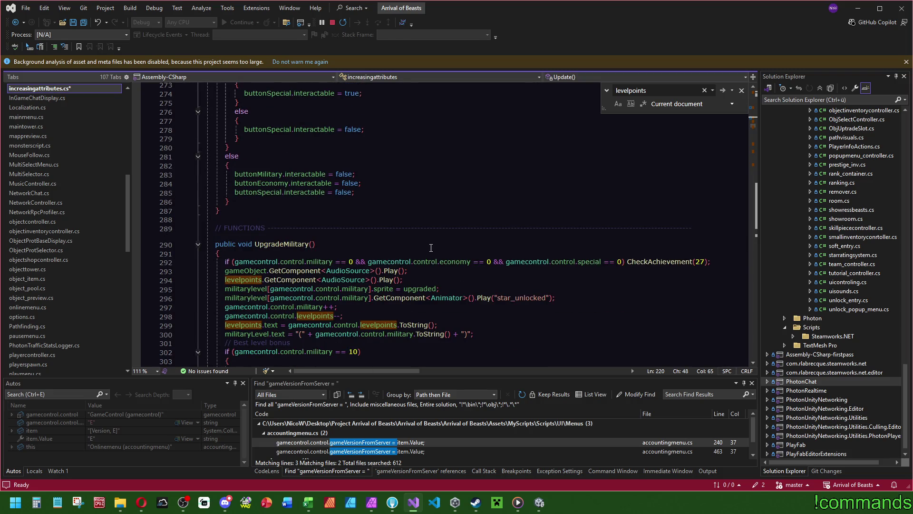
click(434, 316)
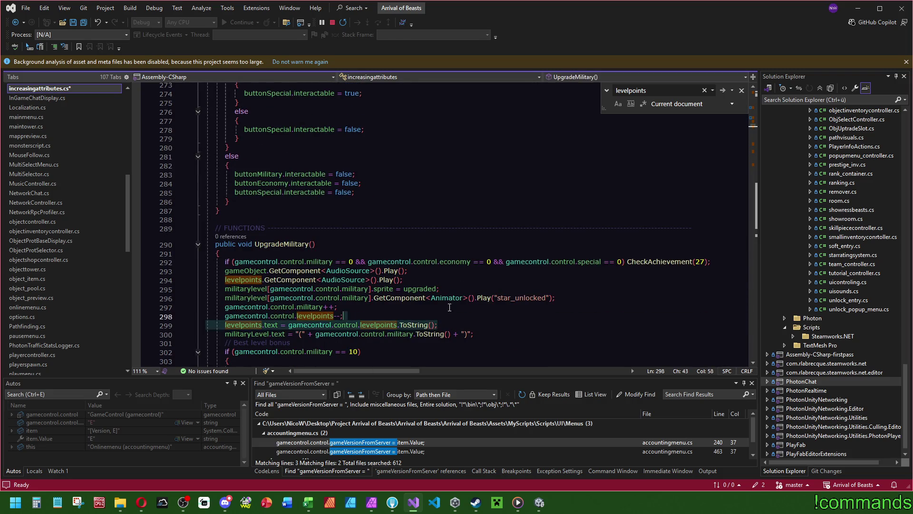
key(Tab)
scroll(412, 261, down, 6)
scroll(412, 260, down, 20)
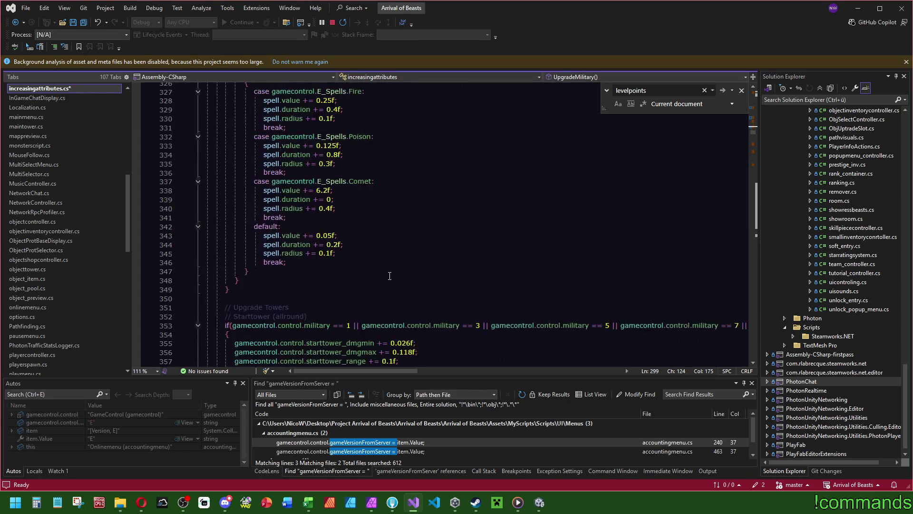
scroll(397, 284, down, 4)
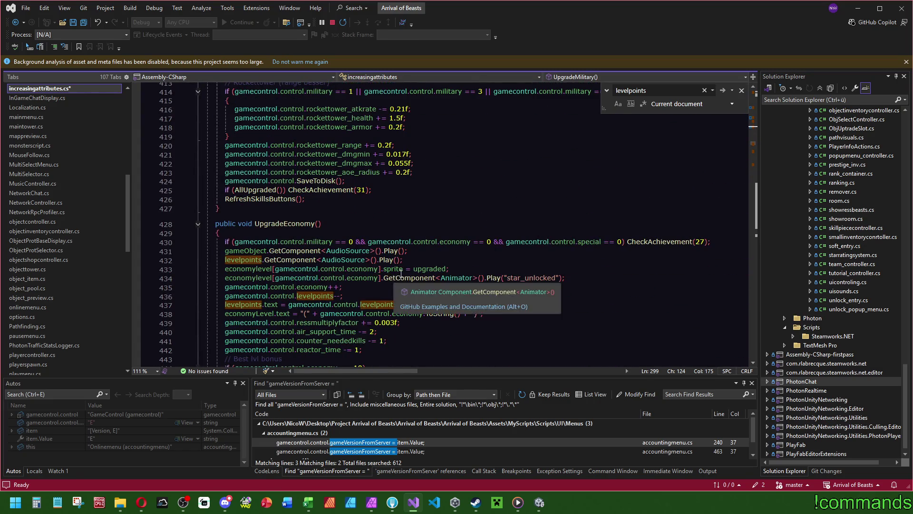
click(450, 304)
scroll(452, 305, down, 20)
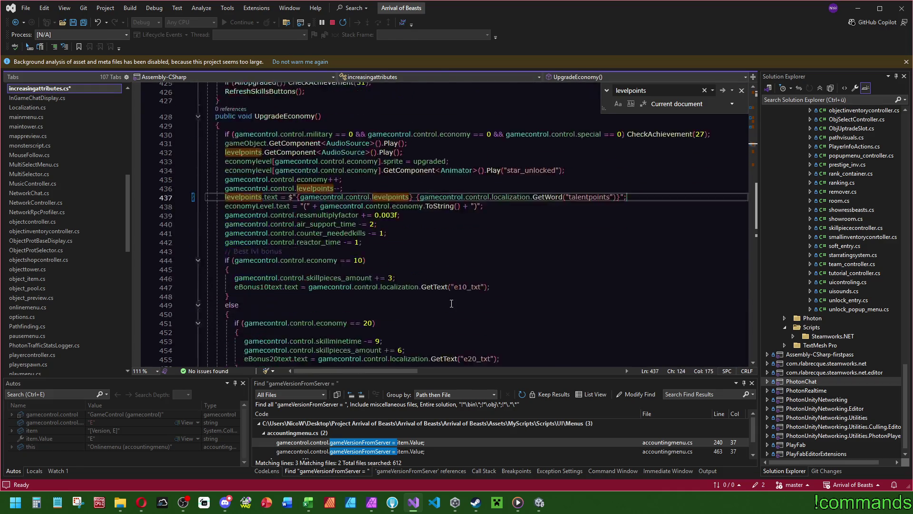
click(452, 304)
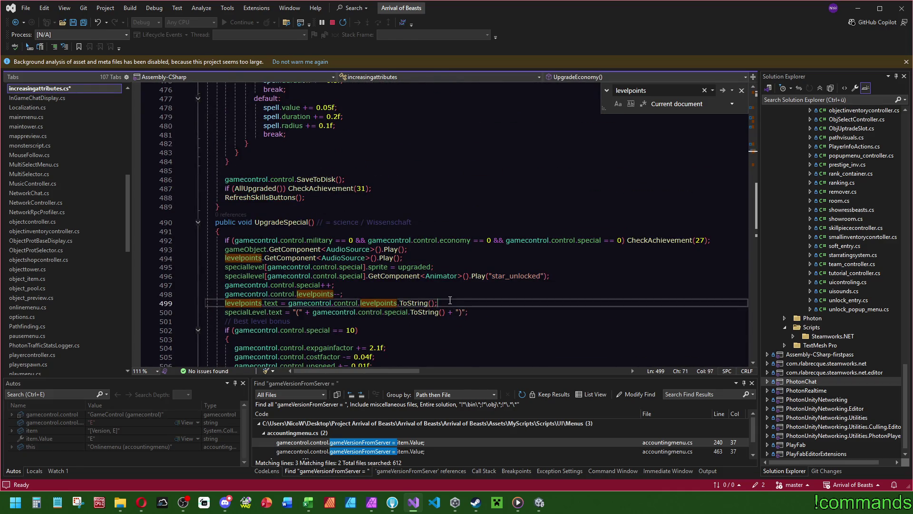
- Replace OpenMenu's label line 604 with the localized statement and save all files
scroll(451, 303, down, 13)
scroll(450, 303, down, 20)
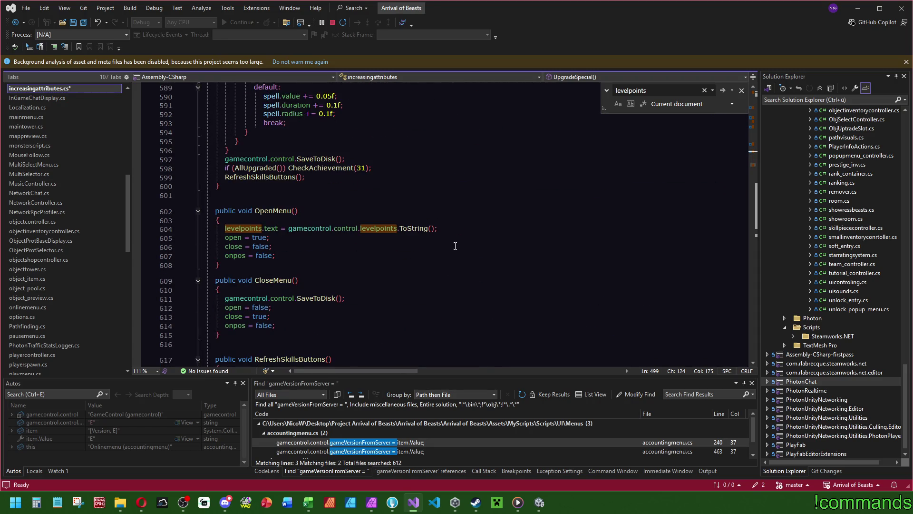
triple_click(428, 228)
text(levelpoints.text = $"{gamecontrol.control.levelpoints} {gamecontrol.control.localization.GetWord("talentpoints")}";)
click(371, 204)
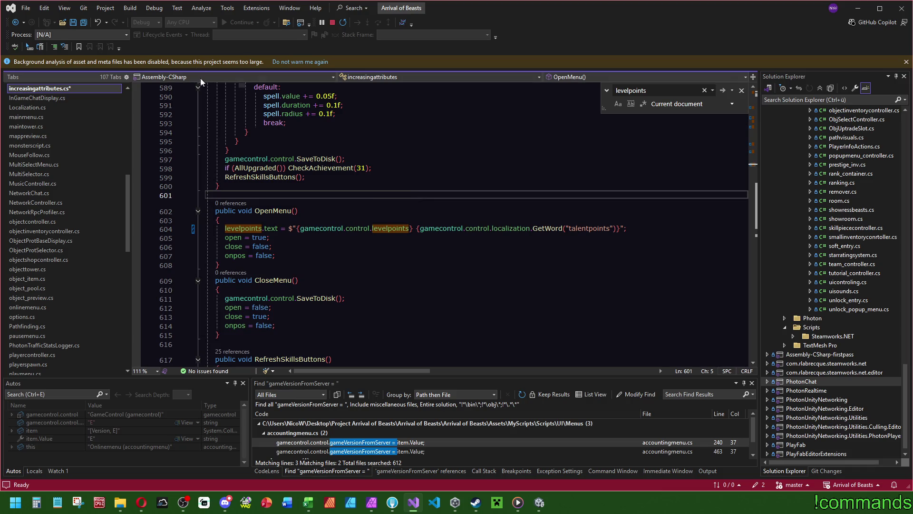
click(85, 23)
- Back in the Unity editor, save the current Play scene with File > Save
click(539, 502)
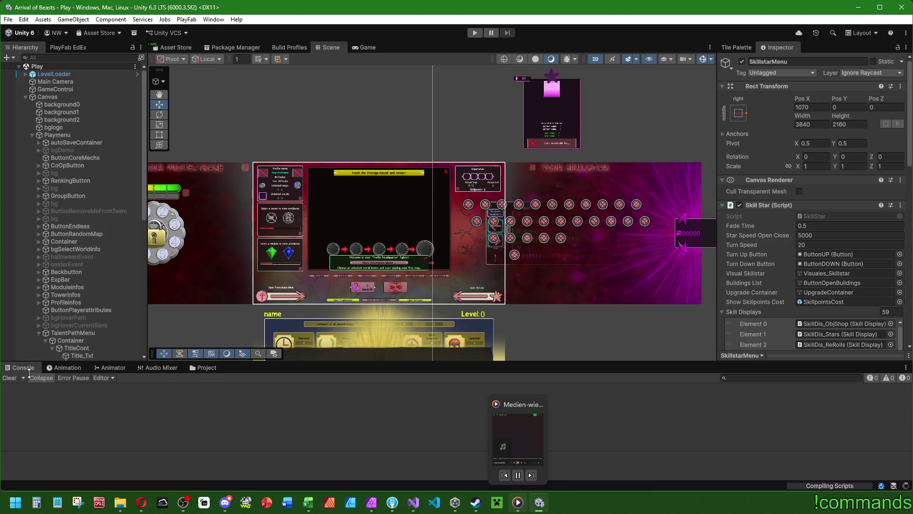
click(8, 20)
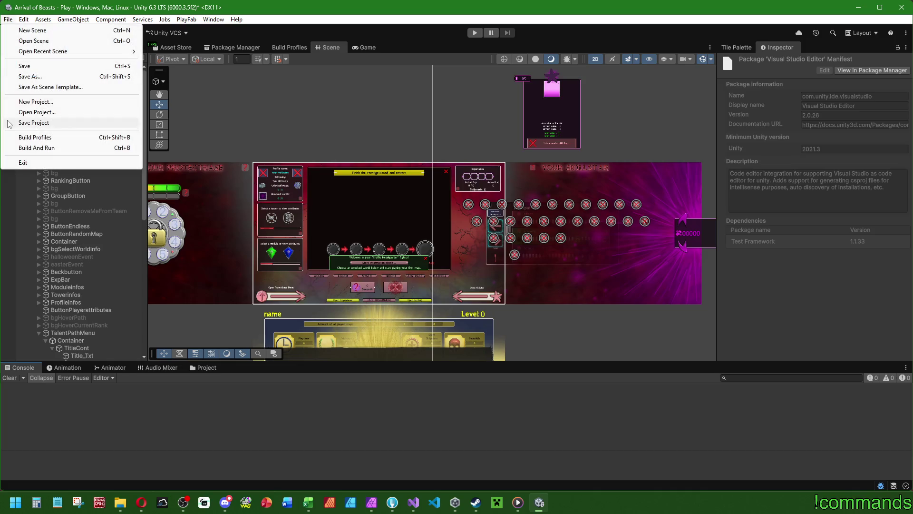
click(15, 67)
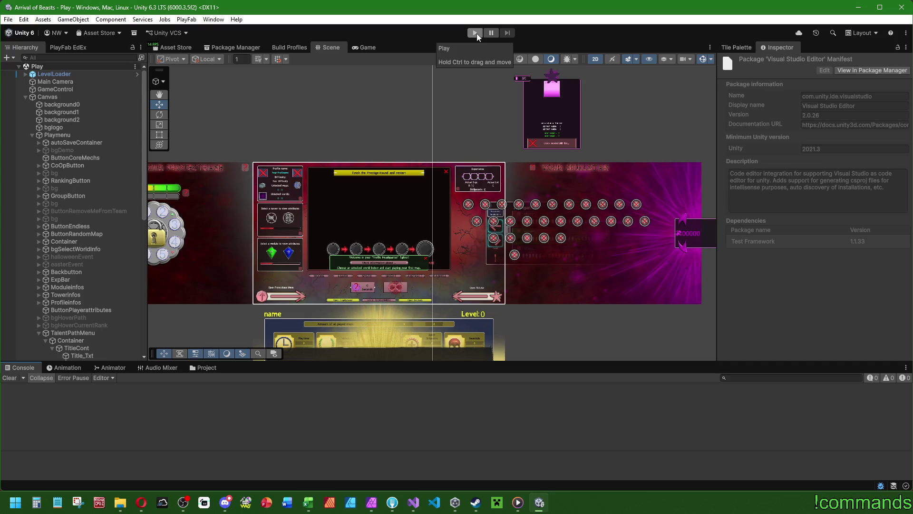
- Open the Menu scene from Assets/Scenes/Menus and run it in Play mode
click(200, 367)
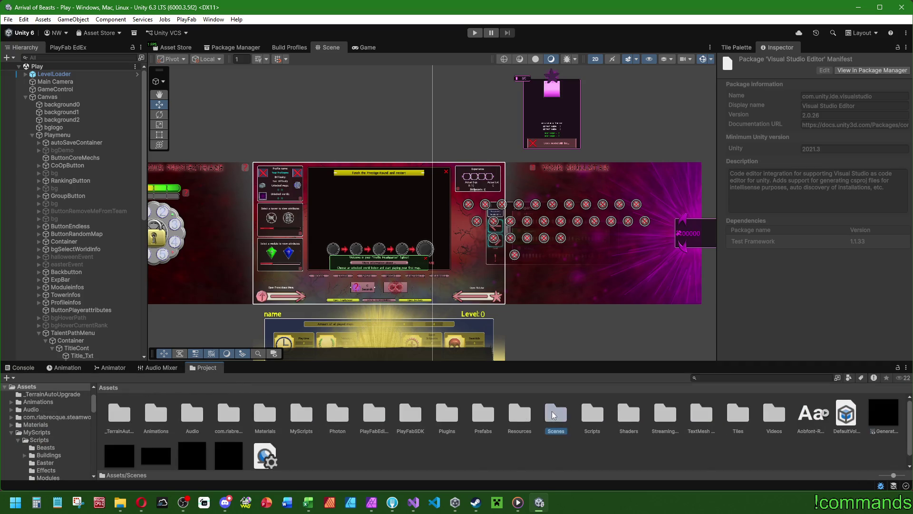
double_click(556, 413)
double_click(297, 413)
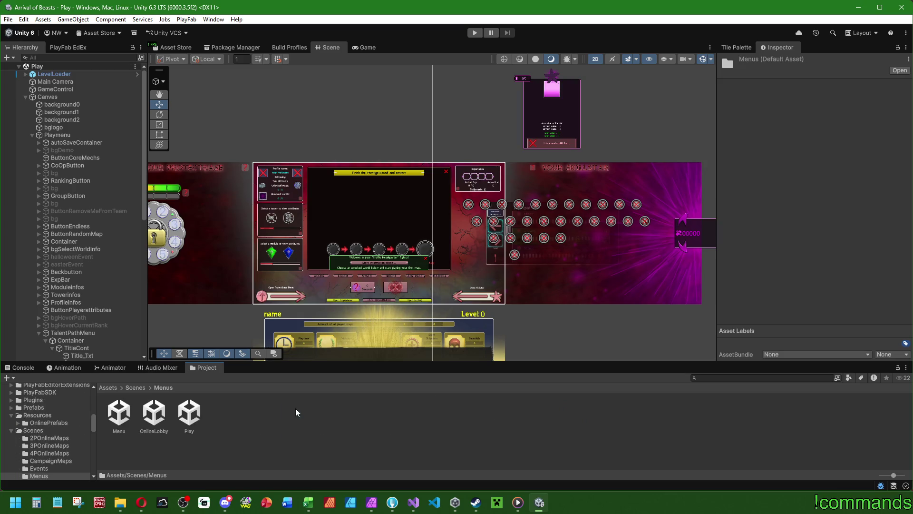
double_click(120, 415)
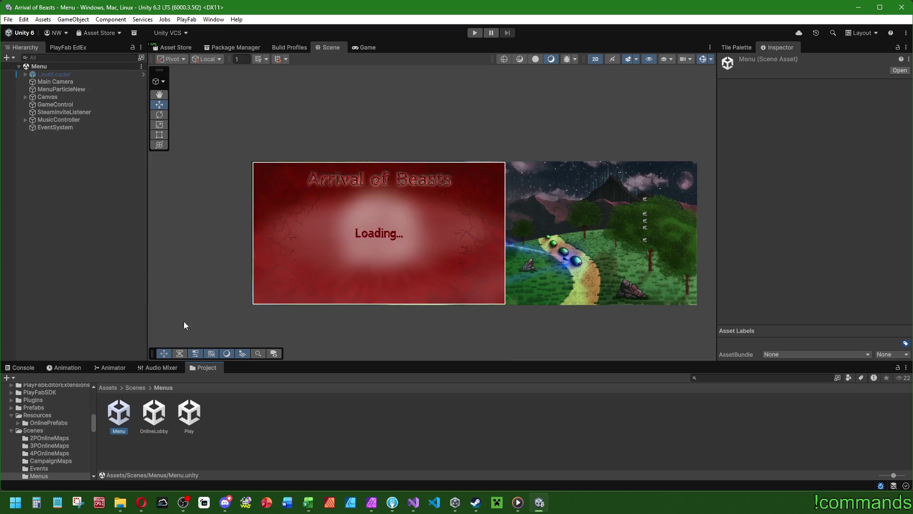
click(475, 32)
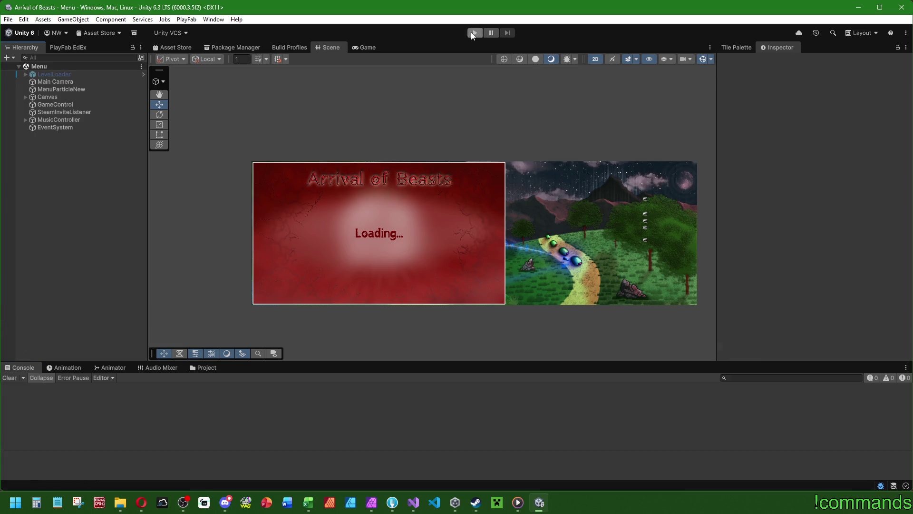
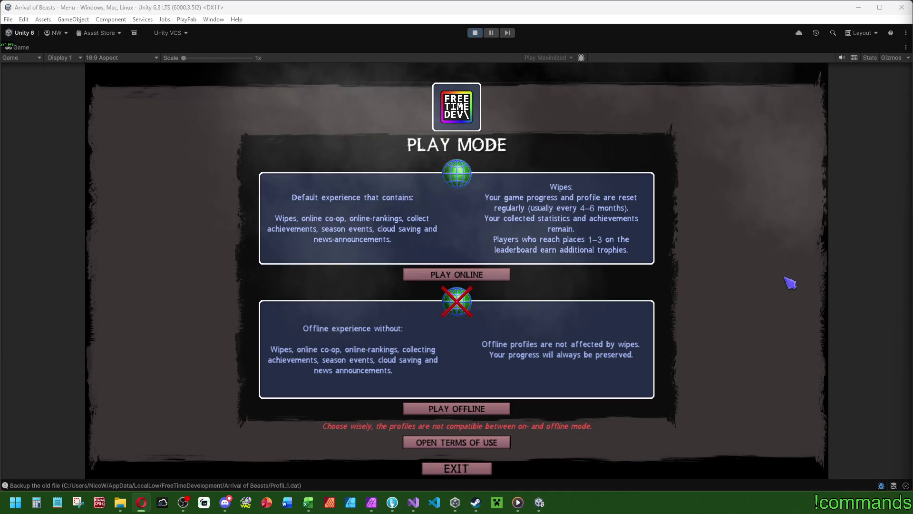
- Start Arrival of Beasts online to reach Your Headquarters, and leave Play Maximized
click(459, 279)
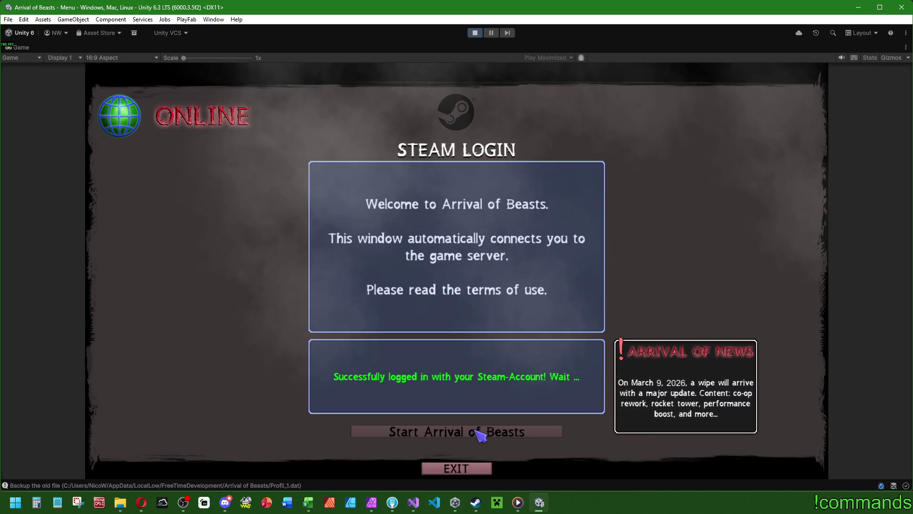
click(464, 431)
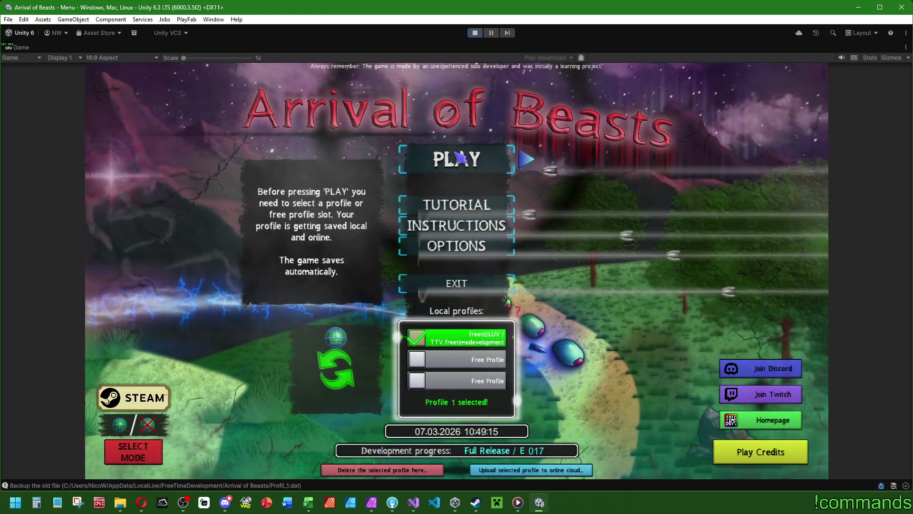
click(449, 160)
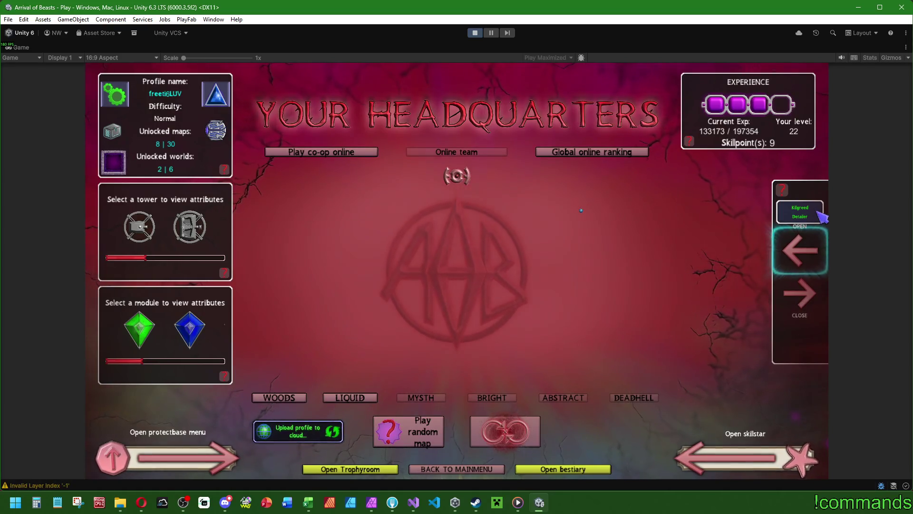
key(shift+space)
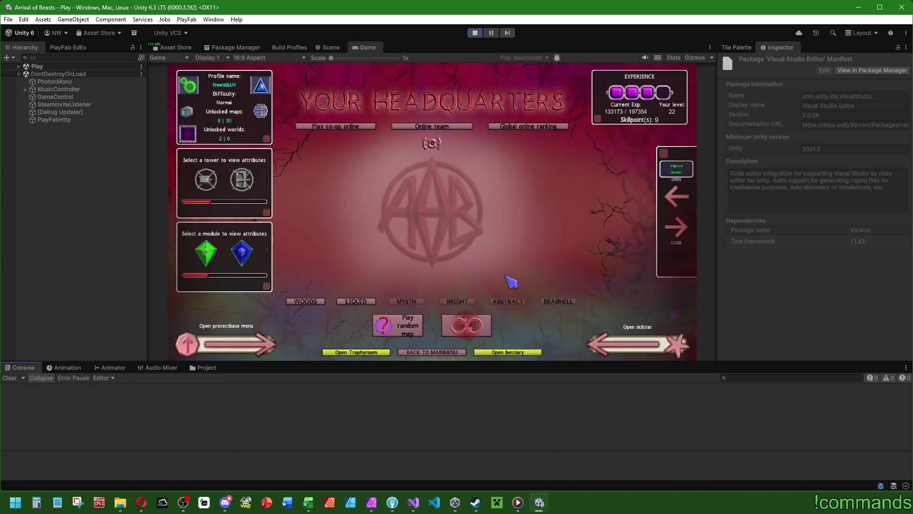
- Select TalentPathMenu under Play > Canvas > Playmenu and open the in-game Talentpath panel
click(26, 89)
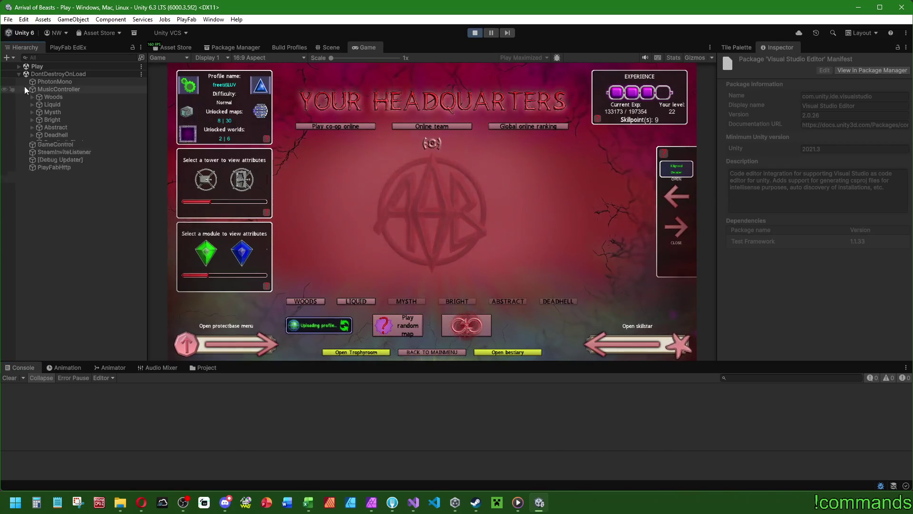
click(25, 89)
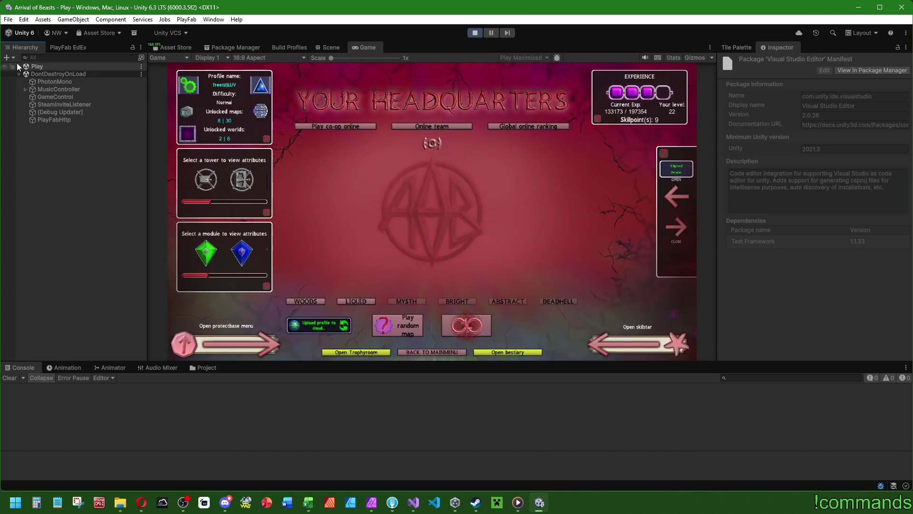
click(18, 66)
click(24, 90)
click(34, 128)
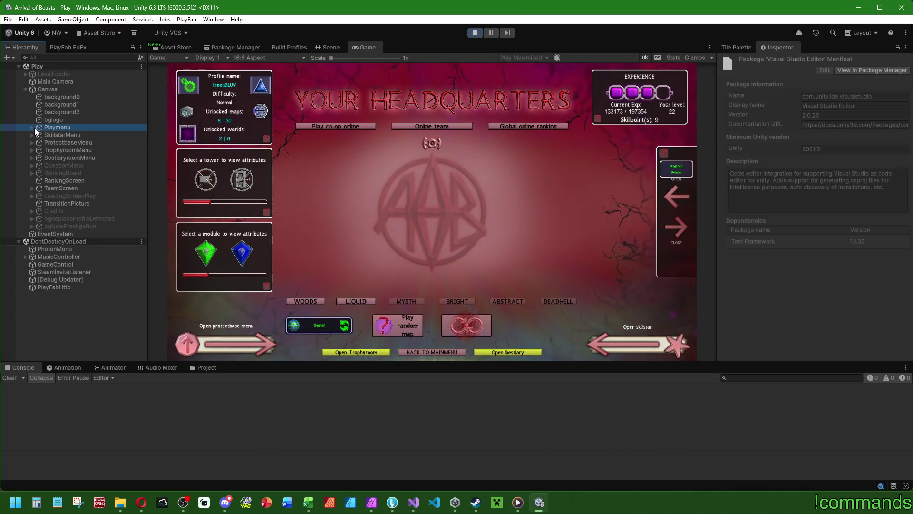
click(32, 127)
scroll(107, 228, down, 3)
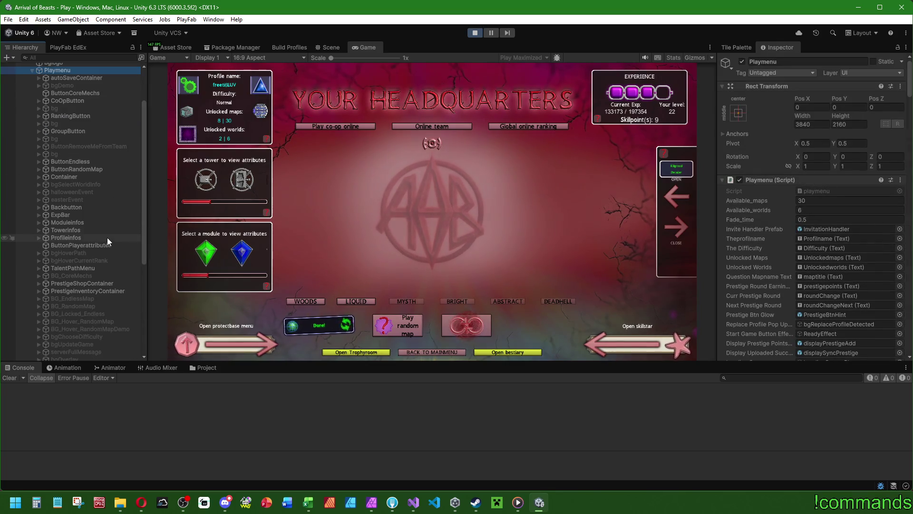
click(39, 268)
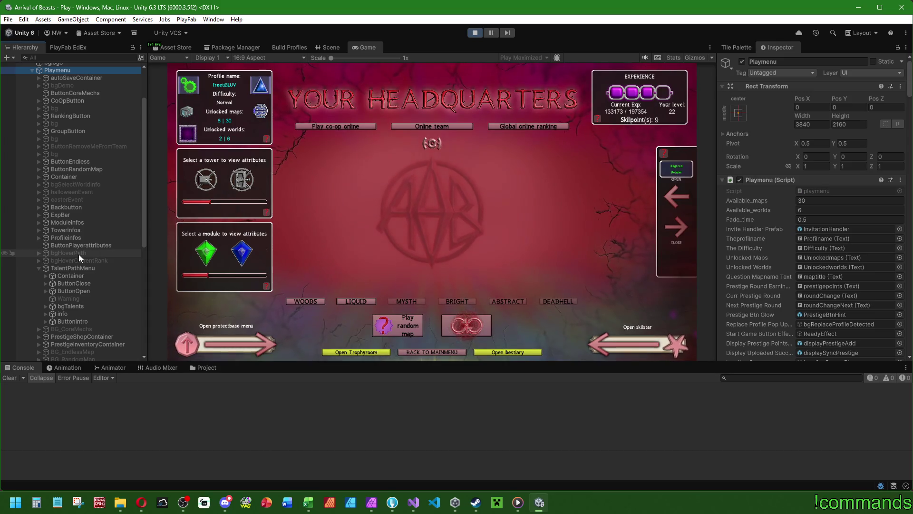
click(62, 268)
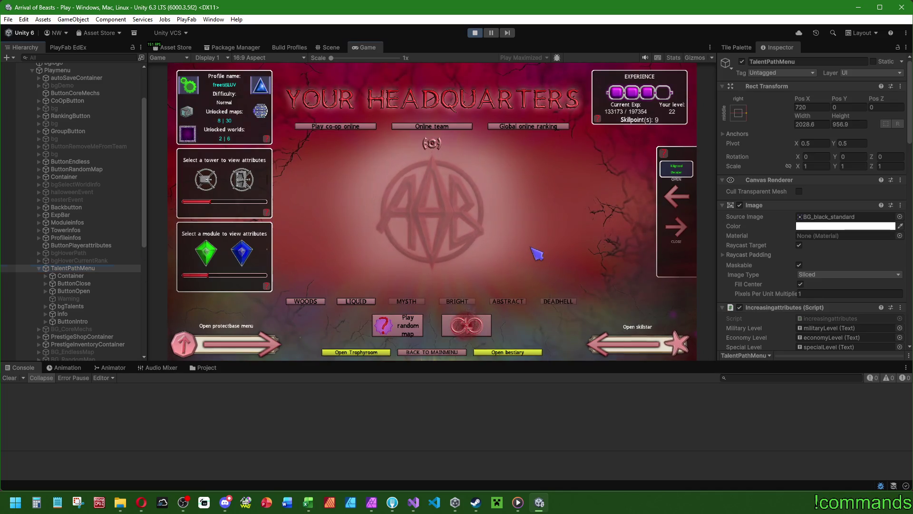
click(678, 197)
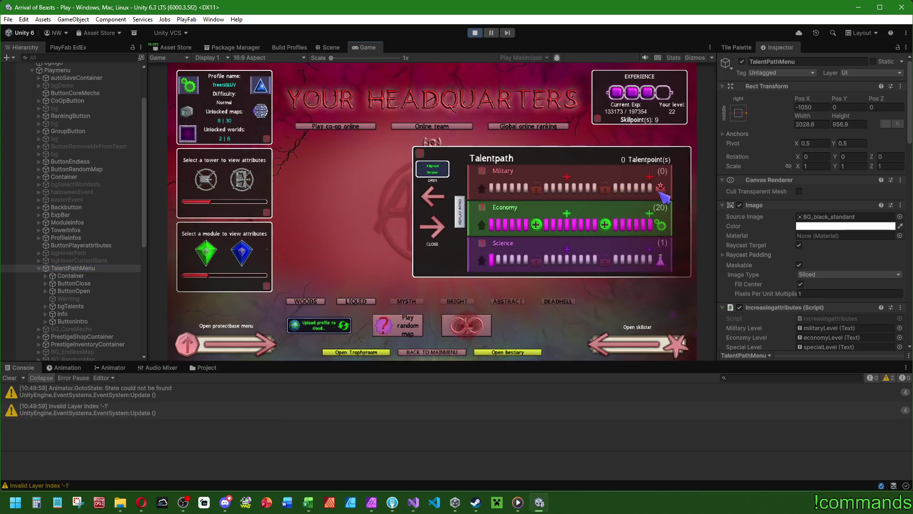
click(414, 502)
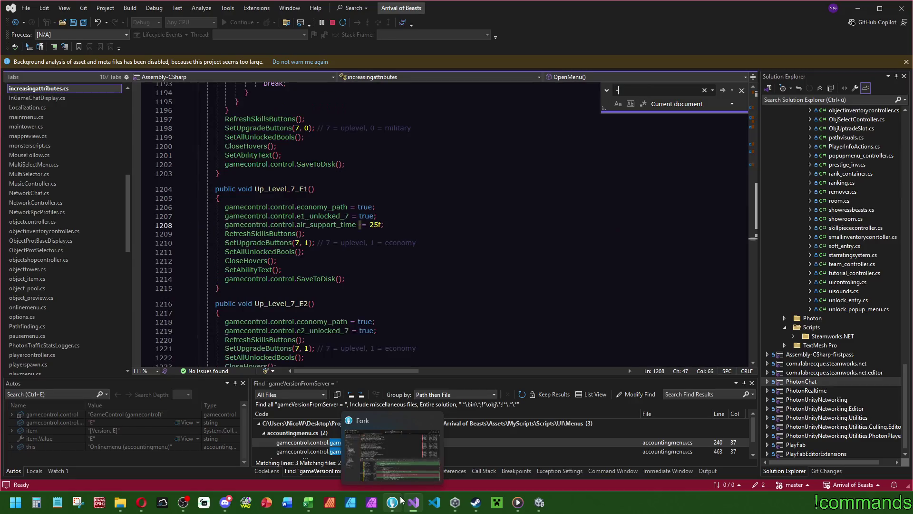
- Review the MoveTowards open/close code in increasingattributes.cs with targets 870 and 2640
mouse_move(401, 500)
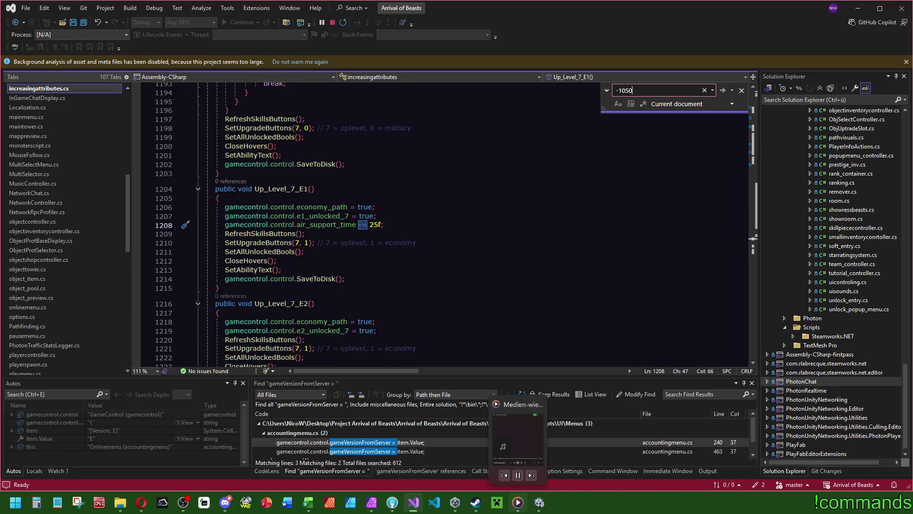
key(Escape)
mouse_move(755, 240)
mouse_down()
mouse_move(758, 124)
mouse_move(745, 98)
mouse_move(743, 121)
mouse_up()
scroll(743, 121, down, 2)
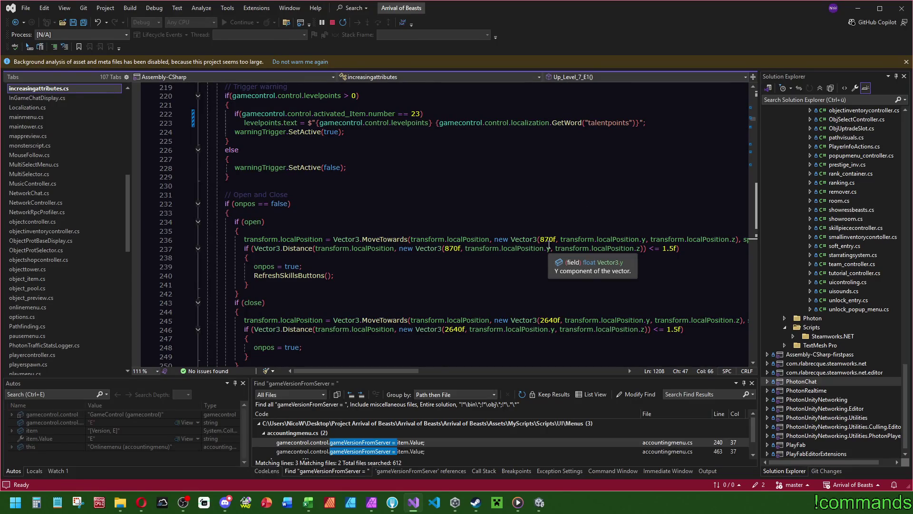
scroll(24, 219, up, 3)
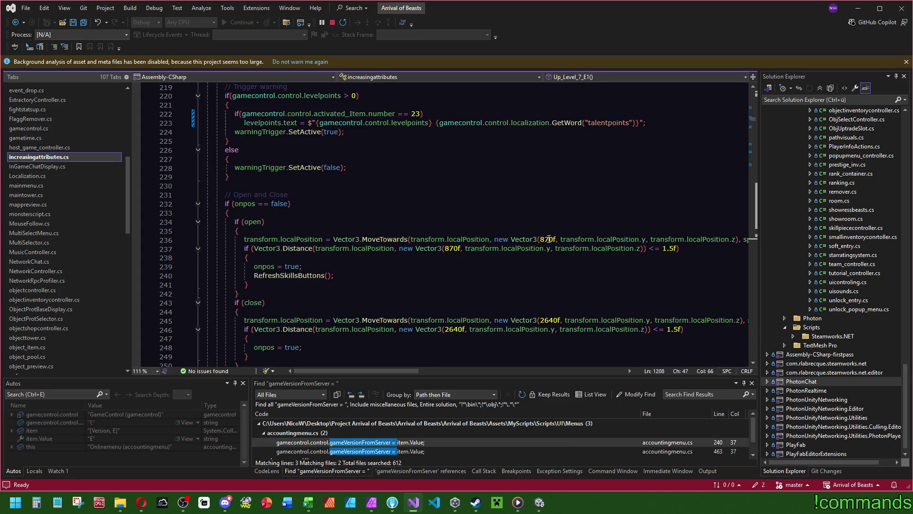
click(539, 501)
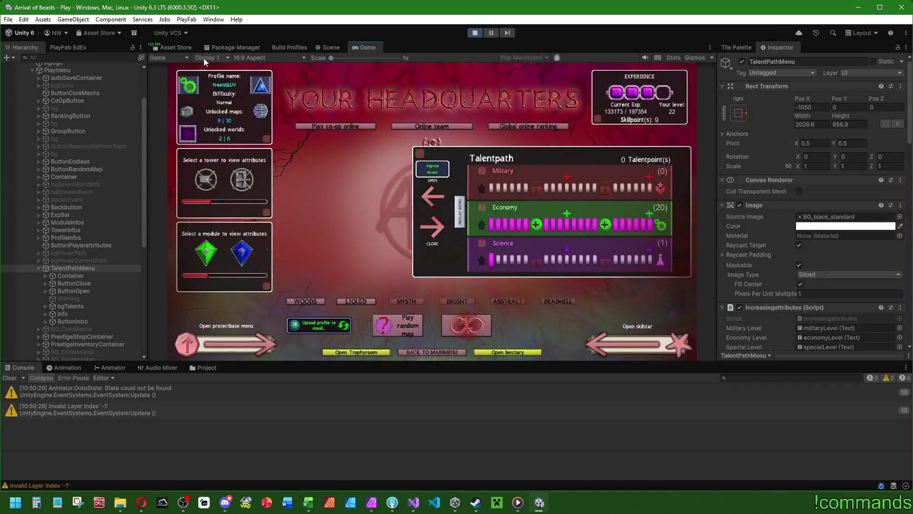
- In the Scene view, set handles to Center and Global, and put the Inspector in Debug mode
click(330, 47)
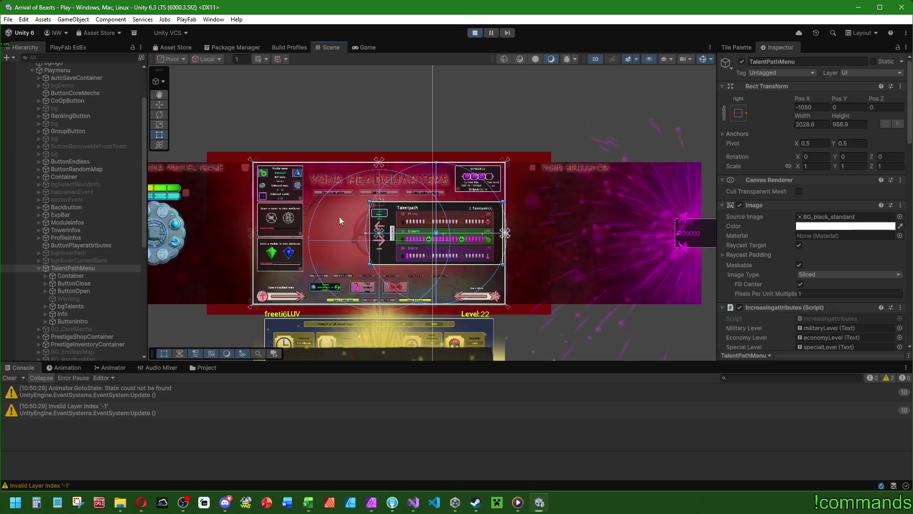
scroll(467, 241, up, 5)
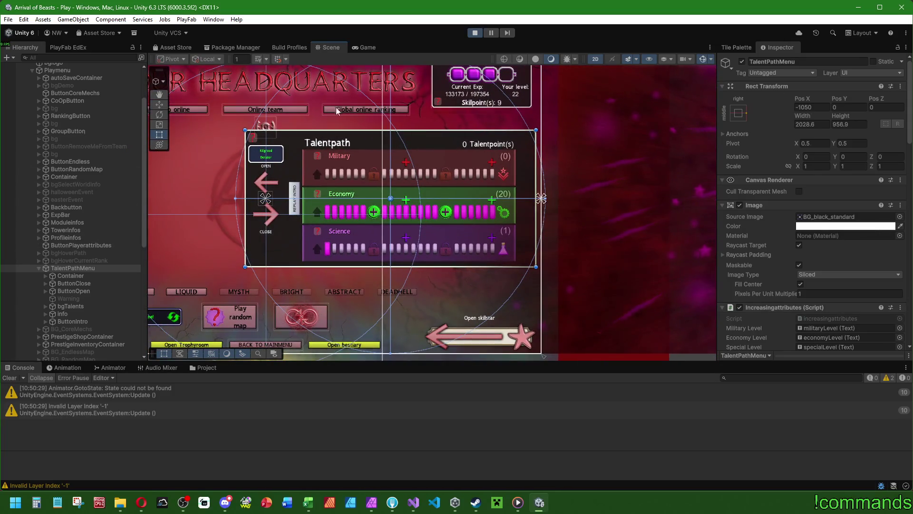
click(175, 60)
click(182, 70)
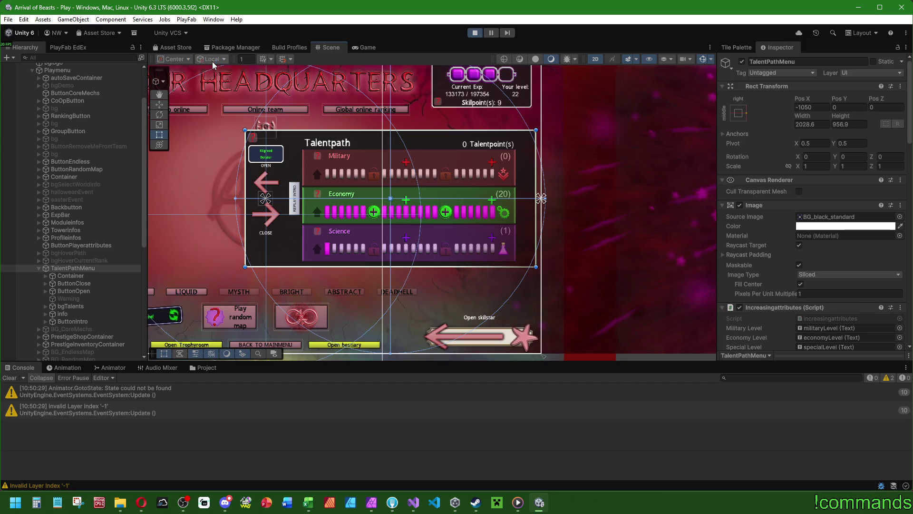
click(207, 59)
click(217, 70)
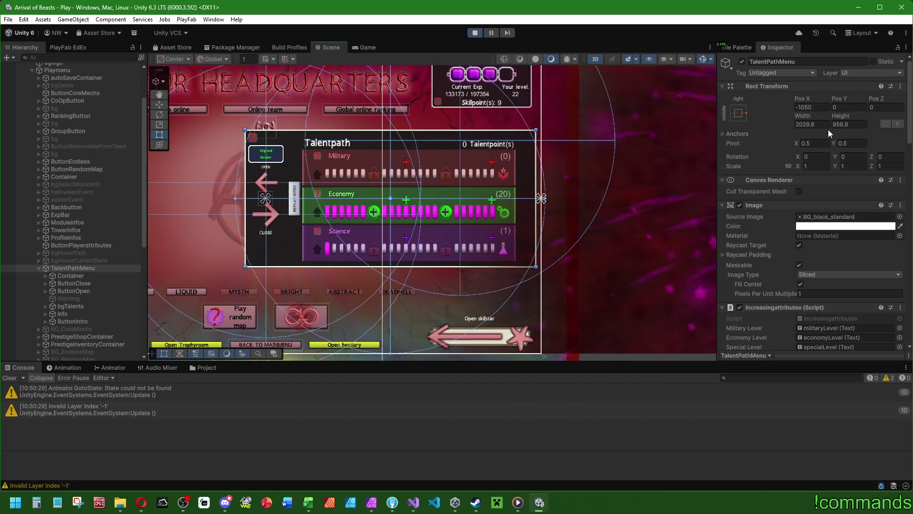
click(909, 94)
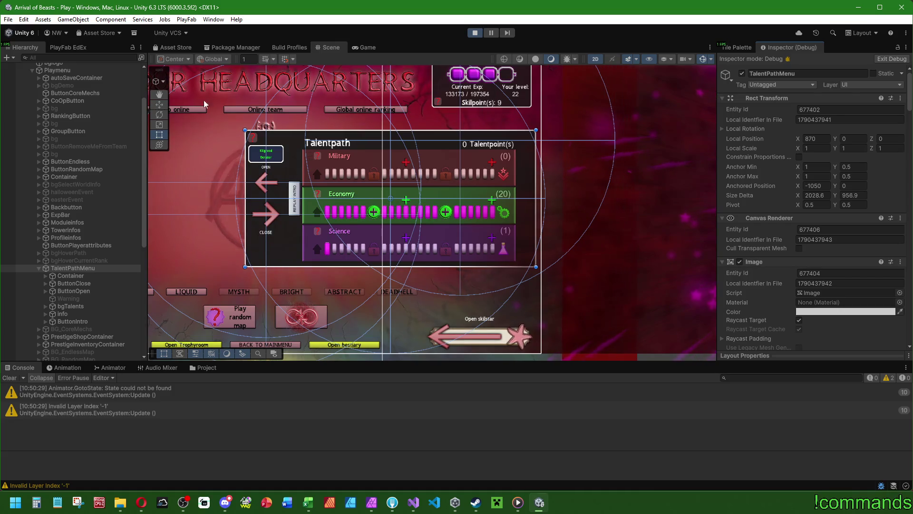
- Return the Inspector to Normal mode and set handle orientation to Local
click(185, 60)
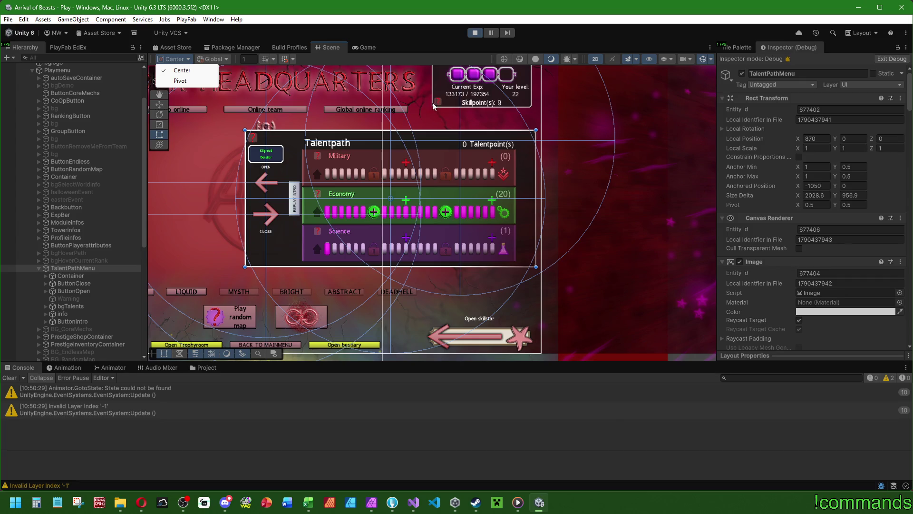
click(222, 59)
click(225, 60)
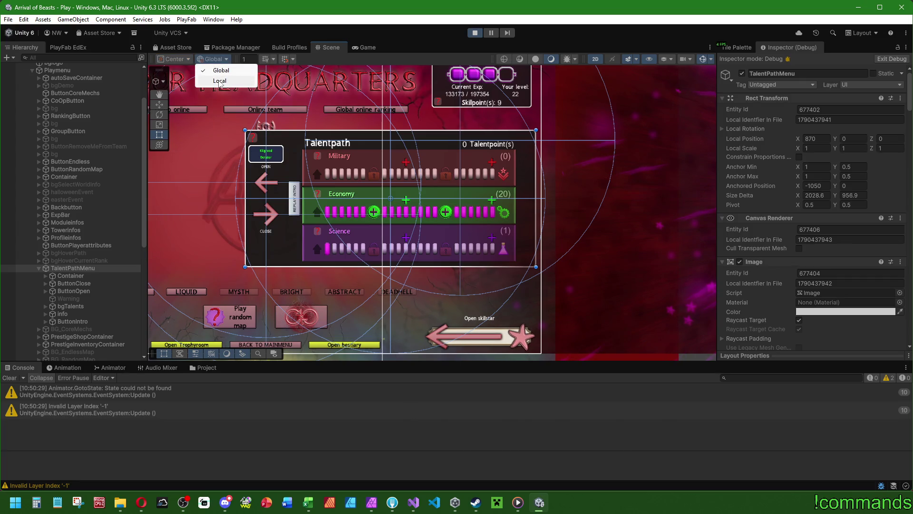
key(Escape)
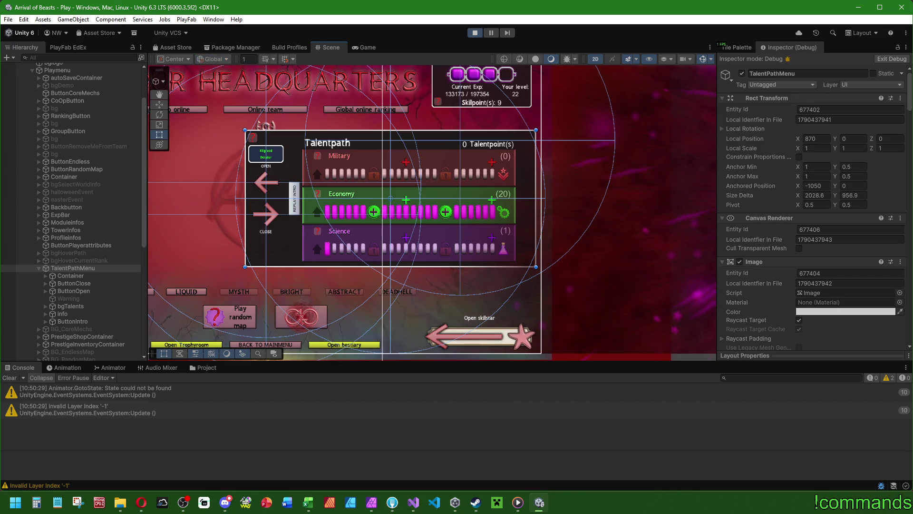
click(906, 47)
click(908, 83)
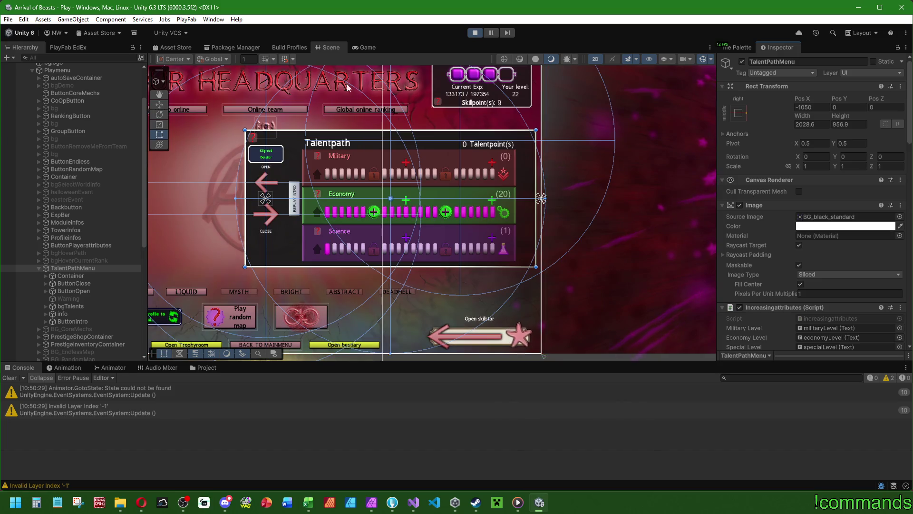
click(213, 59)
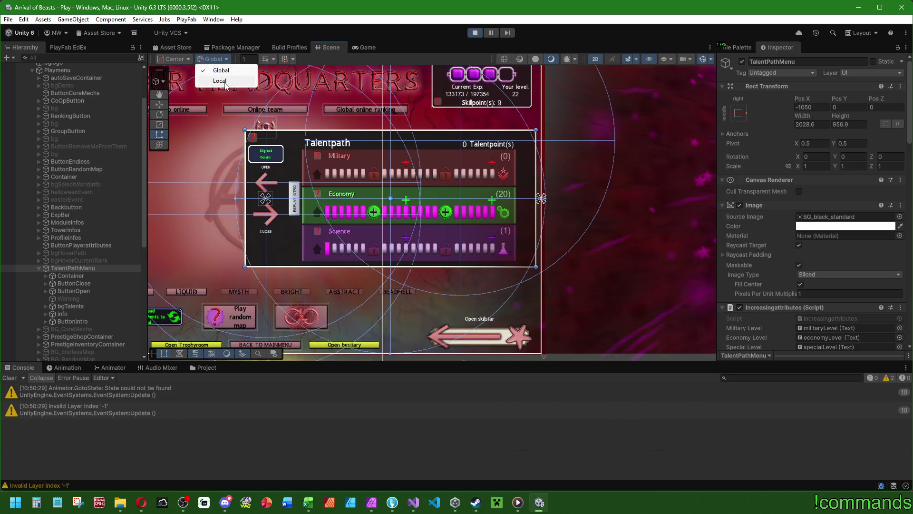
click(219, 81)
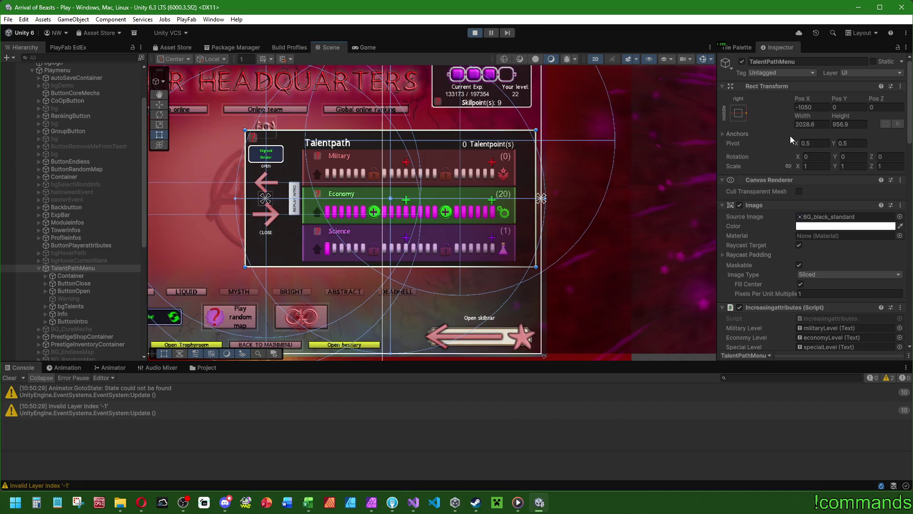
- Check TalentPathMenu's Rect Transform anchors, dismiss the popup and exit play mode
click(723, 135)
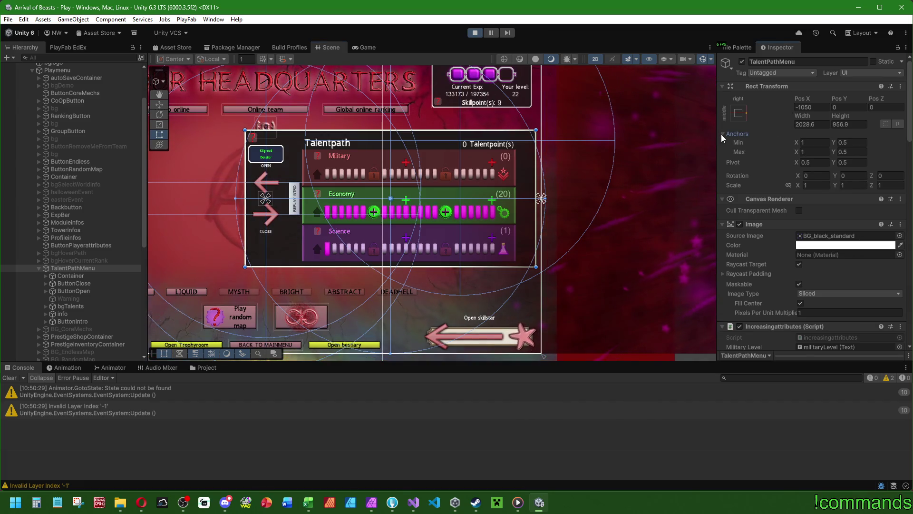
click(723, 135)
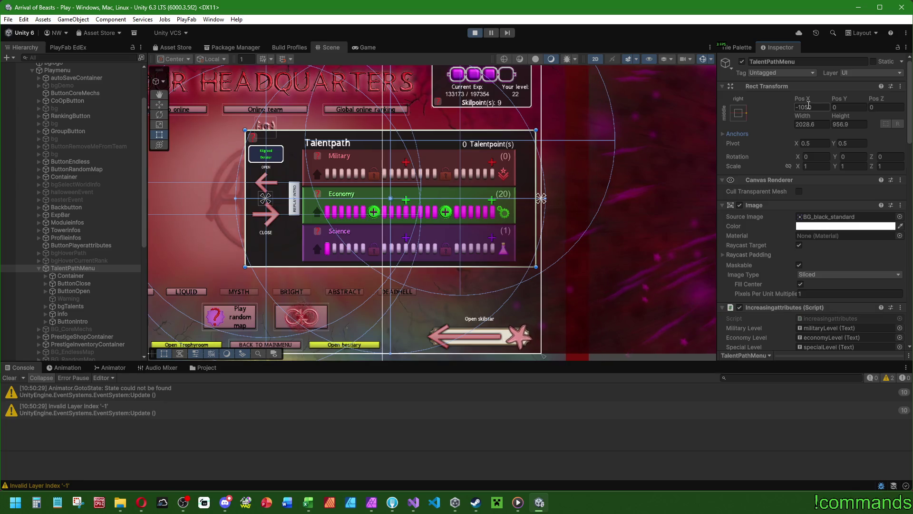
click(900, 87)
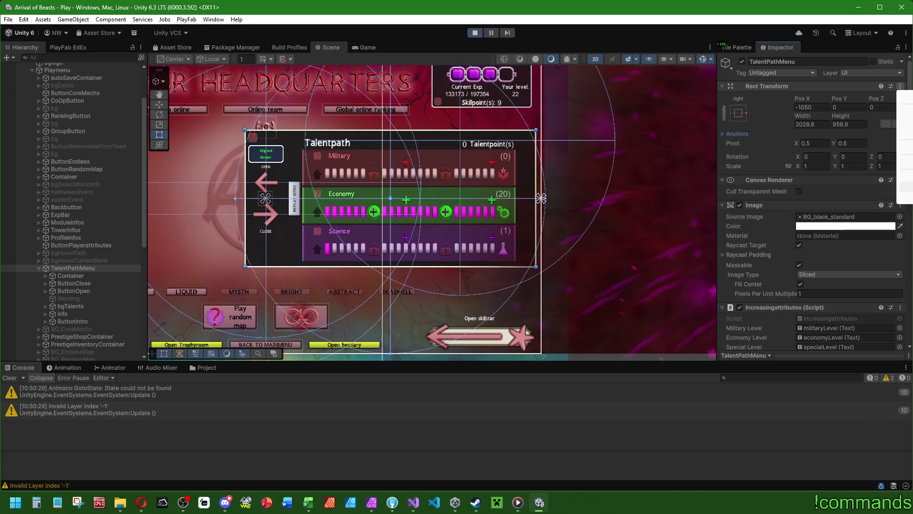
click(905, 50)
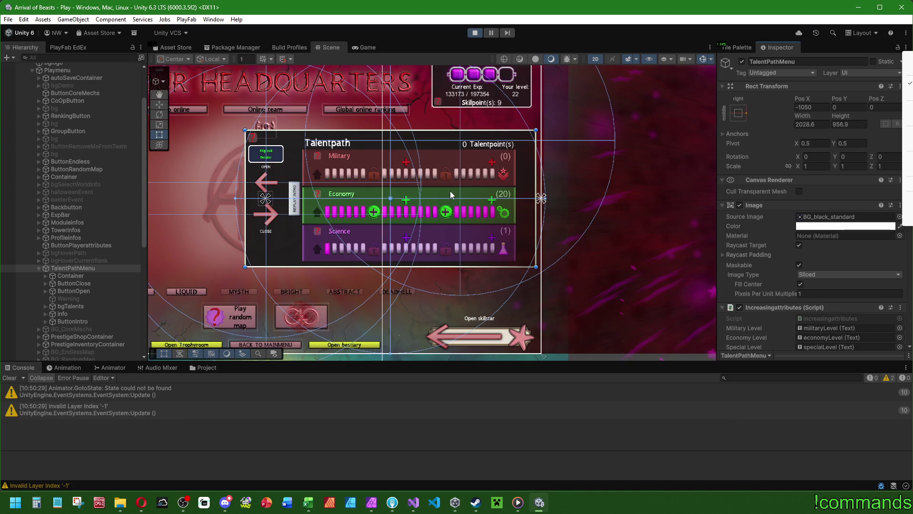
click(829, 13)
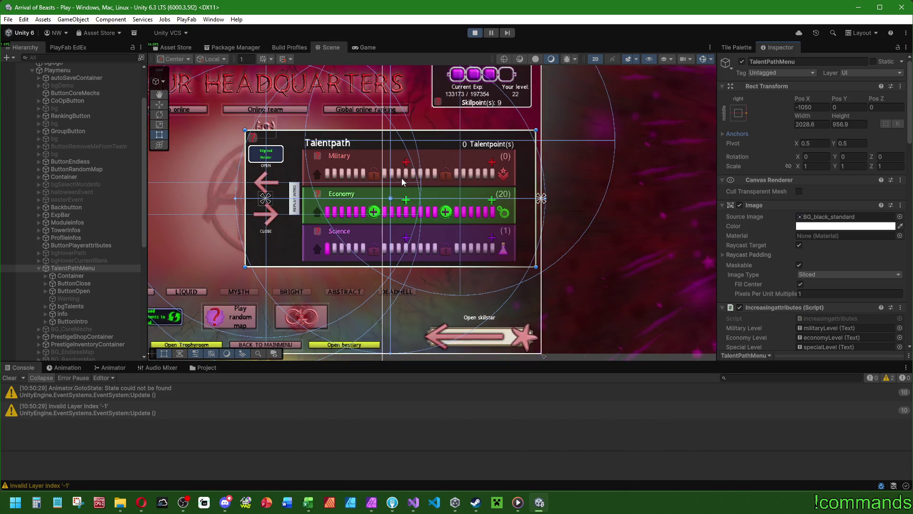
click(474, 32)
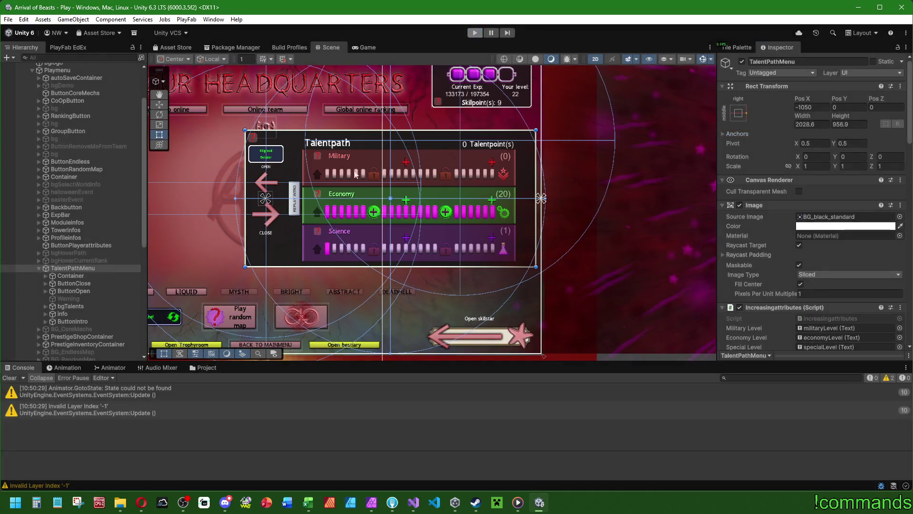
- Open the Play scene from Scenes > Menus and select TalentPathMenu under Canvas > Playmenu
click(202, 368)
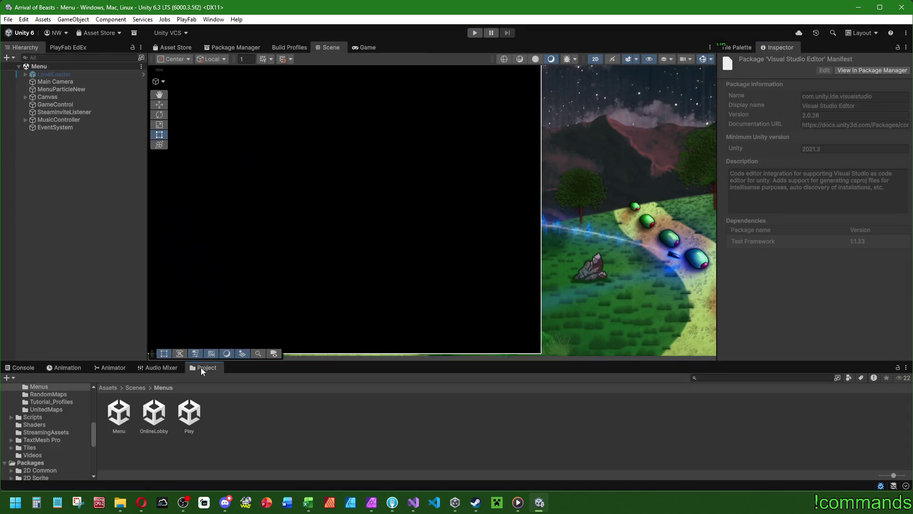
click(181, 407)
double_click(181, 407)
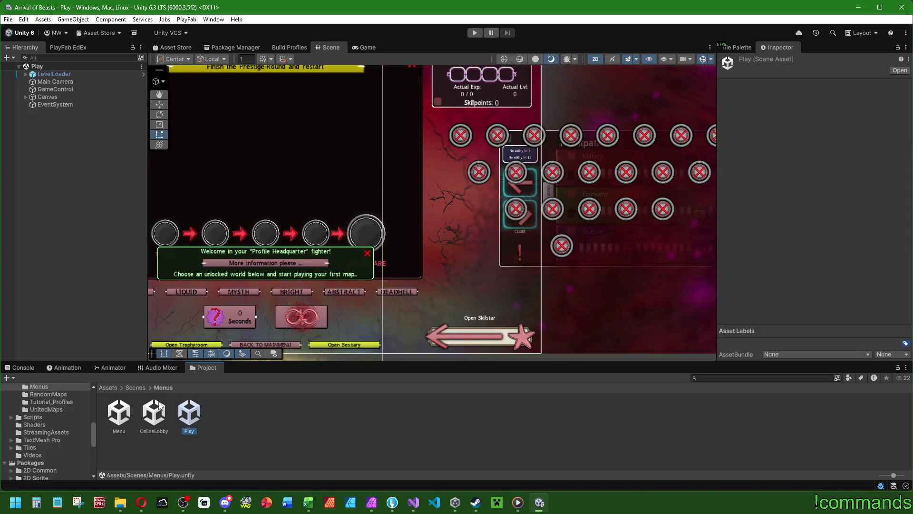
click(25, 96)
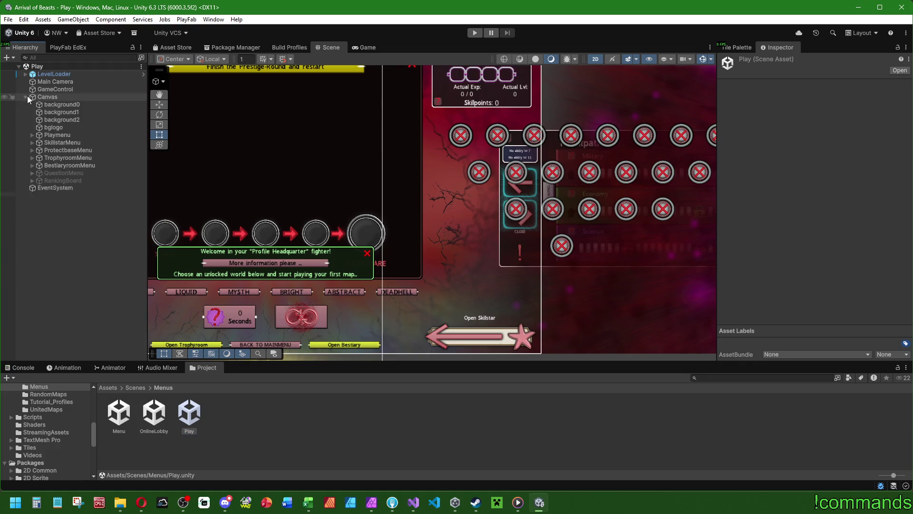
click(32, 135)
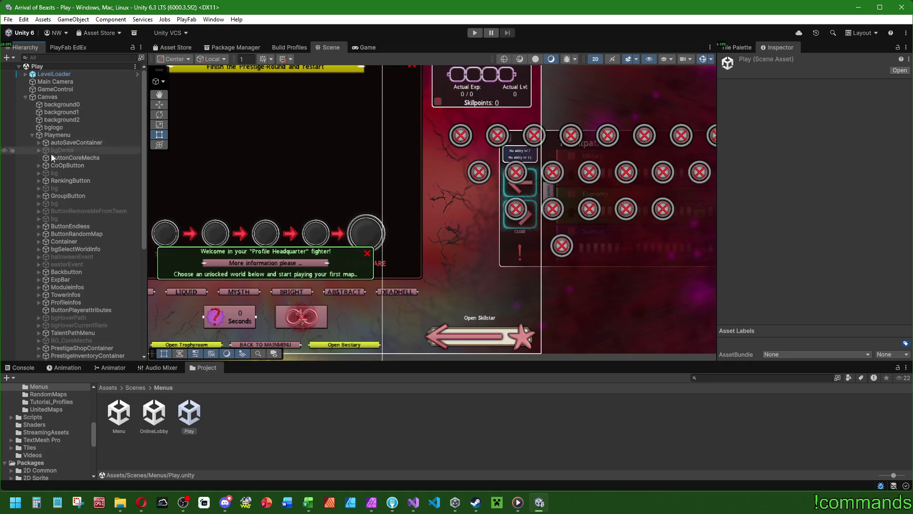
scroll(115, 257, down, 5)
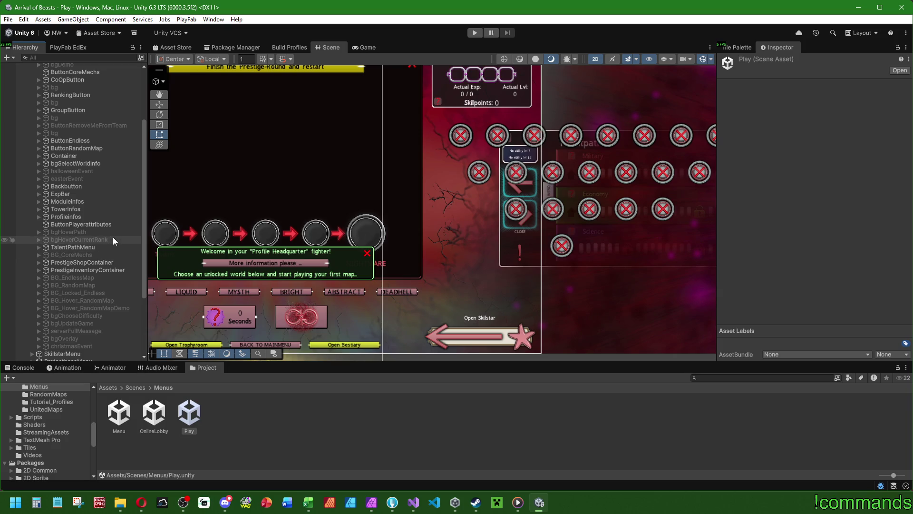
click(98, 247)
- Switch TalentPathMenu's Inspector to Debug mode and back to Normal
click(901, 58)
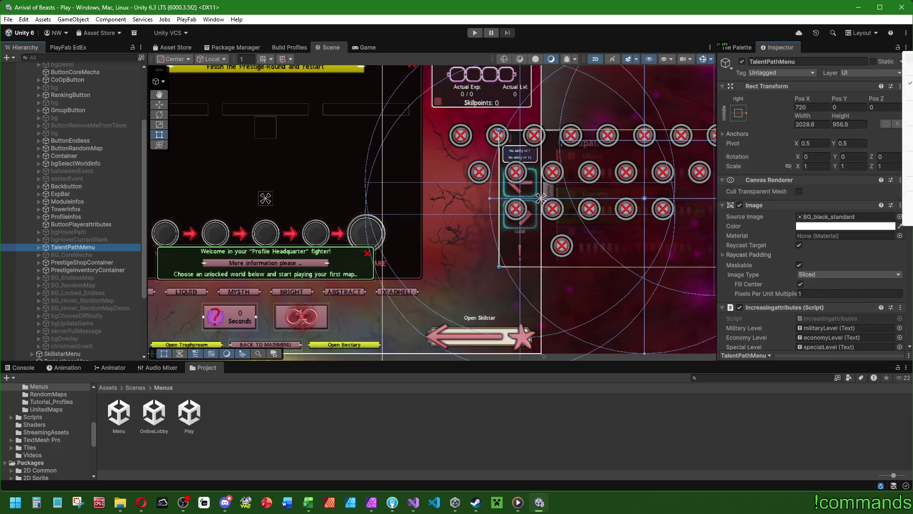
click(911, 93)
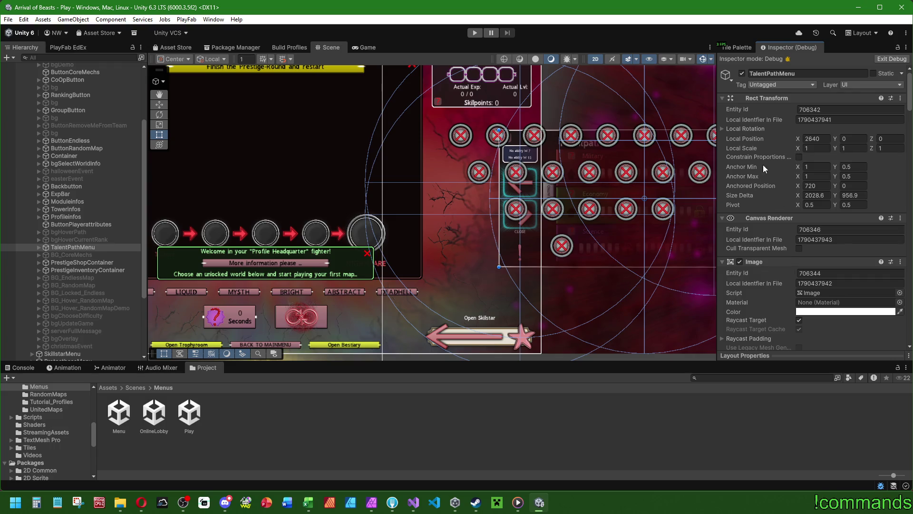
click(414, 505)
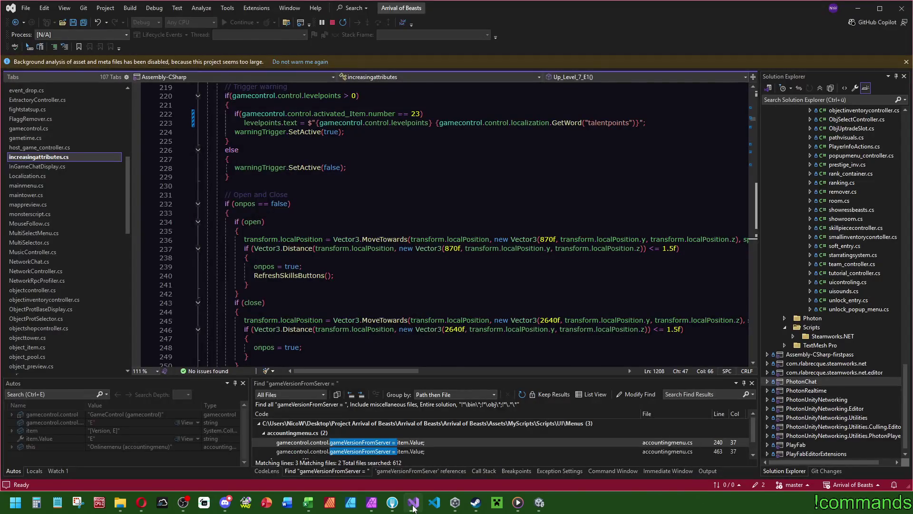
click(413, 506)
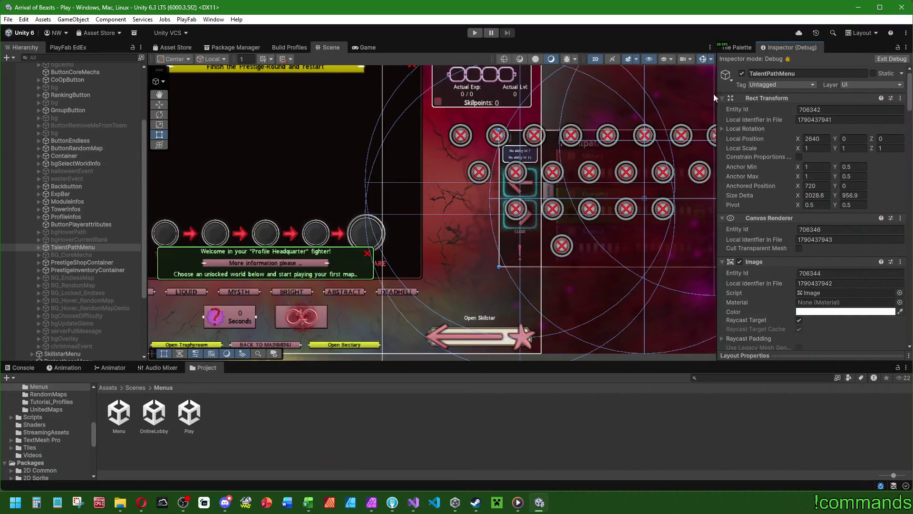
click(906, 58)
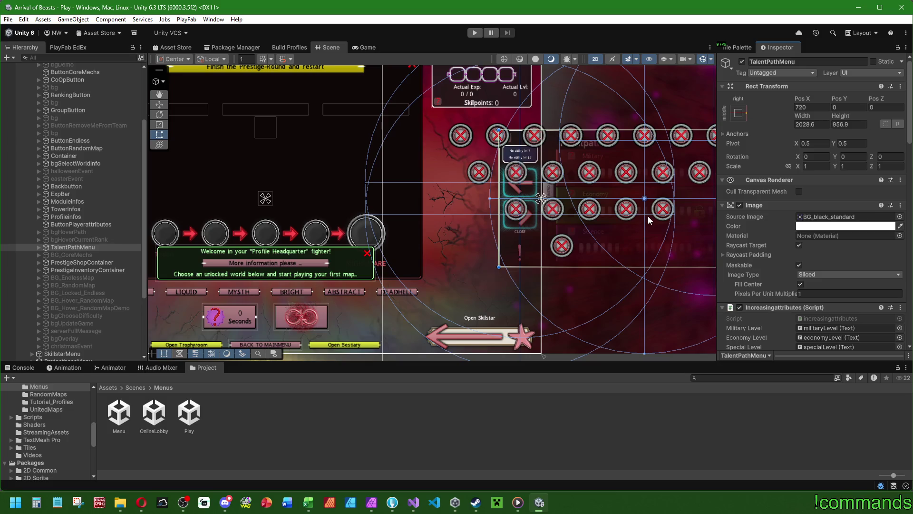
drag(648, 218, 550, 223)
scroll(96, 230, down, 5)
- Deactivate SkillstarMenu to reveal the Talentpath panel and frame it in the Scene view
click(88, 258)
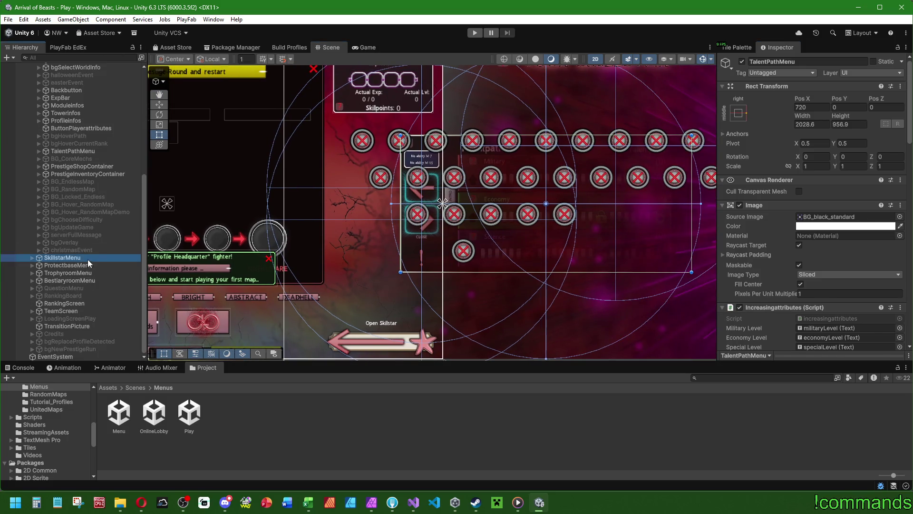
click(742, 61)
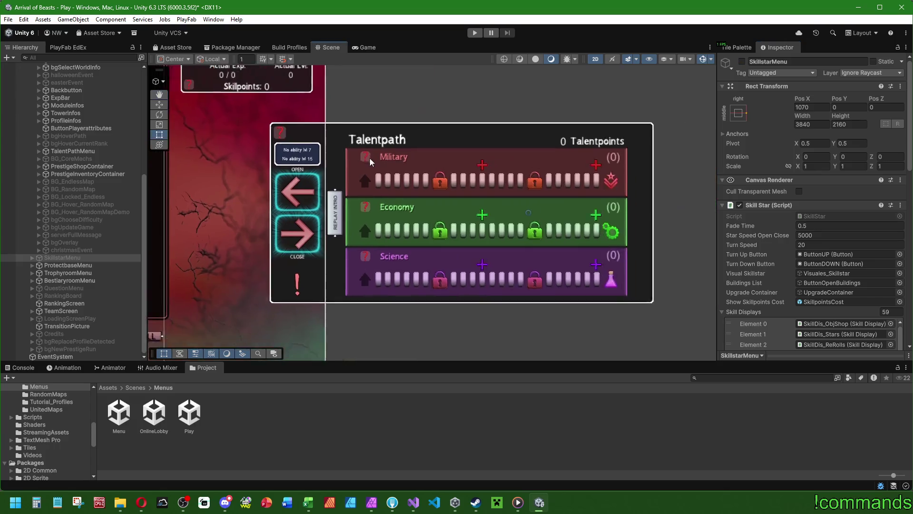
key(f)
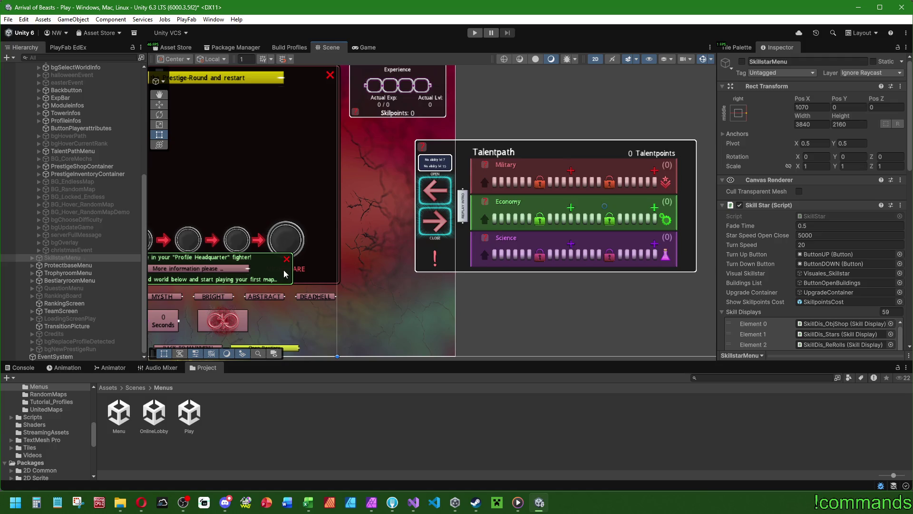
scroll(47, 238, up, 2)
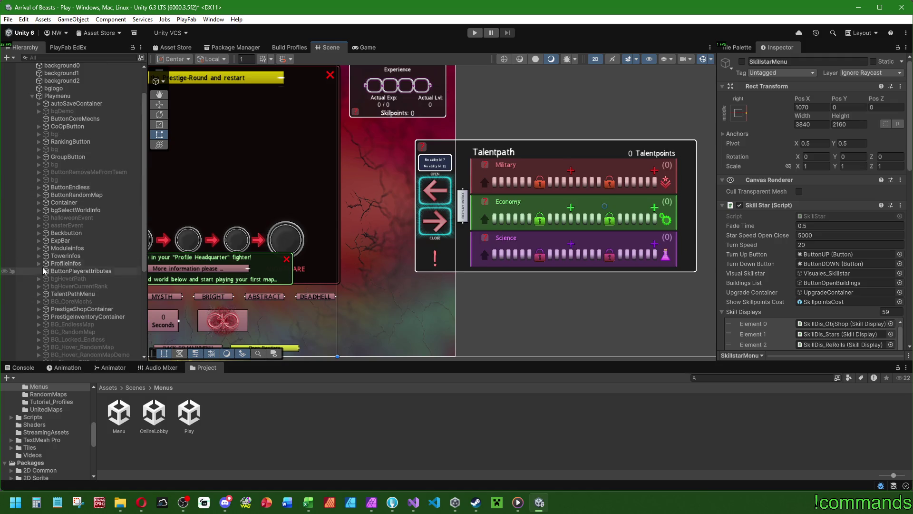
key(alt+Tab)
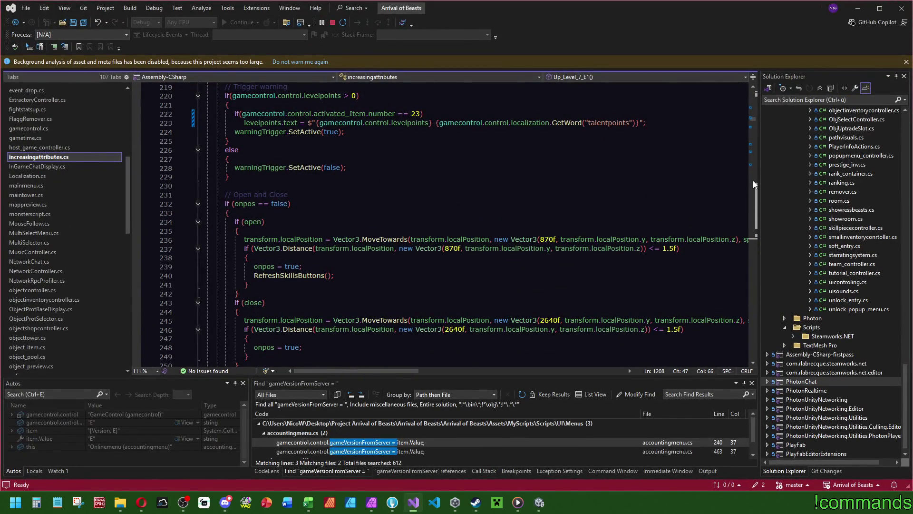
- Rename the levelpoints field to talentpoints
scroll(753, 121, up, 20)
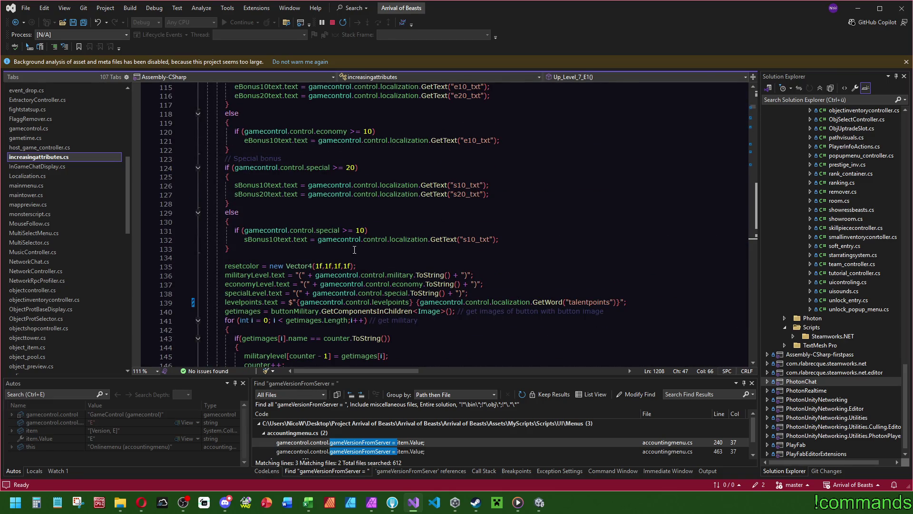
click(451, 231)
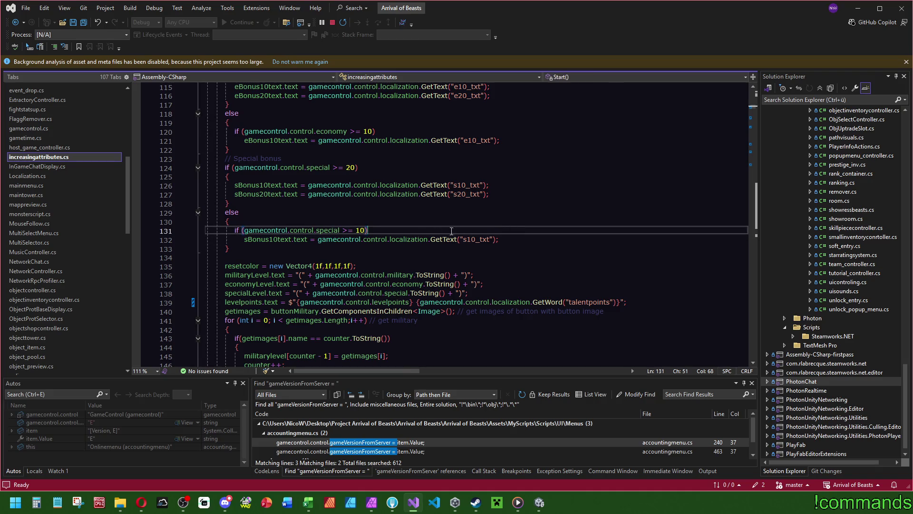
scroll(392, 241, down, 3)
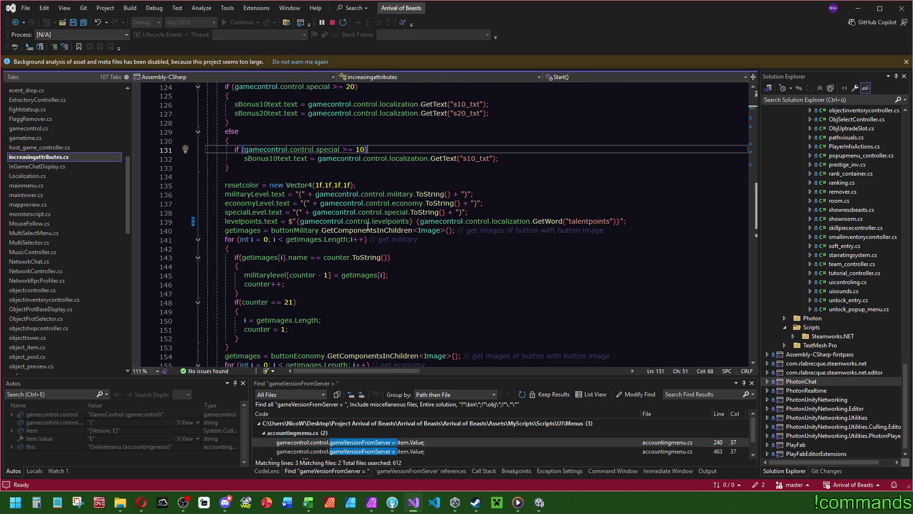
ctrl+click(257, 220)
right_click(278, 224)
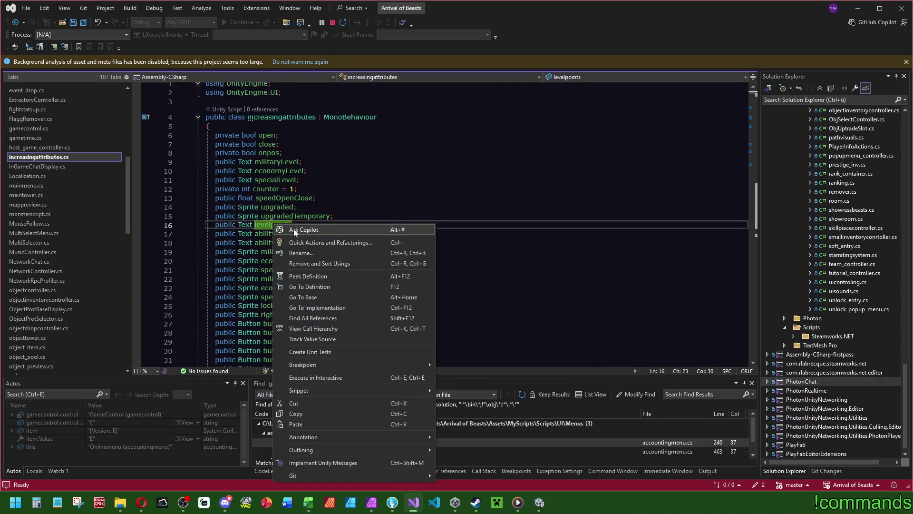
click(290, 237)
text(TA)
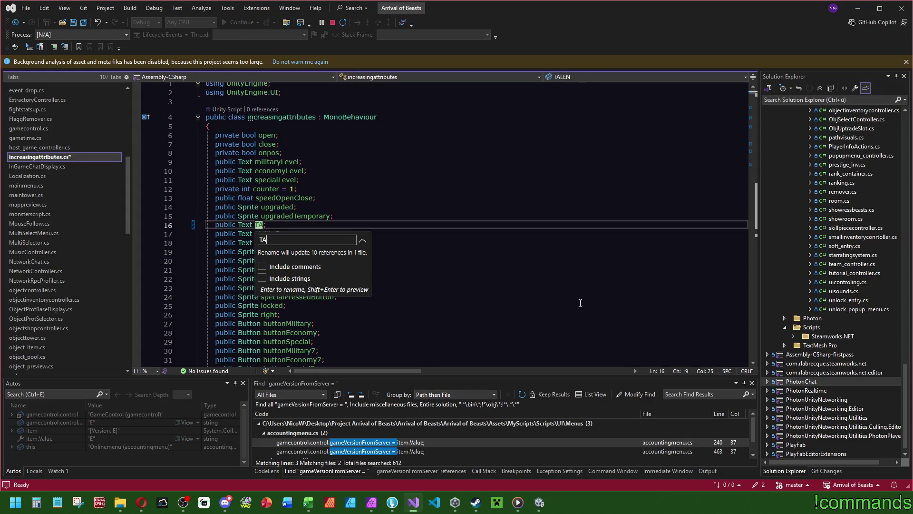
text(Points)
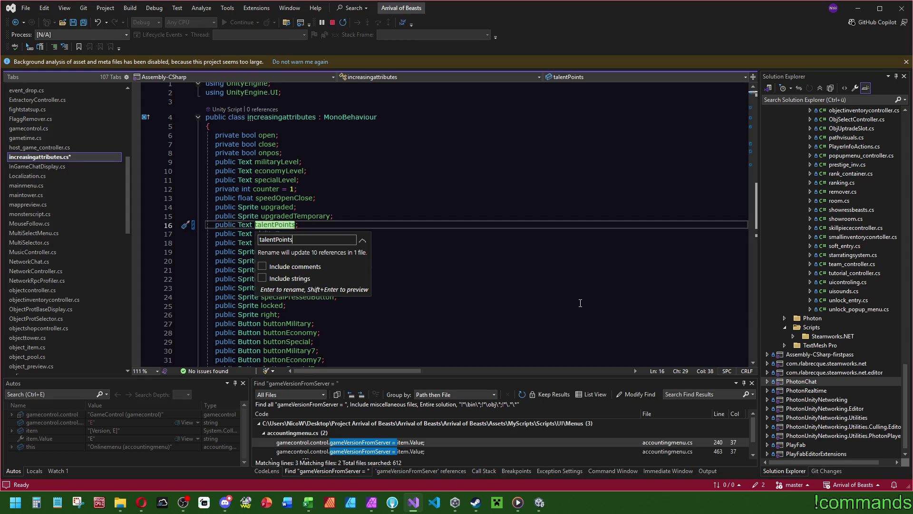
key(BackSpace)
key(BackSpace)
key(BackSpace)
text(points)
key(Return)
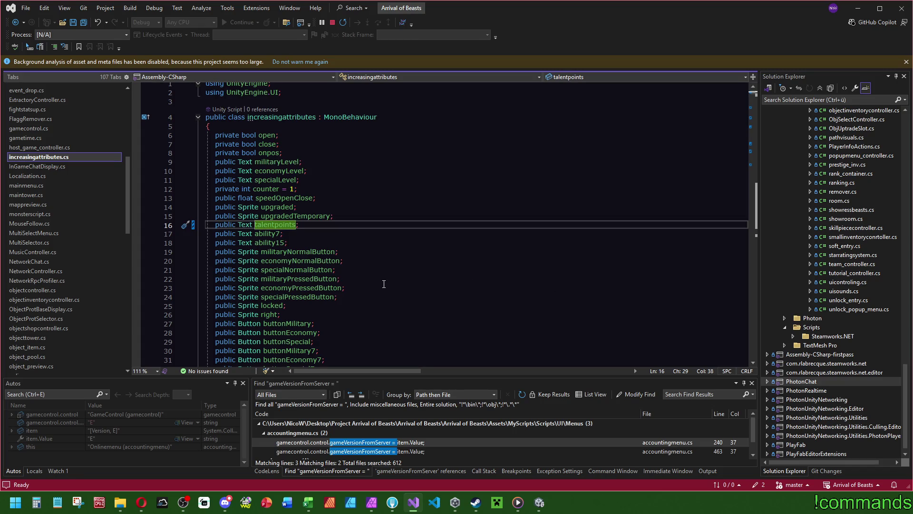
- Rename ability7 to talent7 and ability15 to talent15
right_click(264, 234)
click(291, 259)
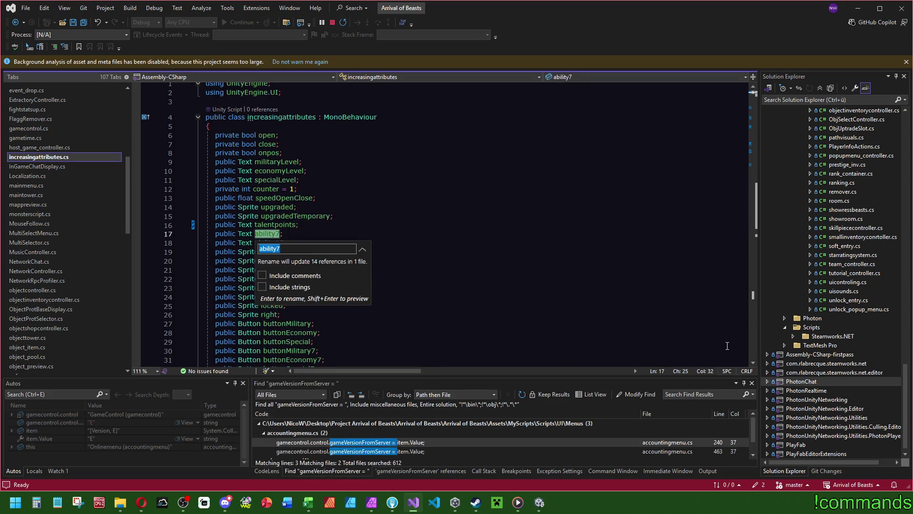
text(talent7)
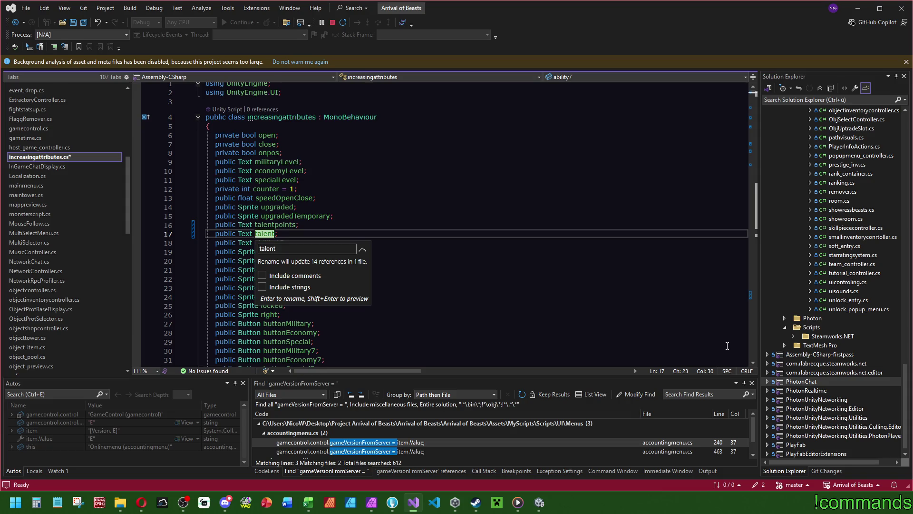
key(Return)
right_click(263, 242)
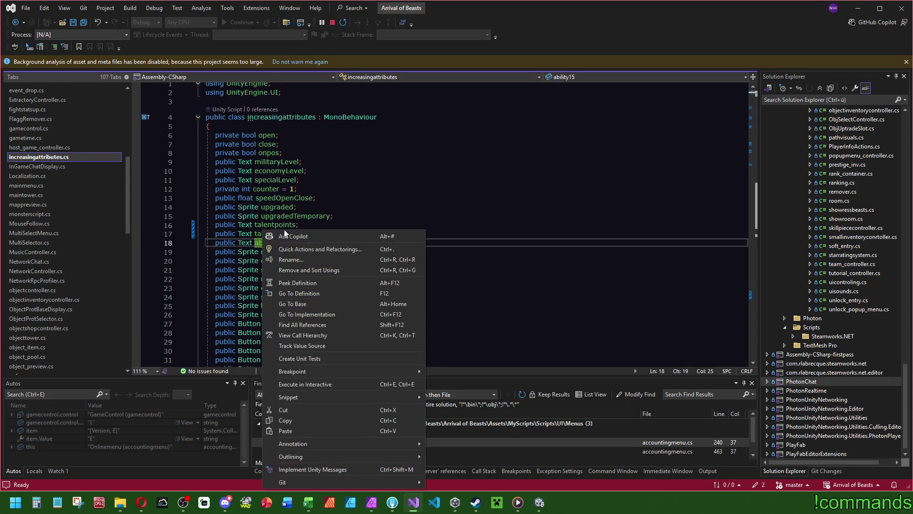
click(291, 259)
text(talen)
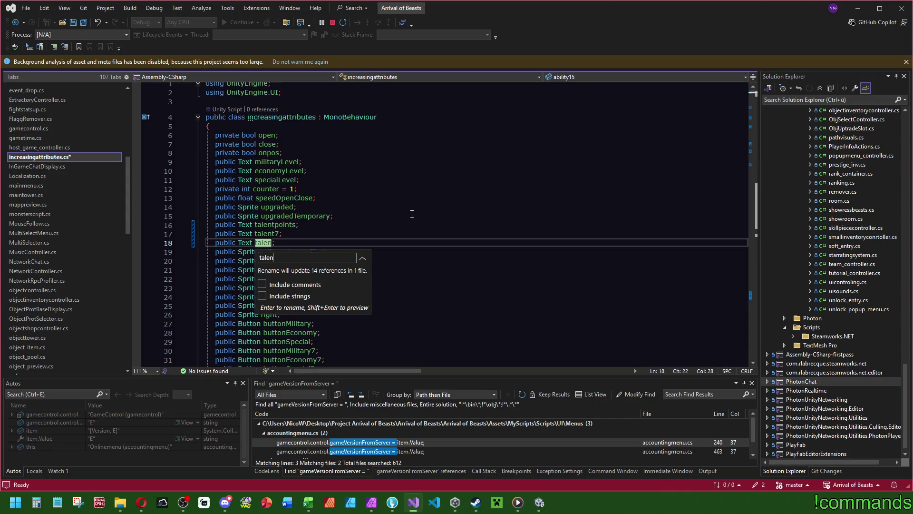
text(t15)
key(Return)
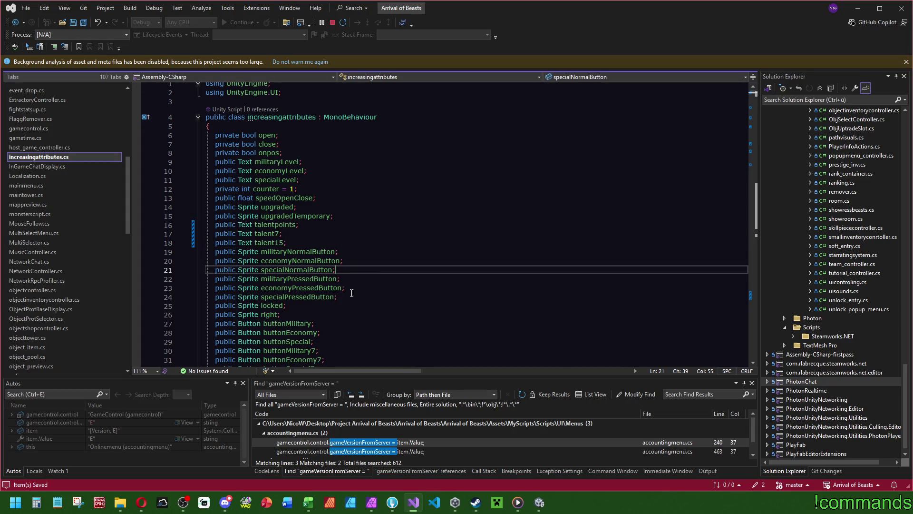
click(540, 503)
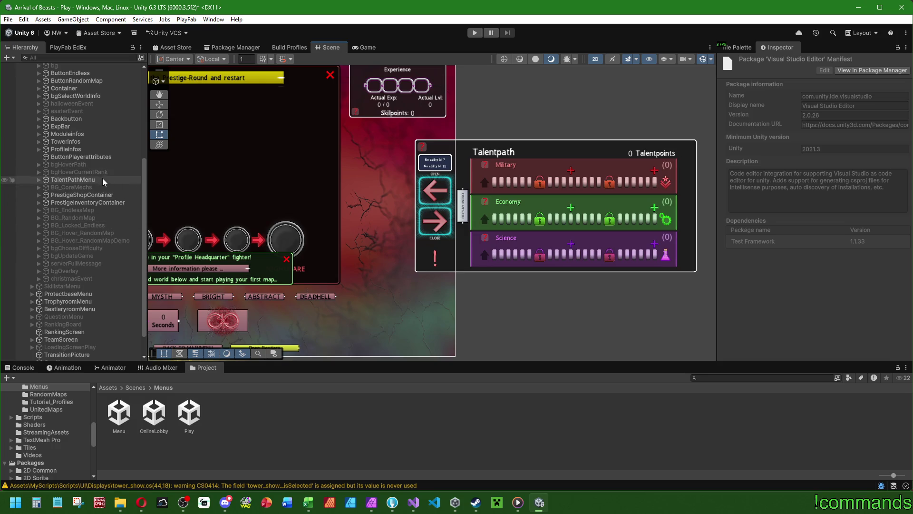
- Assign Talentpoints_Txt, ability7 and ability15 to the Talentpoints, Talent 7 and Talent 15 fields
click(48, 179)
scroll(785, 262, down, 5)
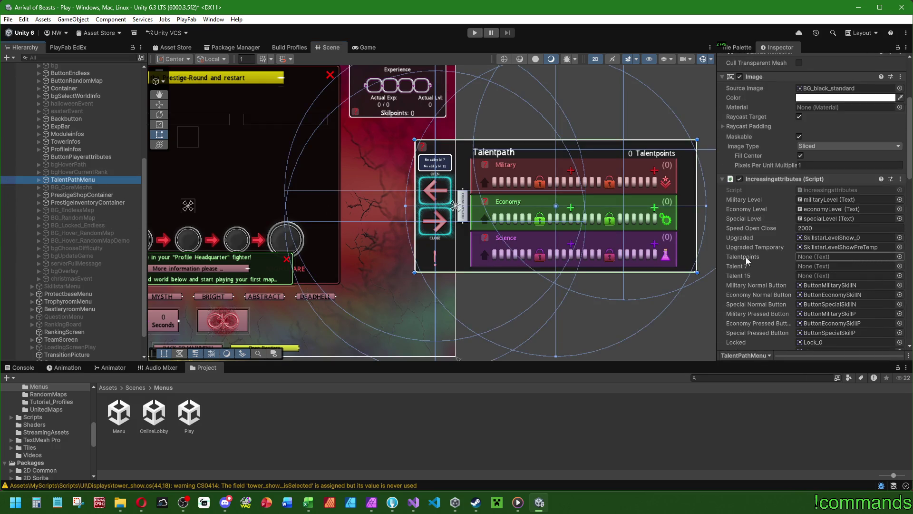
click(39, 179)
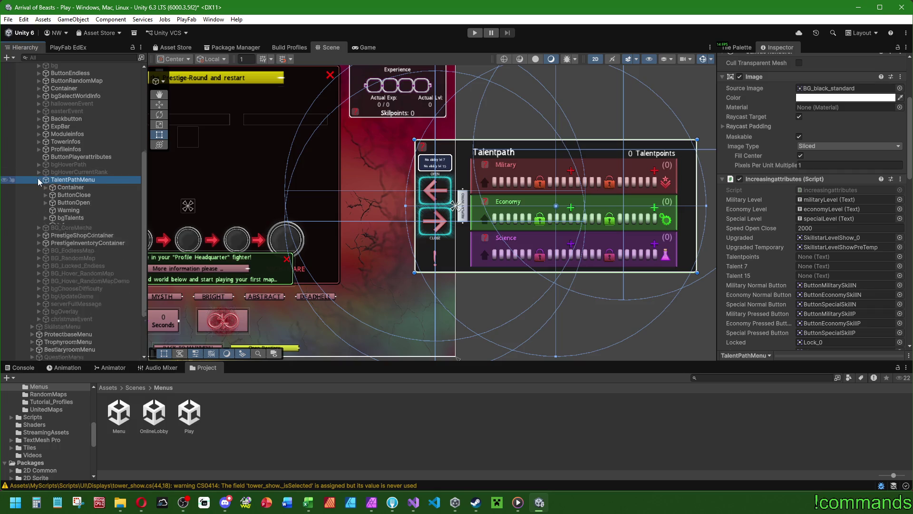
click(46, 188)
click(53, 195)
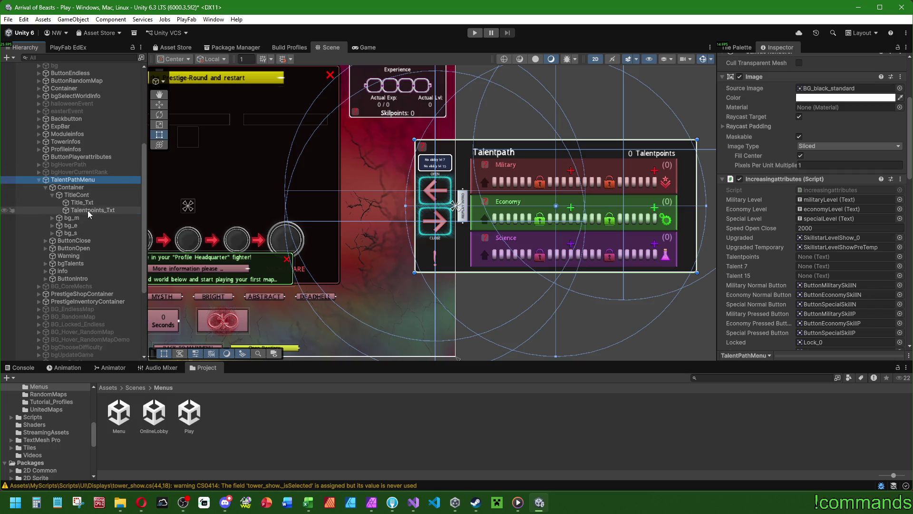
drag(90, 210, 809, 259)
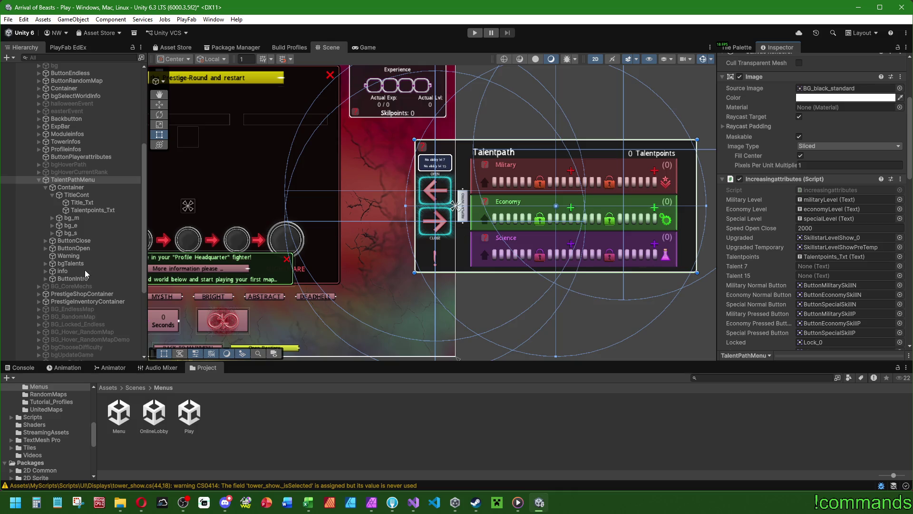
click(46, 263)
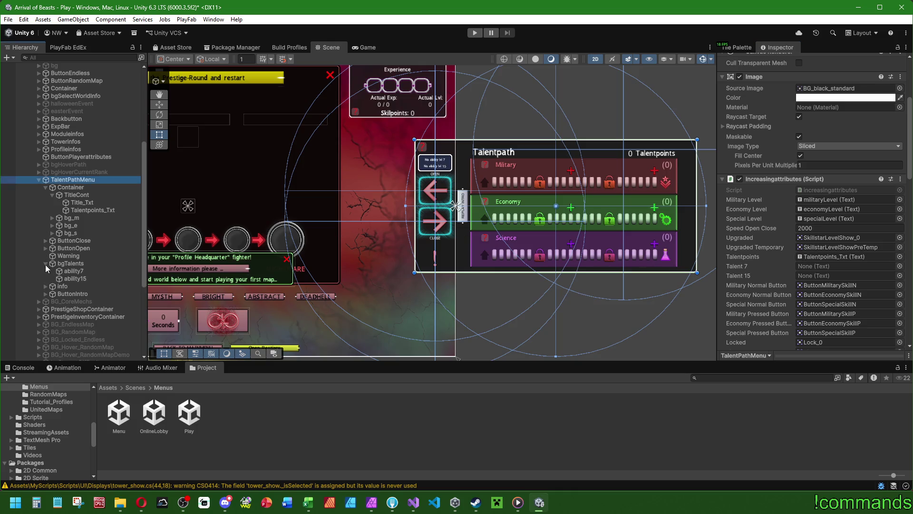
drag(72, 271, 811, 269)
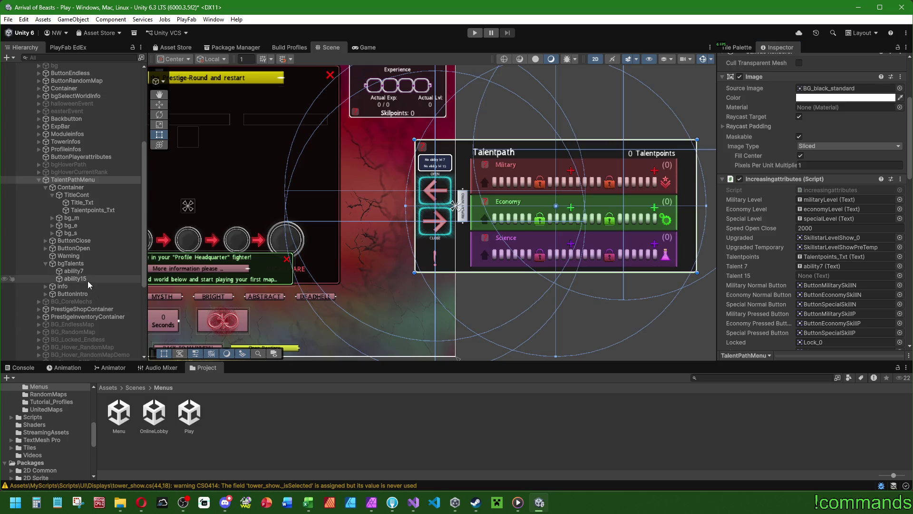
mouse_move(72, 279)
mouse_down()
mouse_move(818, 276)
mouse_move(826, 284)
mouse_move(72, 279)
mouse_move(809, 284)
mouse_move(811, 275)
mouse_up()
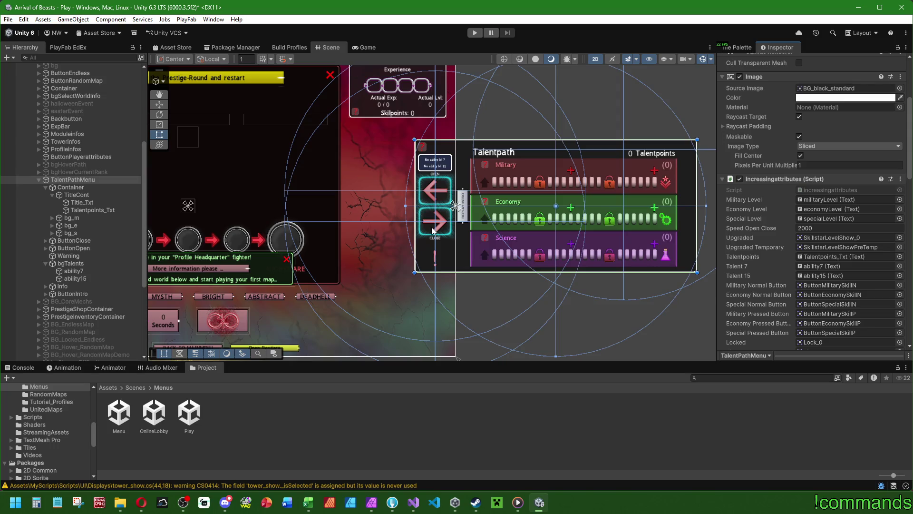
double_click(70, 263)
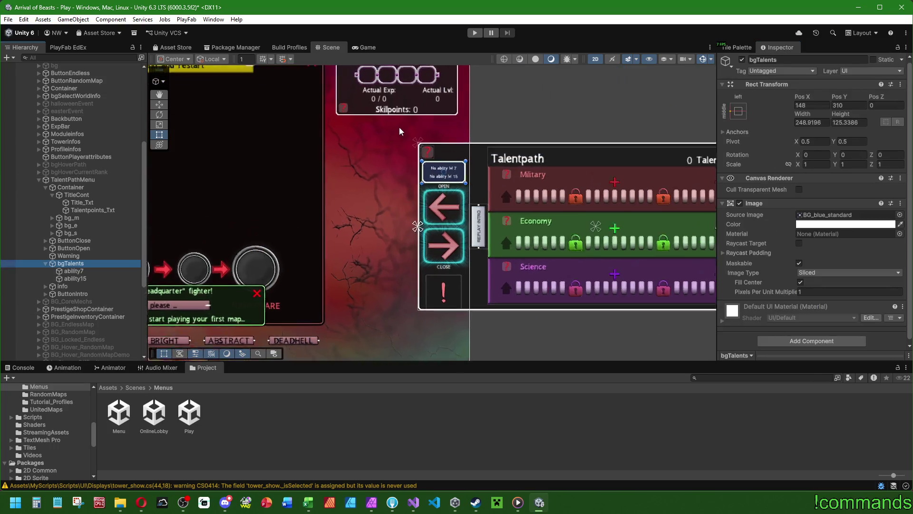
click(742, 61)
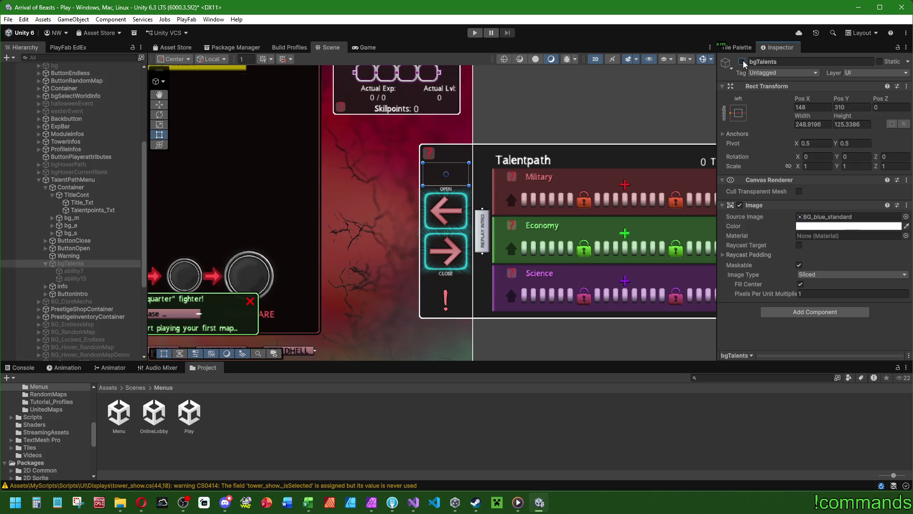
click(742, 61)
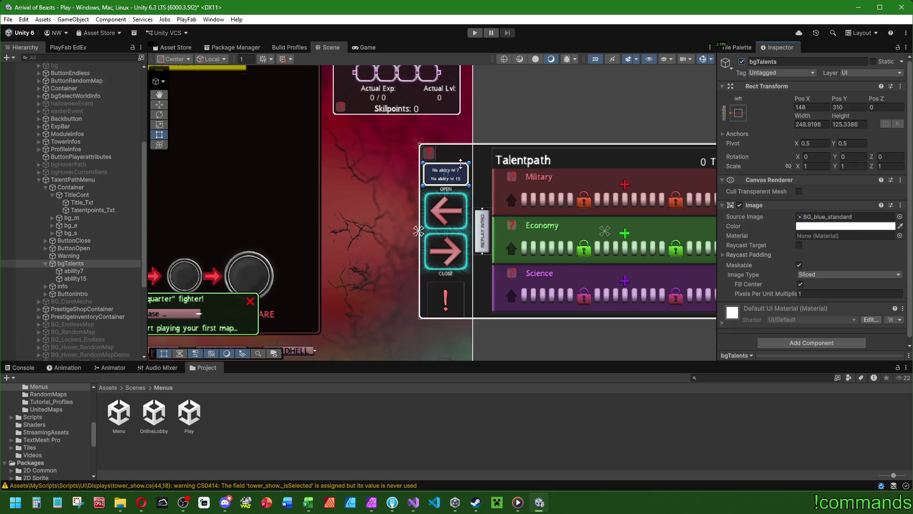
scroll(459, 193, up, 1)
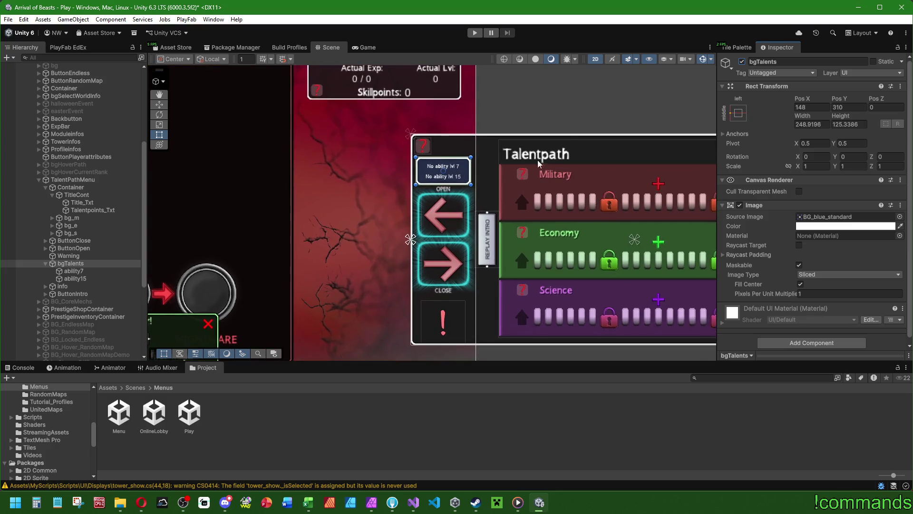
mouse_move(529, 172)
mouse_down()
mouse_move(450, 172)
mouse_move(321, 135)
mouse_move(348, 152)
mouse_up()
scroll(351, 159, up, 3)
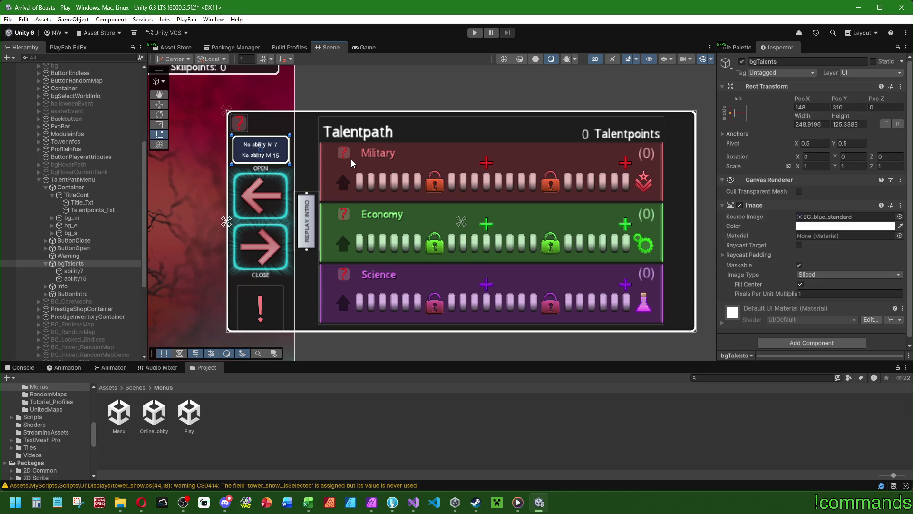
scroll(314, 181, down, 2)
drag(274, 209, 345, 226)
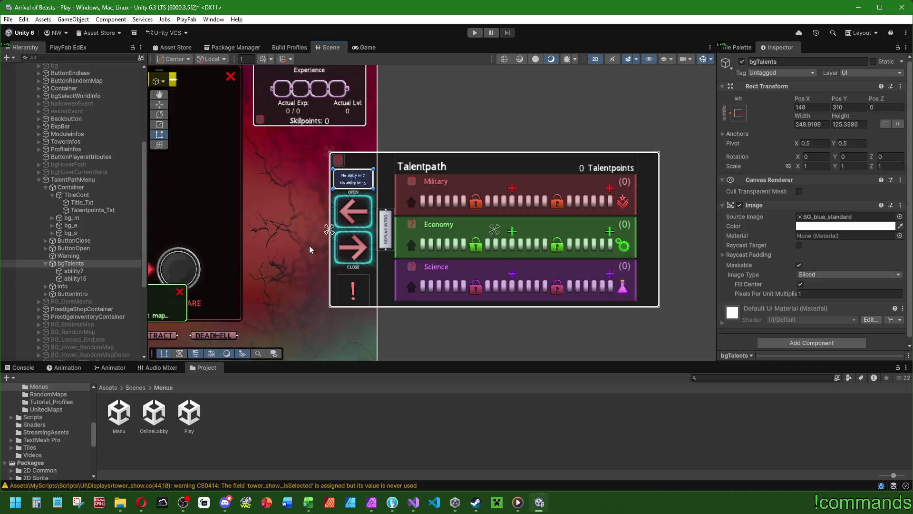
drag(310, 238, 351, 229)
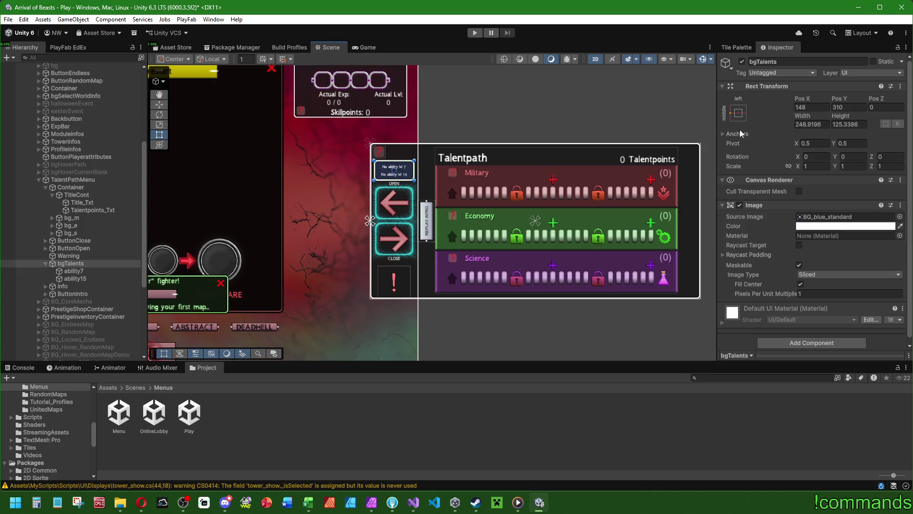
scroll(373, 167, up, 2)
scroll(370, 173, down, 3)
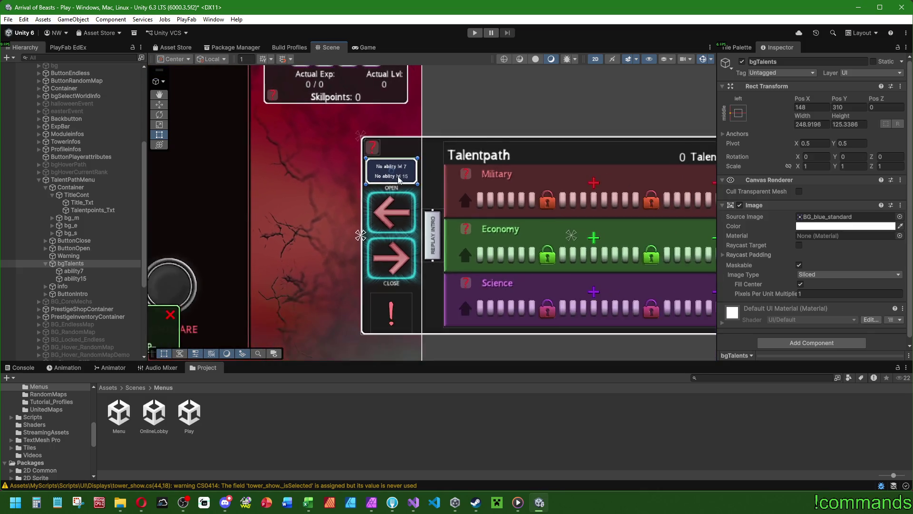
click(742, 62)
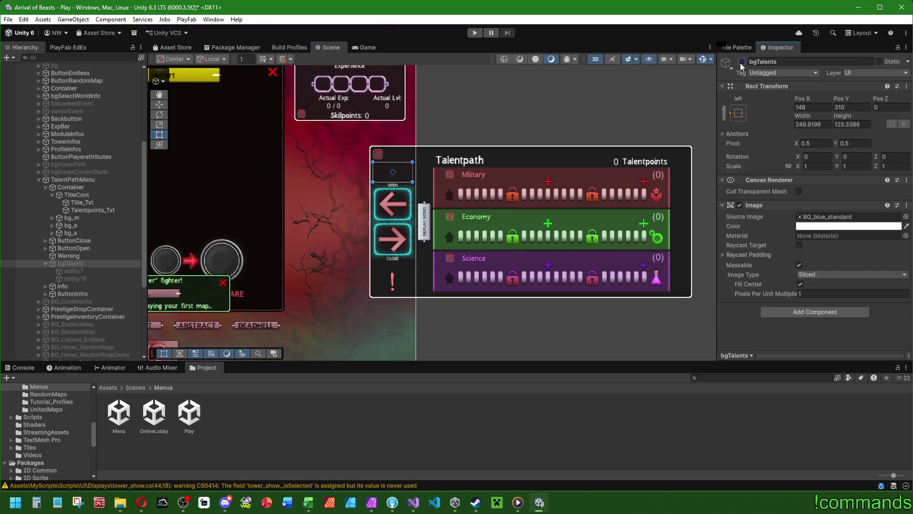
click(741, 62)
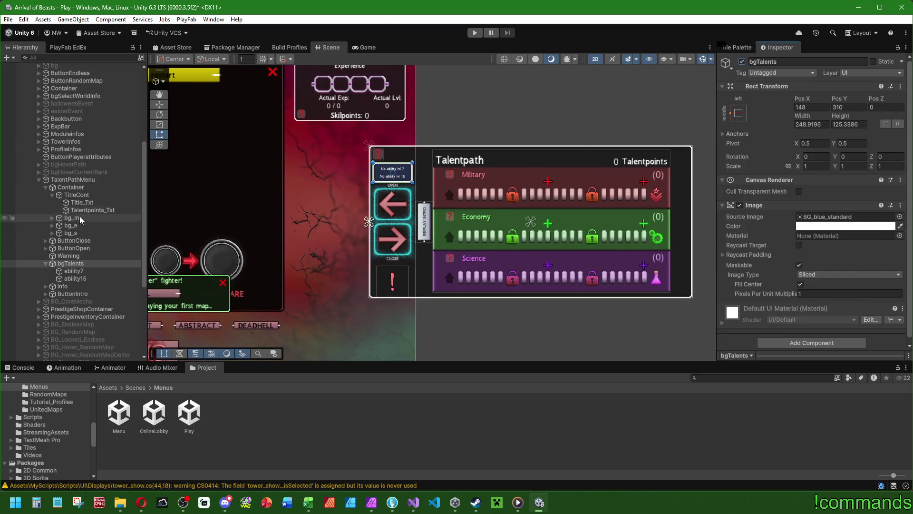
click(72, 218)
click(53, 218)
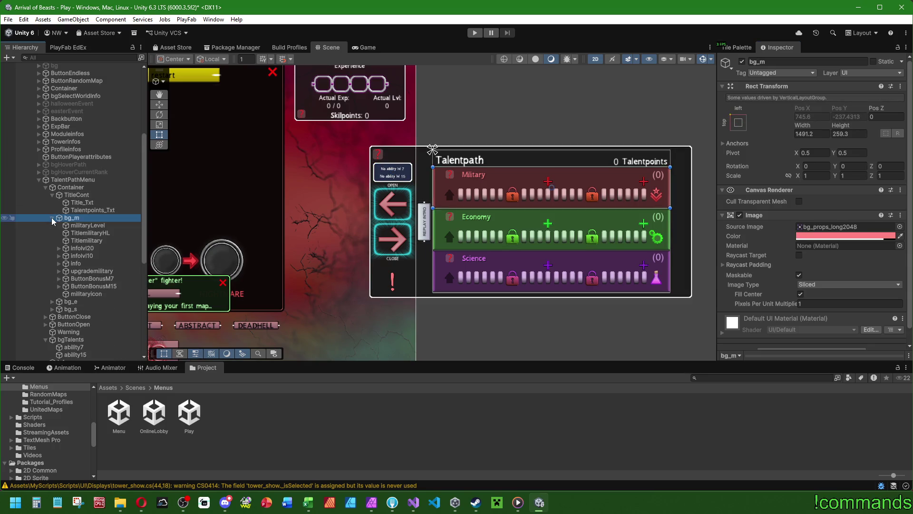
click(81, 248)
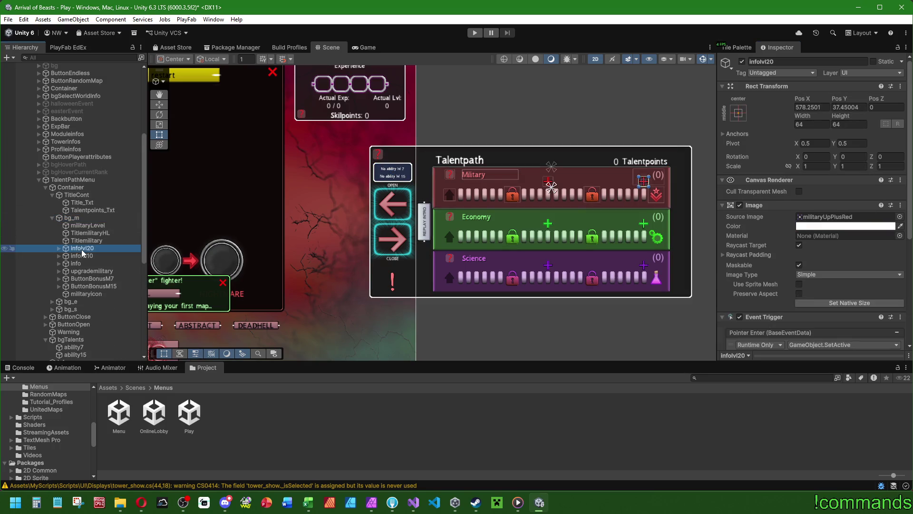
click(34, 280)
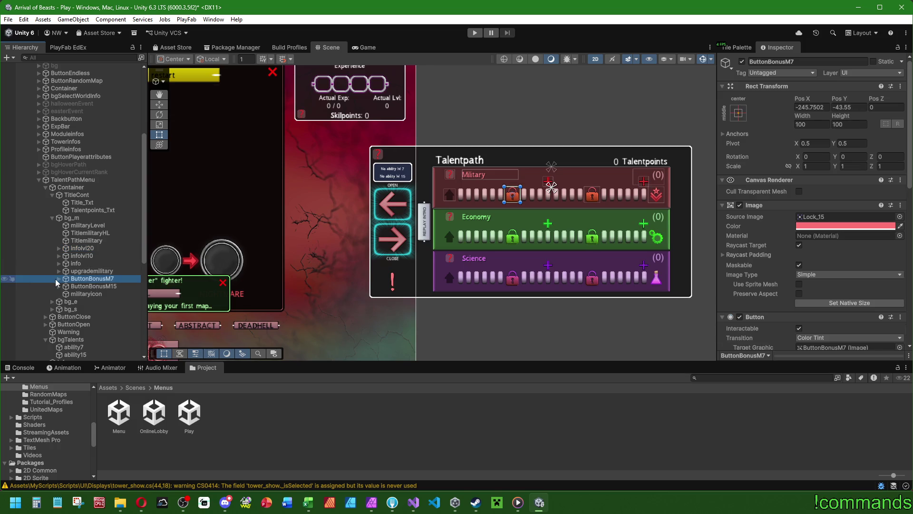
click(58, 279)
click(96, 294)
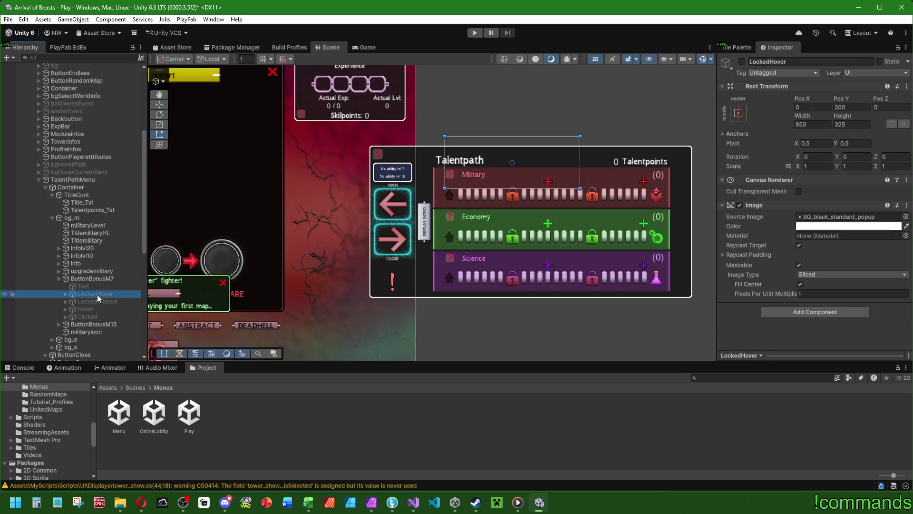
click(742, 61)
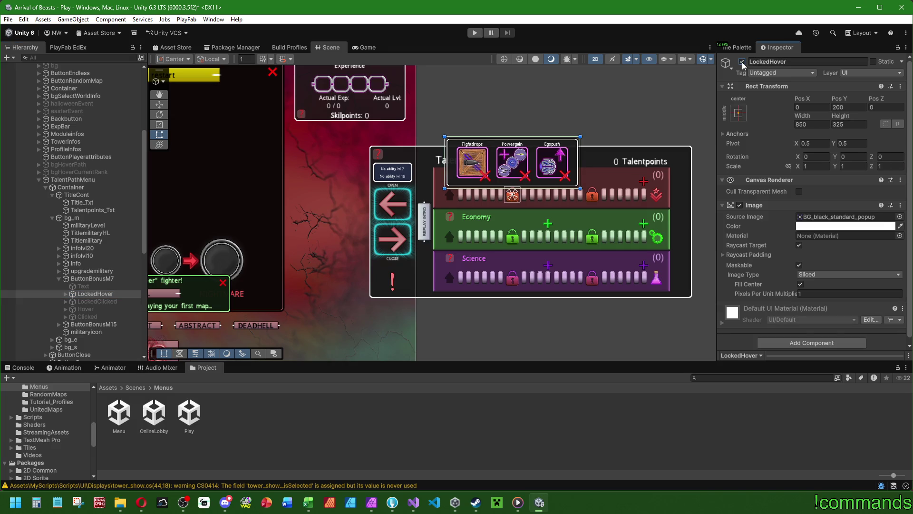
click(742, 62)
click(95, 302)
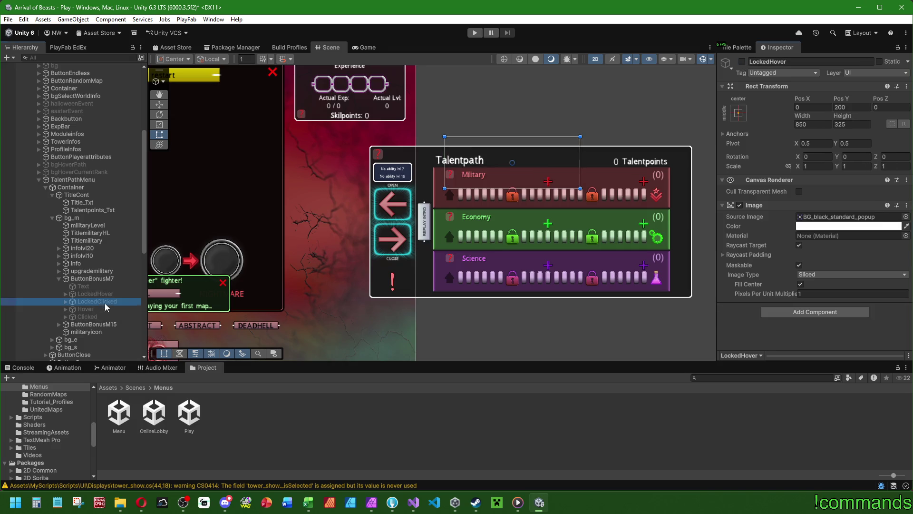
click(743, 62)
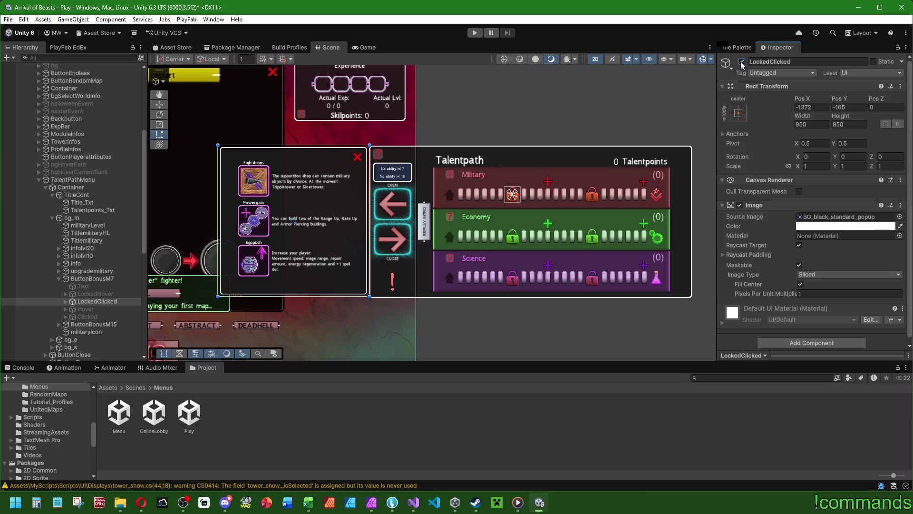
click(743, 62)
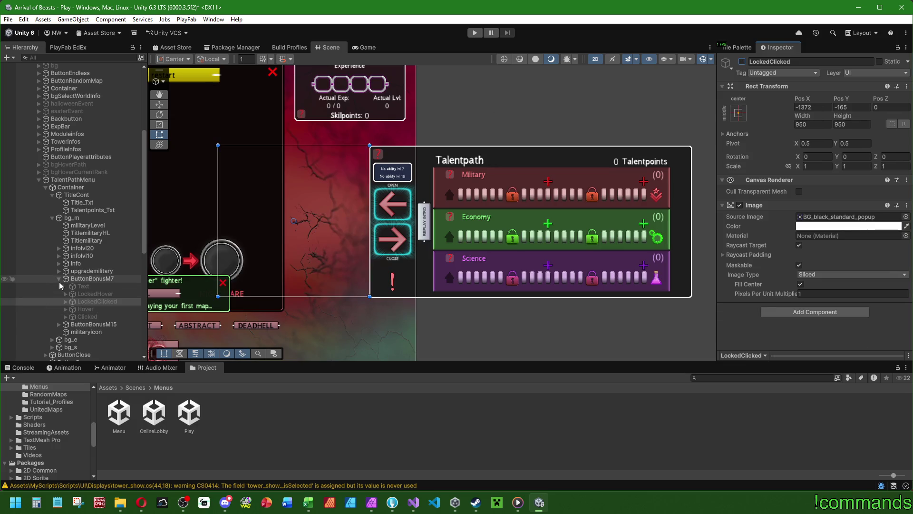
click(59, 278)
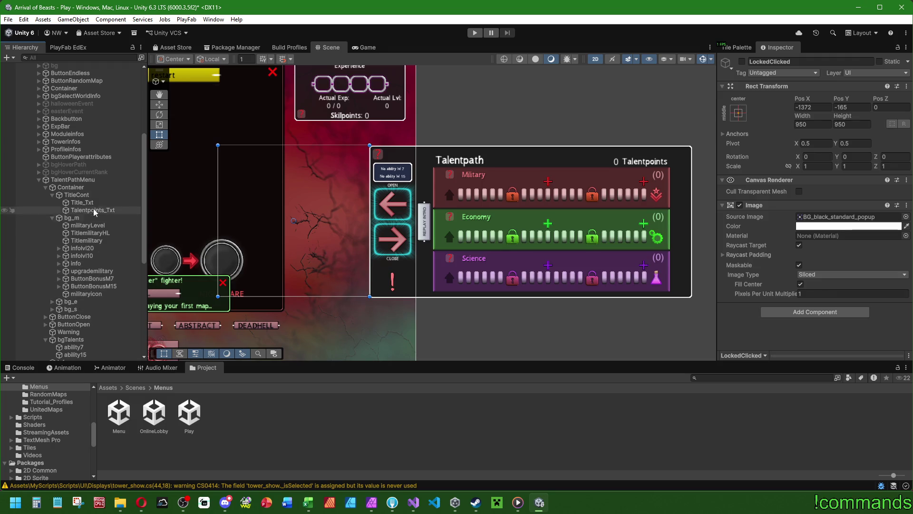
click(52, 218)
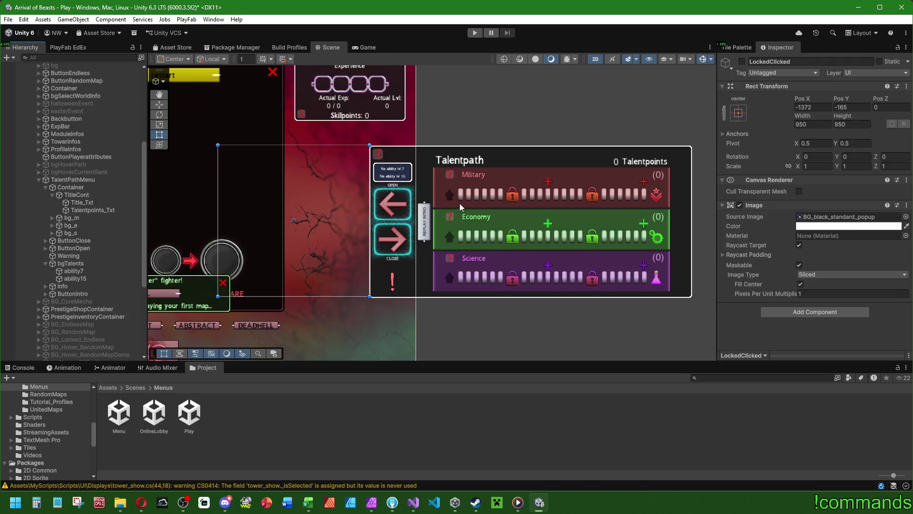
click(85, 264)
drag(480, 241, 394, 233)
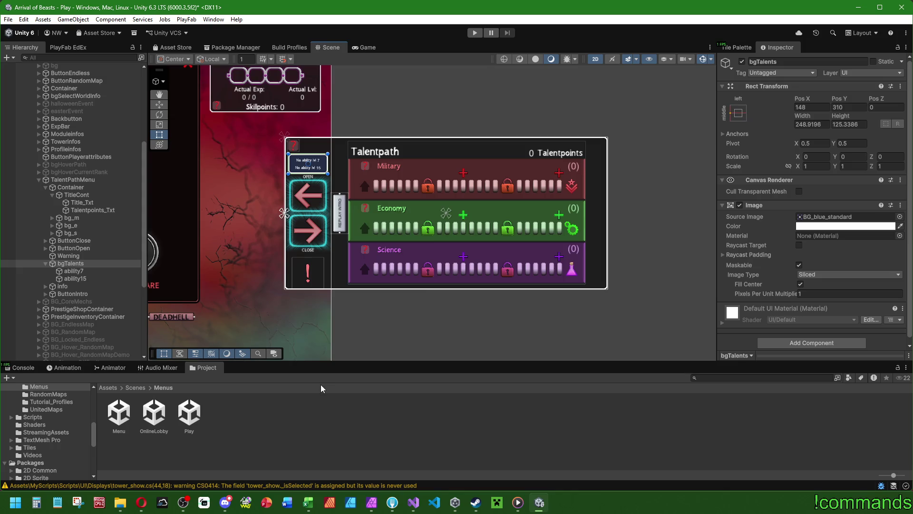
click(46, 264)
click(71, 179)
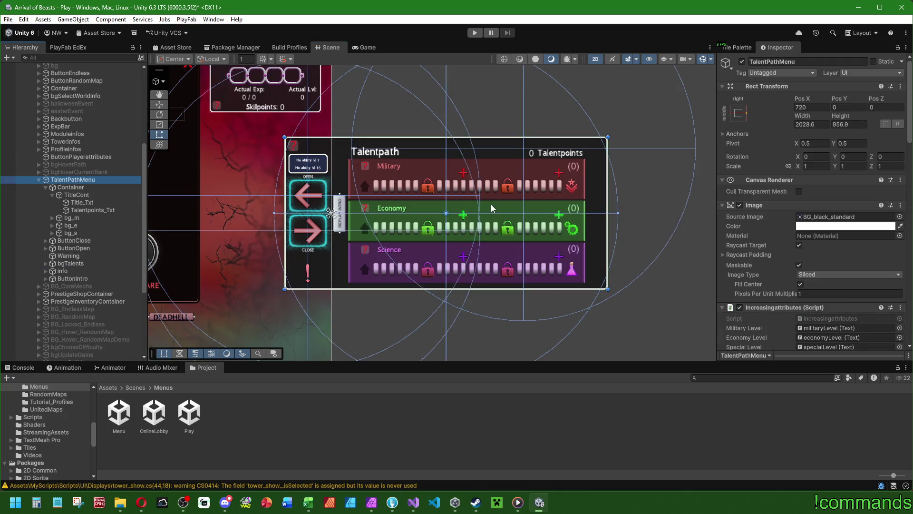
mouse_move(621, 195)
mouse_down()
mouse_move(665, 188)
mouse_move(628, 198)
mouse_move(649, 216)
mouse_move(715, 212)
mouse_move(577, 210)
mouse_move(638, 210)
mouse_up()
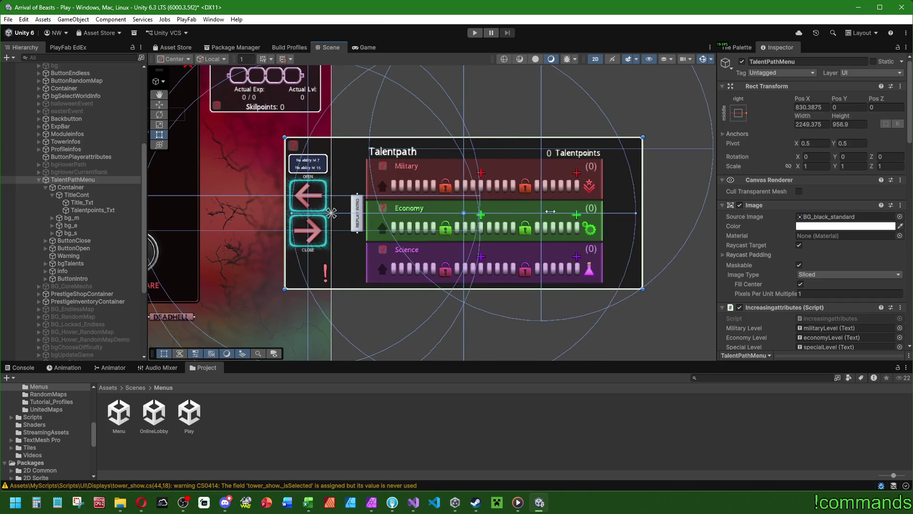
key(ctrl+z)
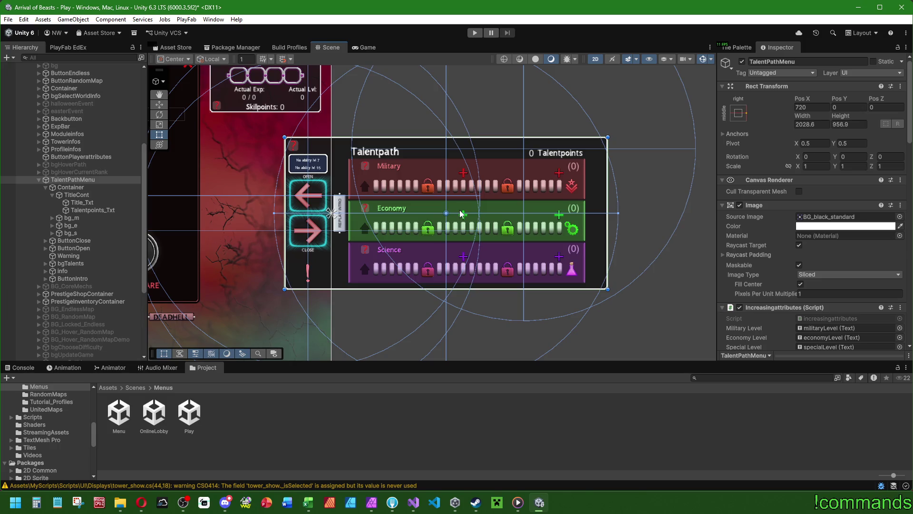
- Copy the 'talentpath' localisation key from Title_Txt's Replace_language component
click(77, 188)
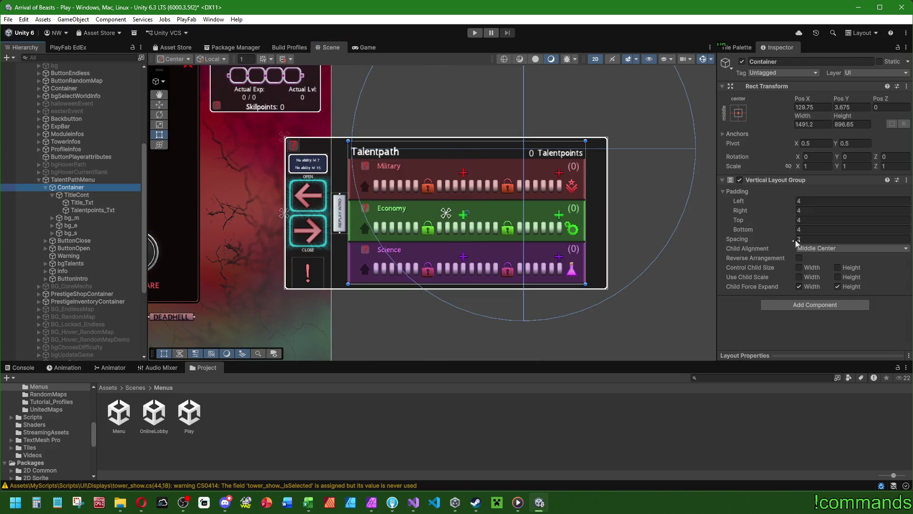
click(82, 202)
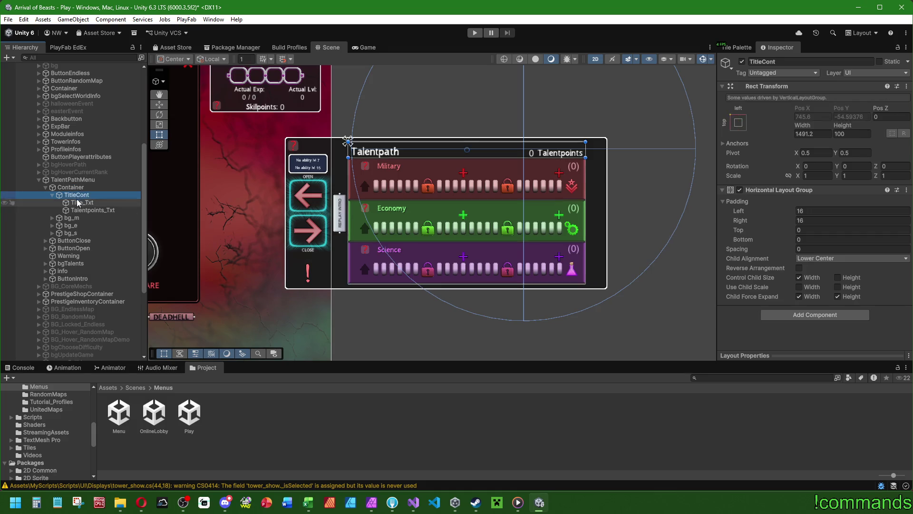
scroll(748, 251, down, 5)
scroll(748, 251, down, 2)
scroll(751, 214, up, 5)
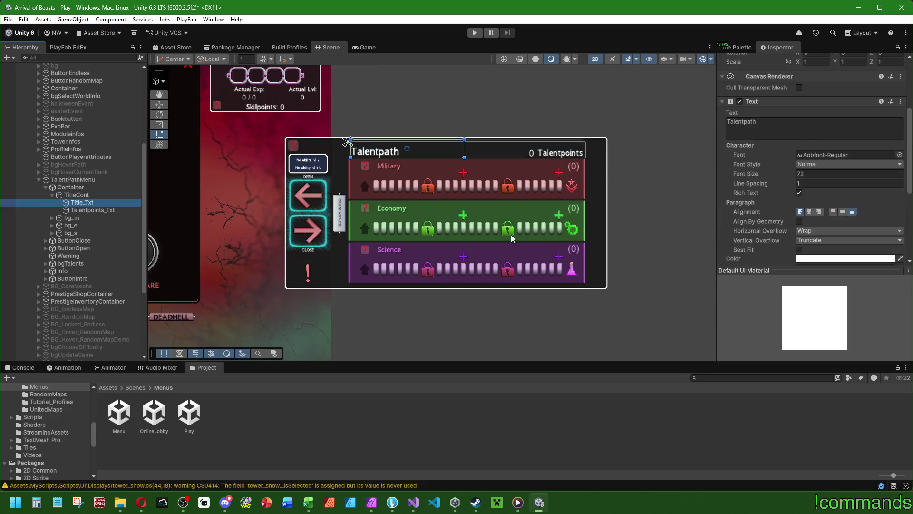
scroll(753, 169, down, 5)
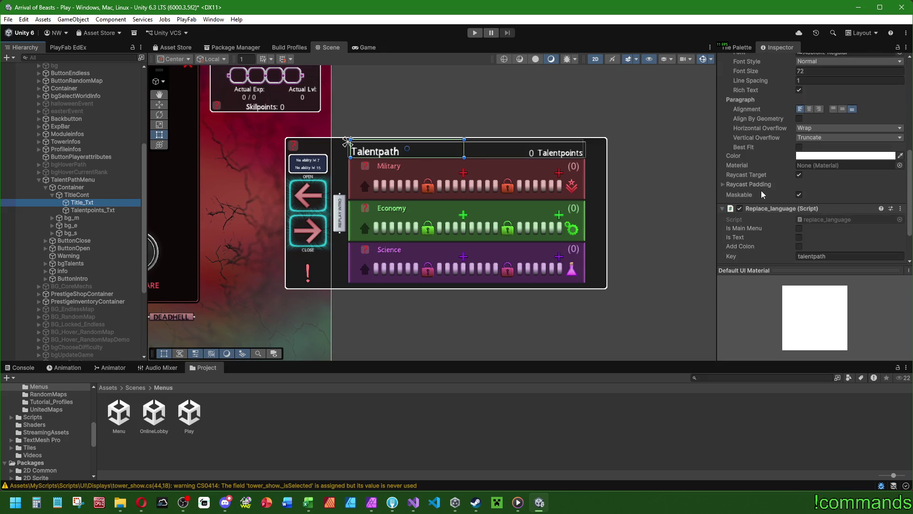
click(838, 231)
key(ctrl+z)
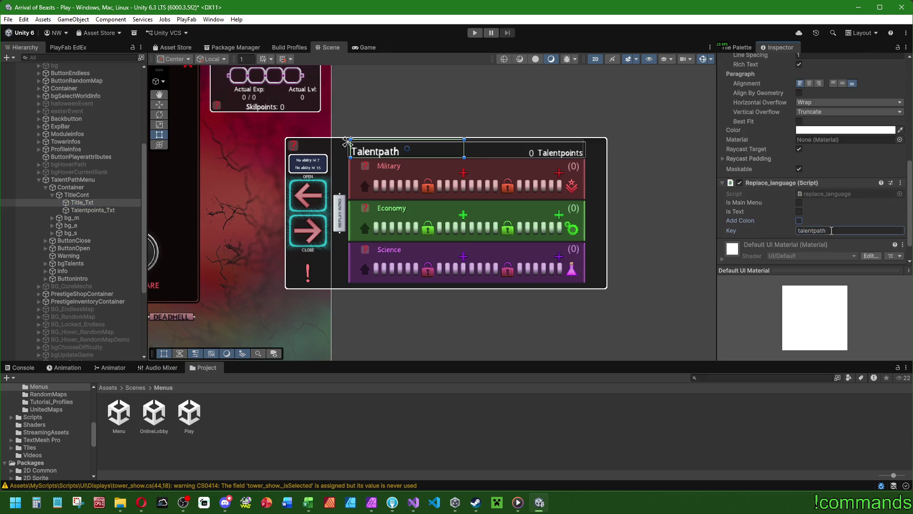
click(414, 508)
scroll(95, 343, down, 5)
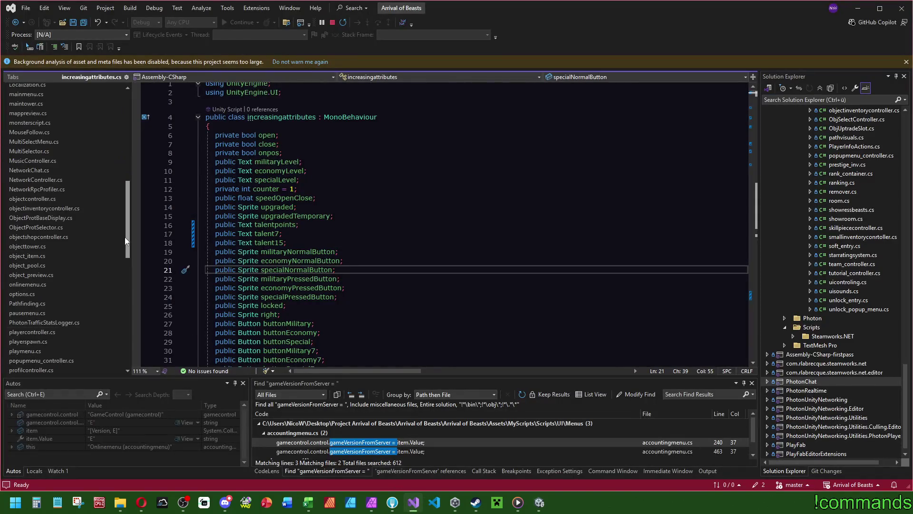
- Search the Russian and German language files for the talentpath entry
click(52, 370)
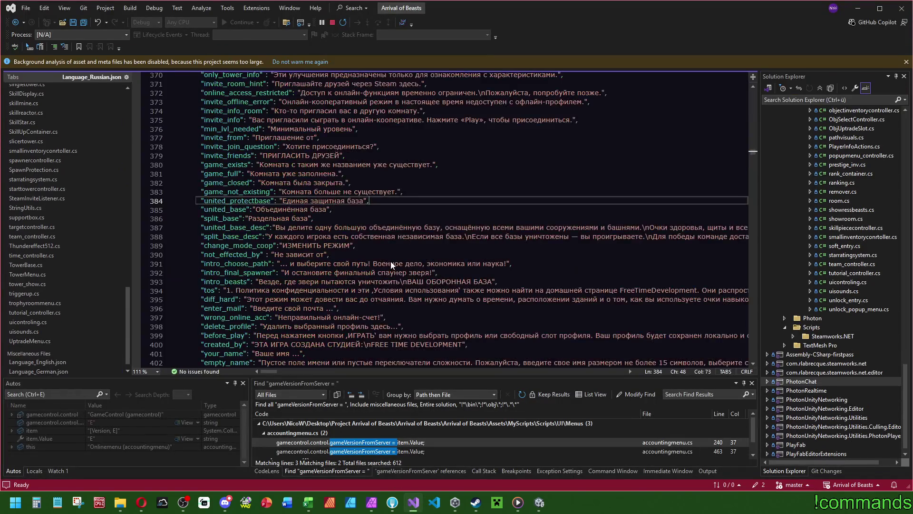
key(ctrl+f)
text(talentpath)
click(38, 361)
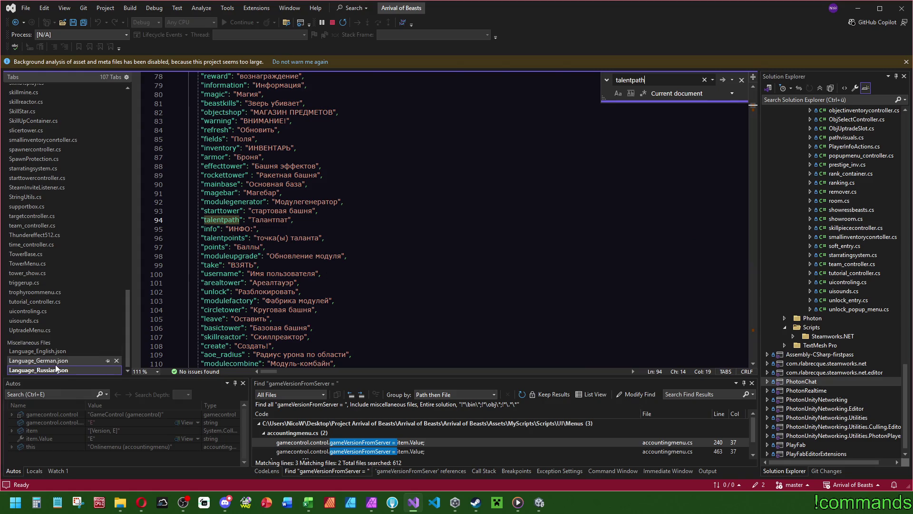
key(ctrl+f)
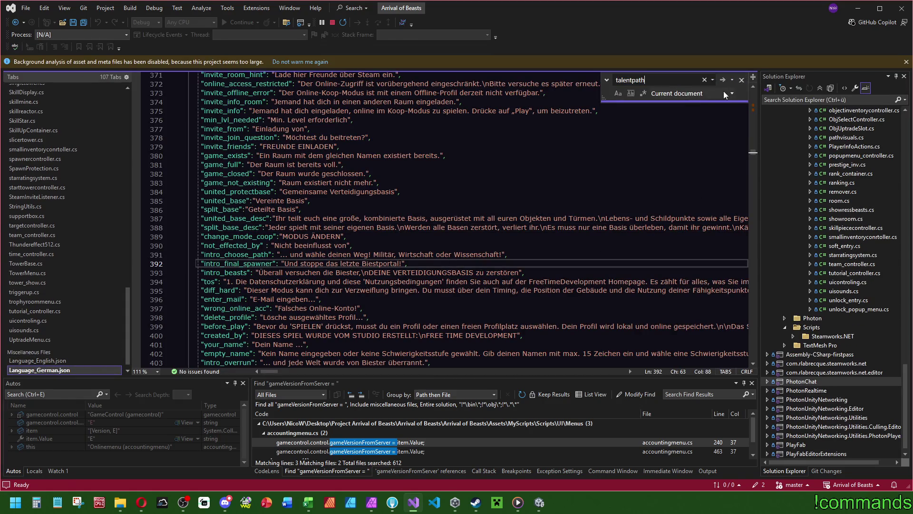
click(722, 82)
- Find talentpath in Language_English.json, showing 'Talentpath' and 'TALENTPATHS' entries
click(38, 360)
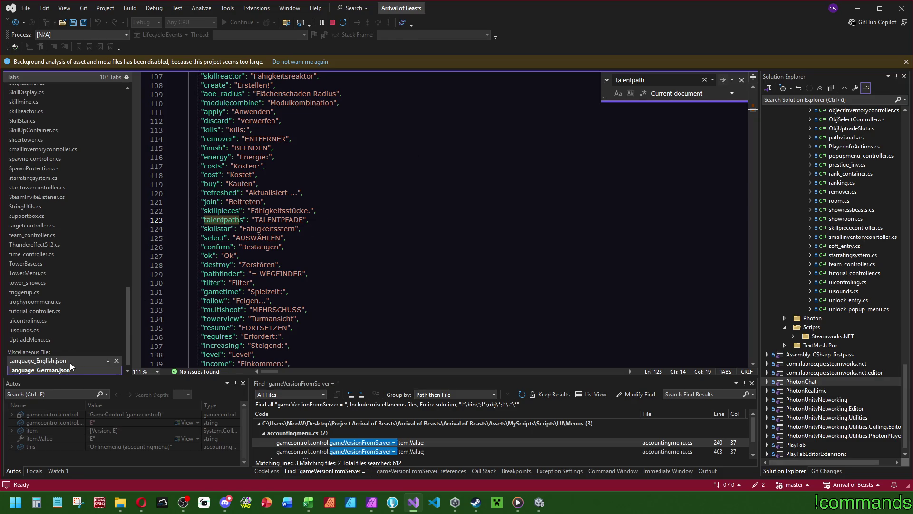
key(ctrl+f)
click(723, 82)
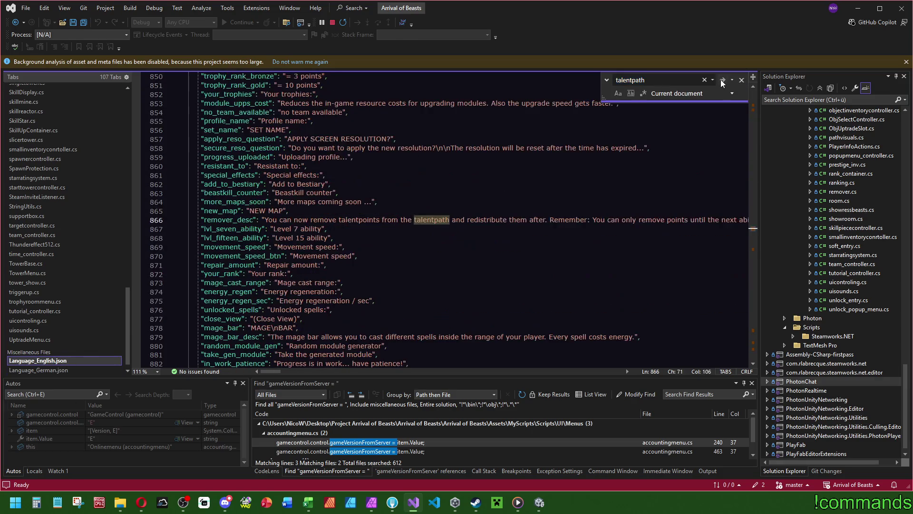
click(722, 83)
click(722, 83)
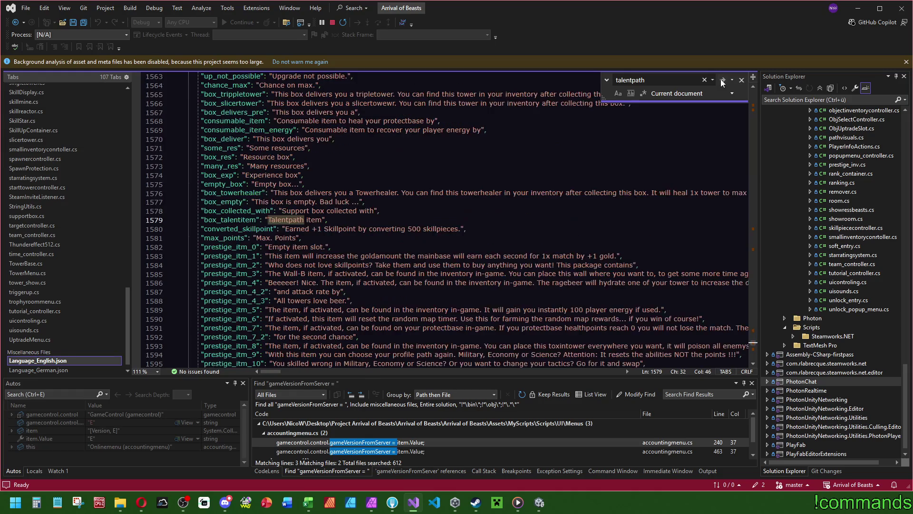
click(722, 83)
click(722, 82)
click(722, 82)
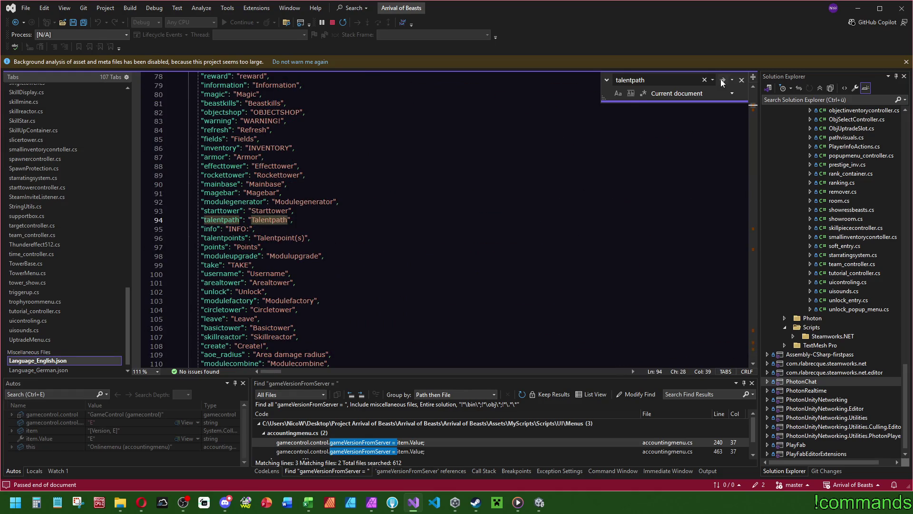
scroll(440, 179, down, 5)
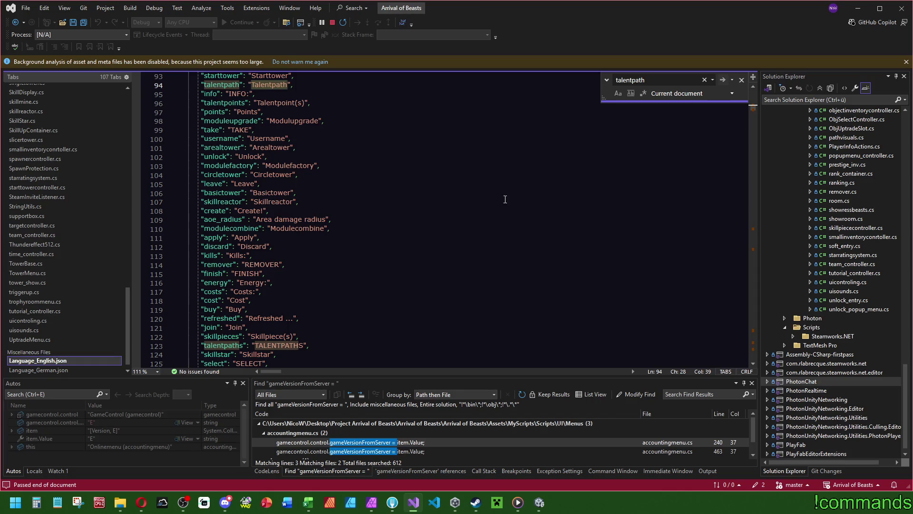
key(Escape)
key(ctrl+minus)
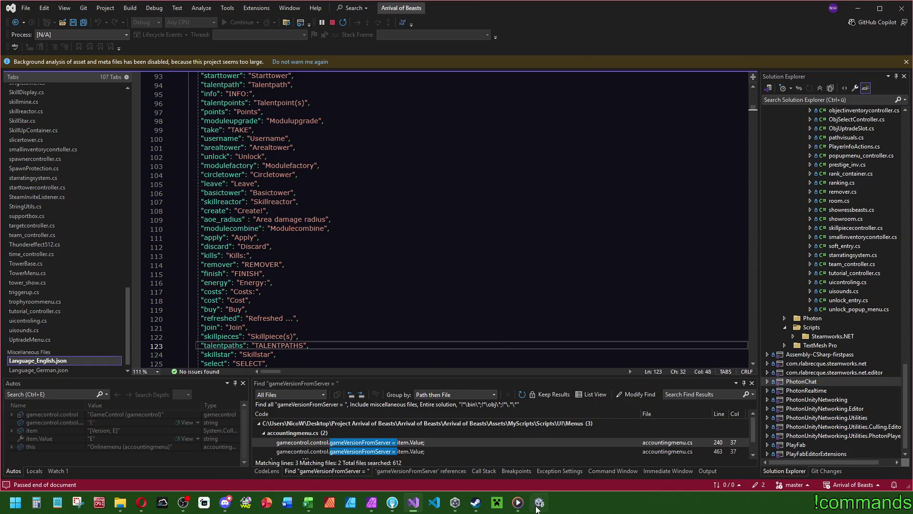
click(538, 504)
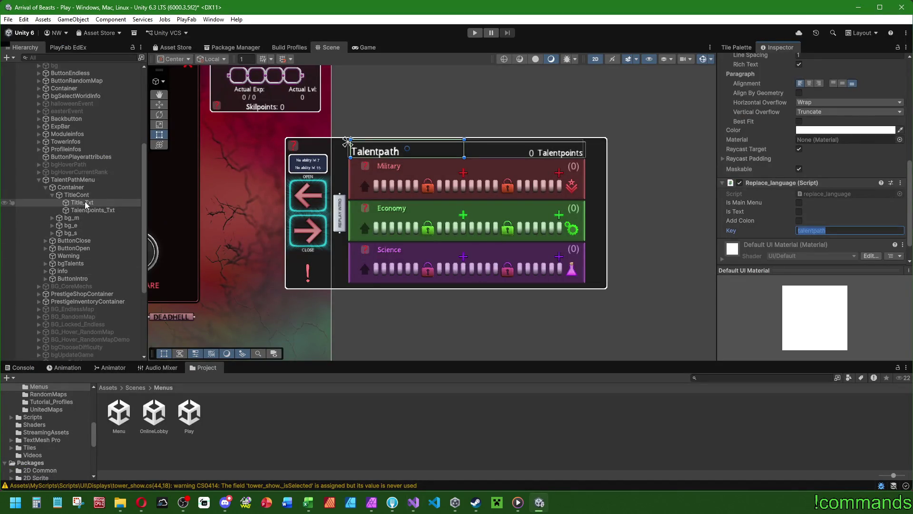
- Reset the REPLAY INTRO button's Z rotation to 0 and move it into the title bar
click(73, 279)
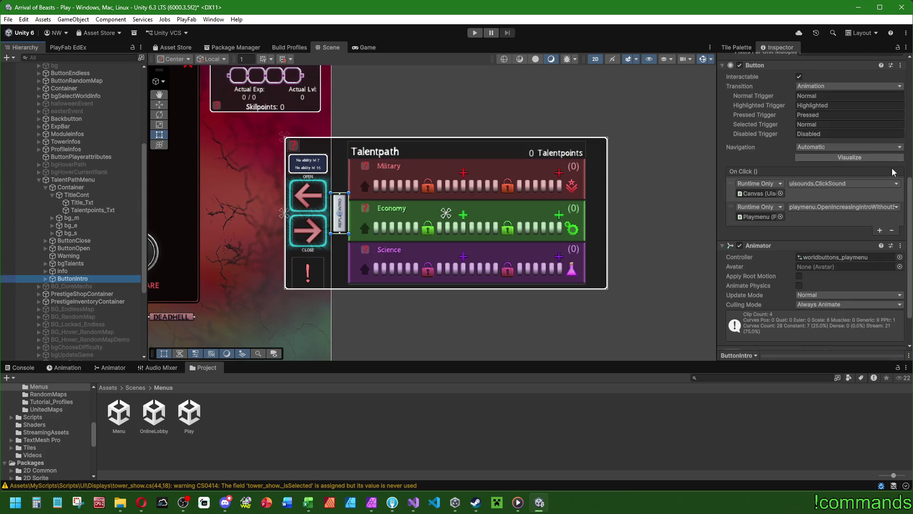
scroll(808, 214, up, 10)
click(883, 156)
text(0)
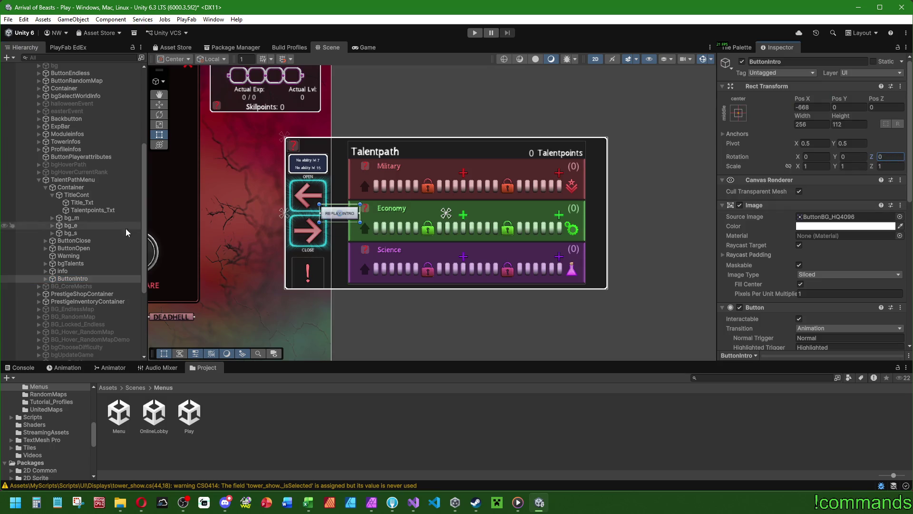
drag(72, 279, 78, 198)
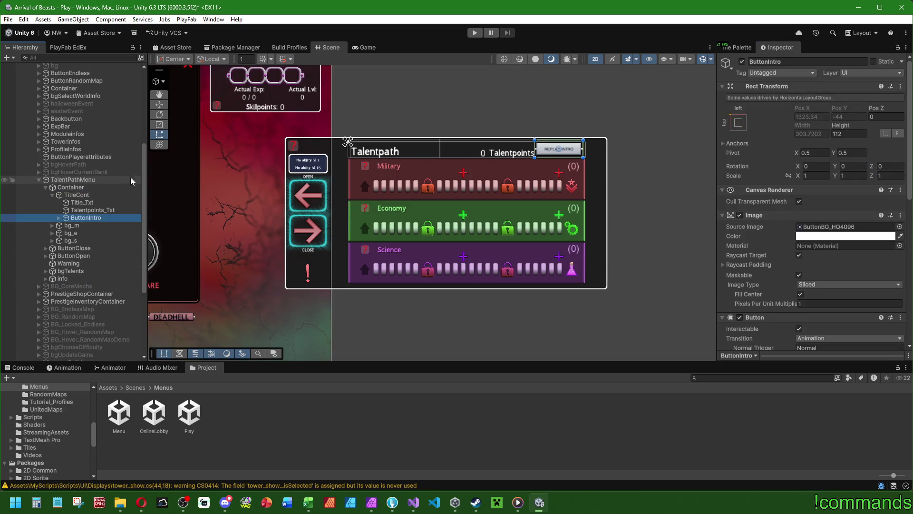
scroll(437, 122, up, 5)
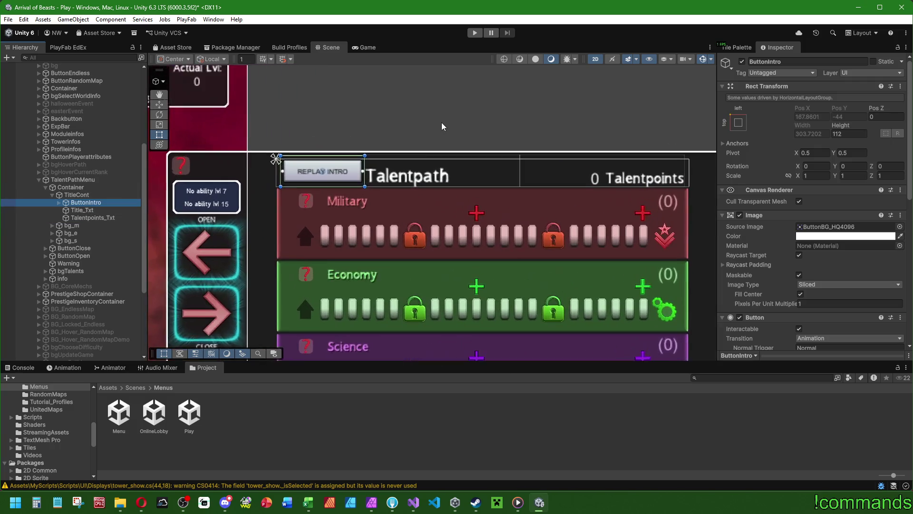
- Give the button's label the Aobfont-Regular font and enlarge its size
click(59, 202)
click(83, 217)
scroll(823, 191, down, 5)
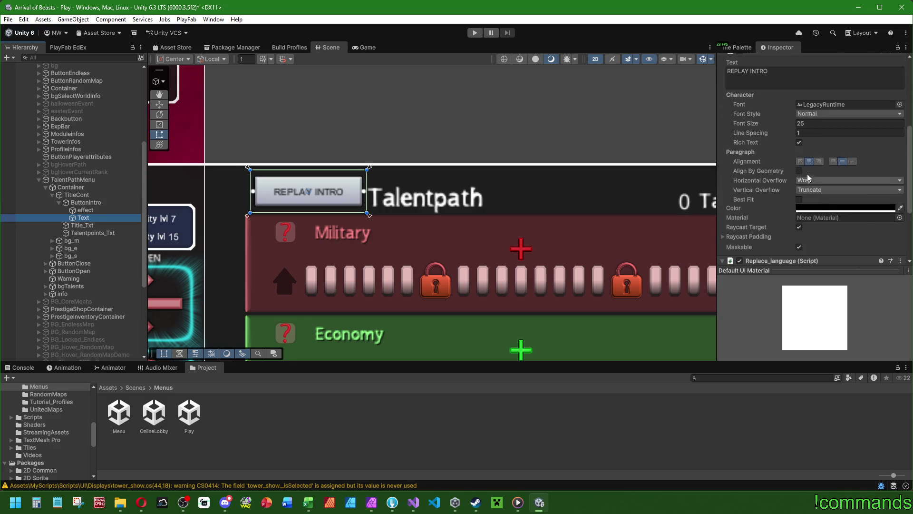
click(899, 105)
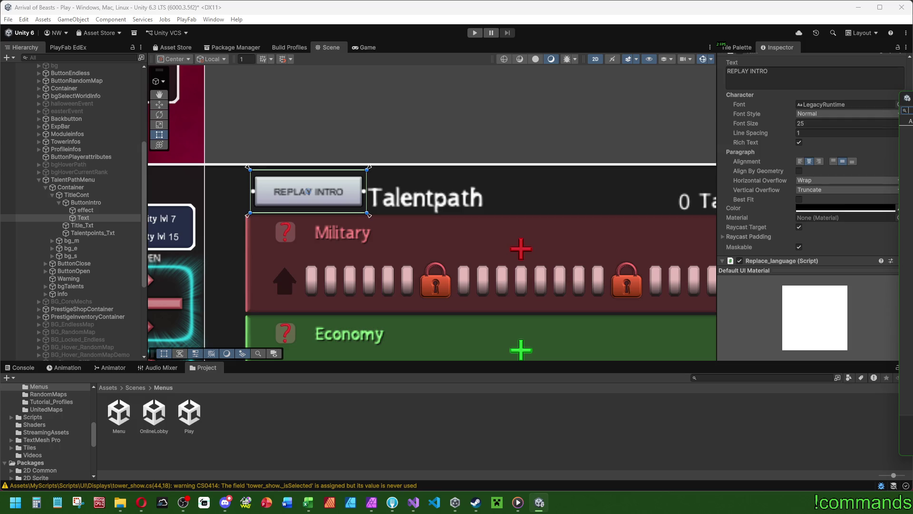
double_click(896, 141)
drag(762, 123, 770, 126)
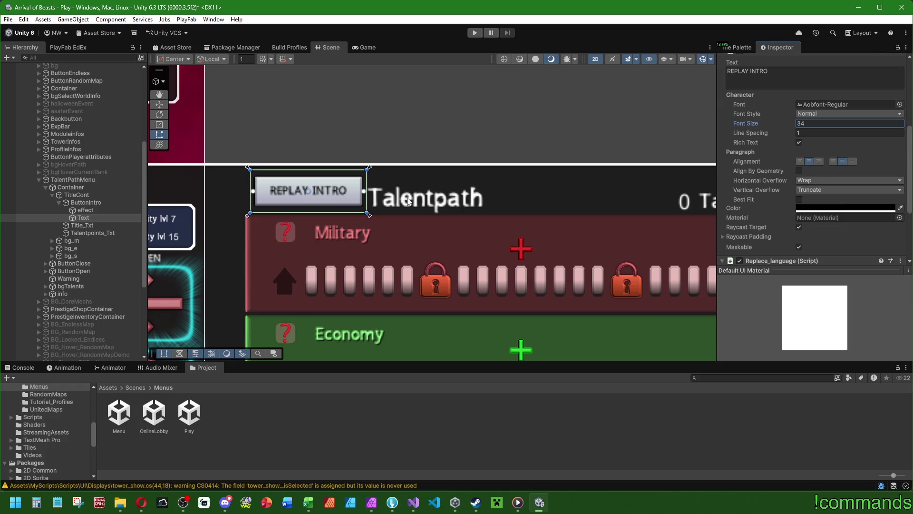
scroll(410, 201, down, 2)
scroll(774, 169, up, 5)
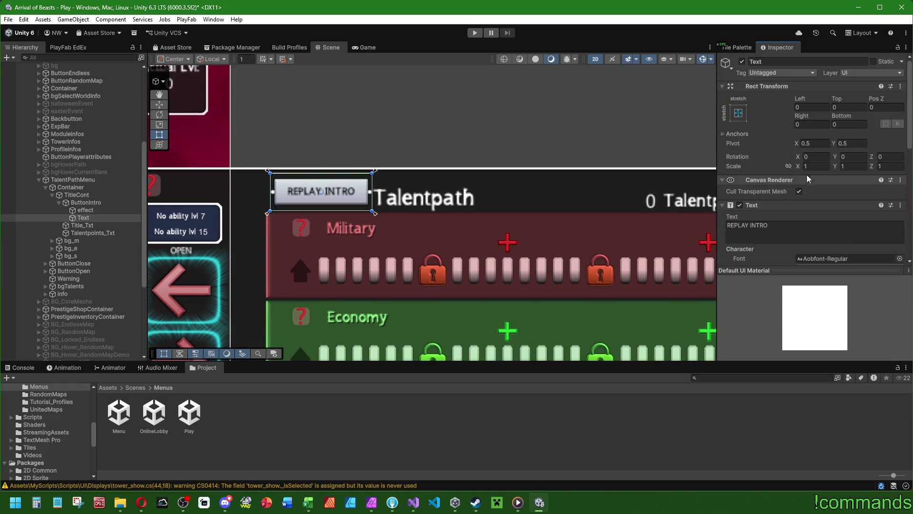
scroll(768, 169, down, 10)
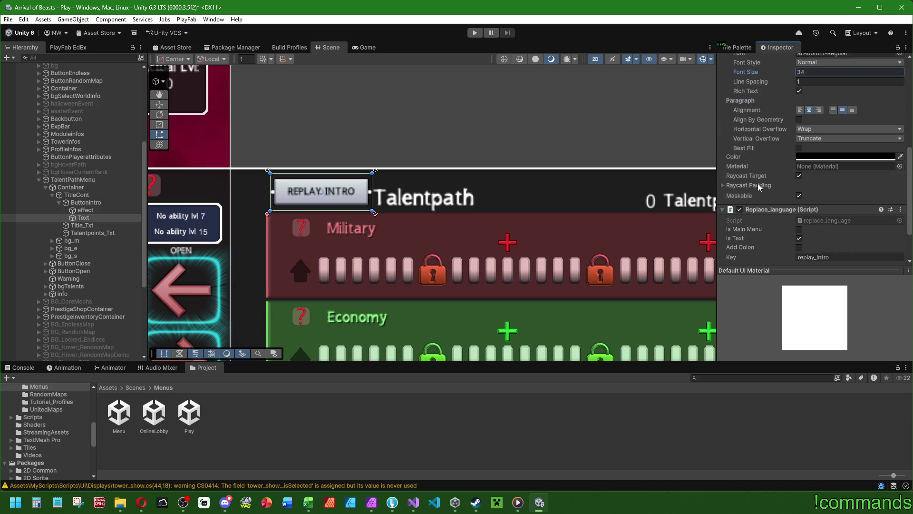
scroll(750, 181, up, 3)
- Untick the label's Raycast Target, settle its size at 32, and place the button after the title
click(799, 175)
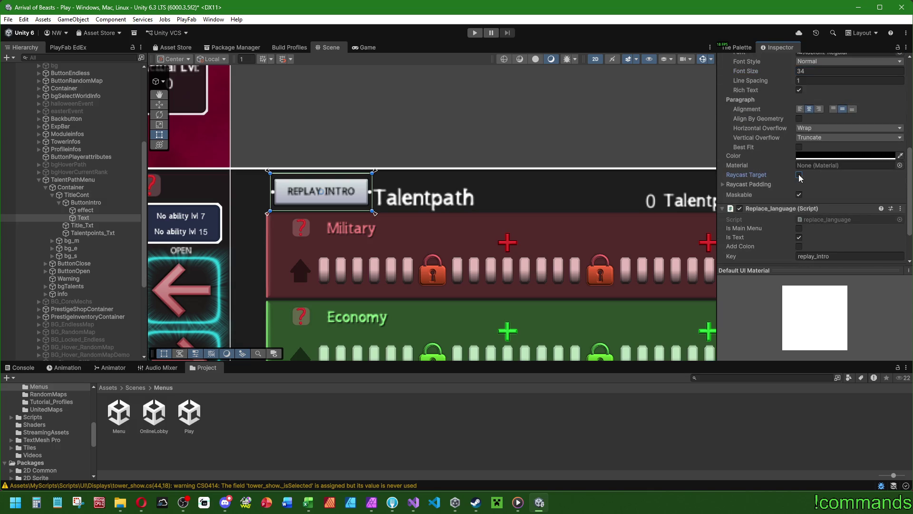
scroll(780, 188, up, 3)
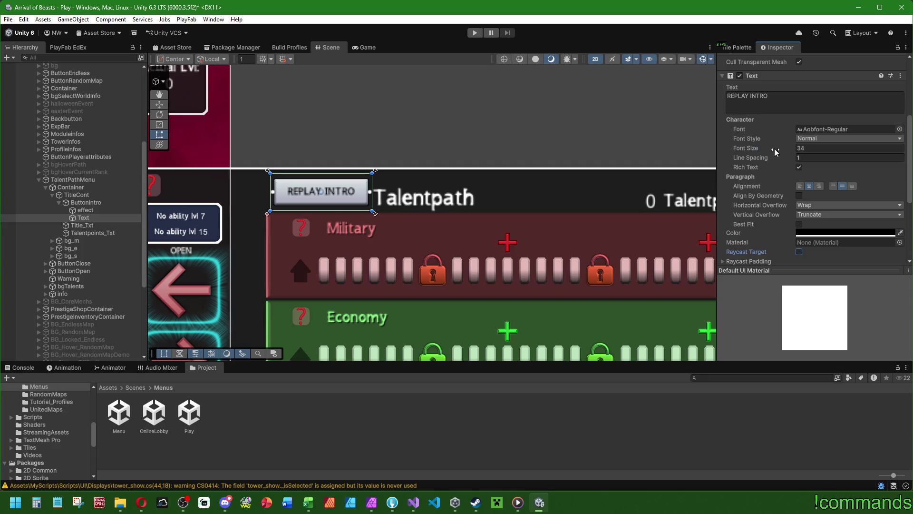
drag(775, 152, 780, 152)
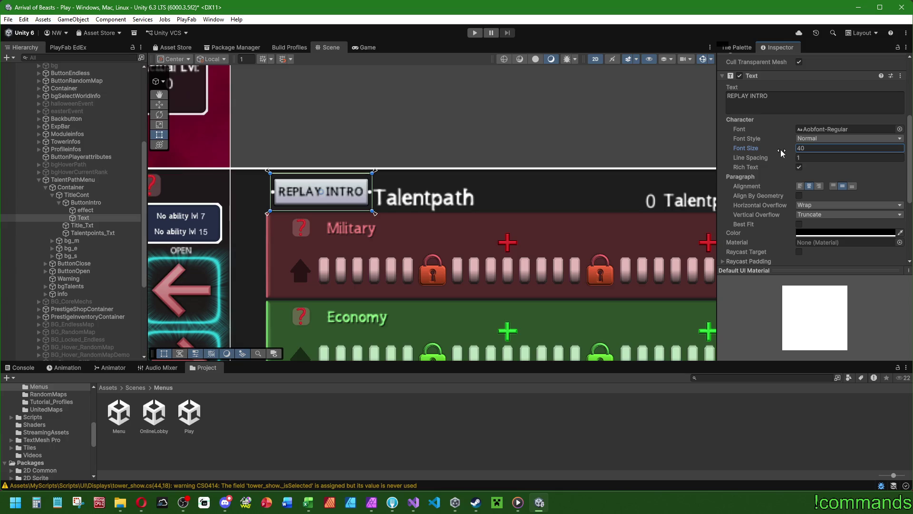
scroll(381, 185, down, 5)
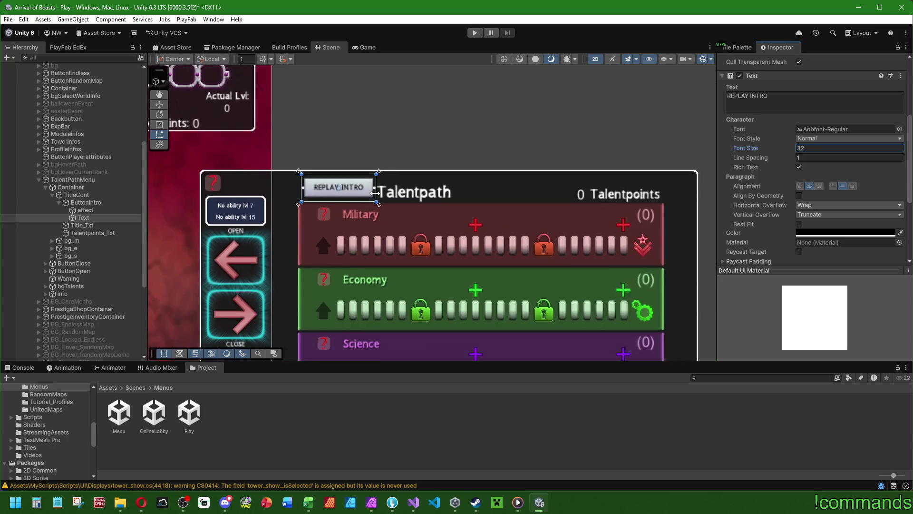
scroll(773, 164, up, 1)
scroll(772, 164, up, 3)
key(ctrl+z)
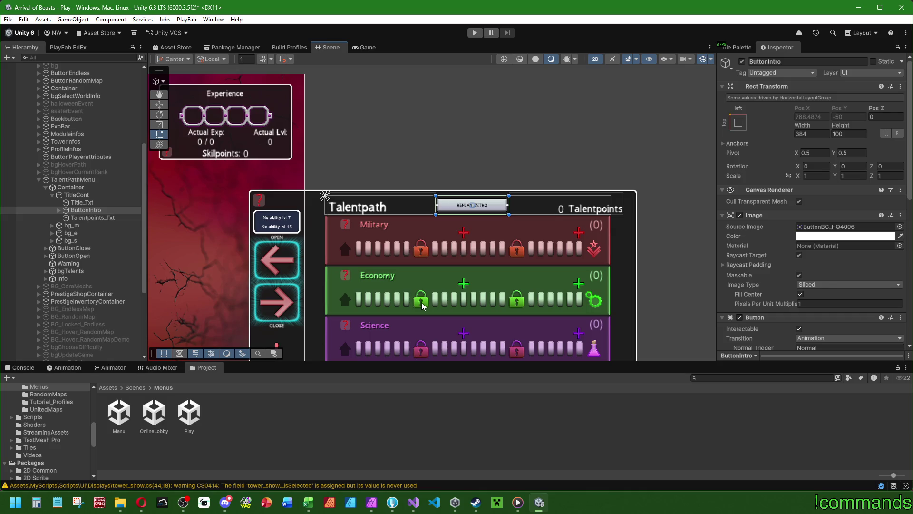
- Copy Backbutton's pink Image colour onto ButtonIntro, then move ButtonIntro under Container after bg_s
scroll(465, 244, down, 2)
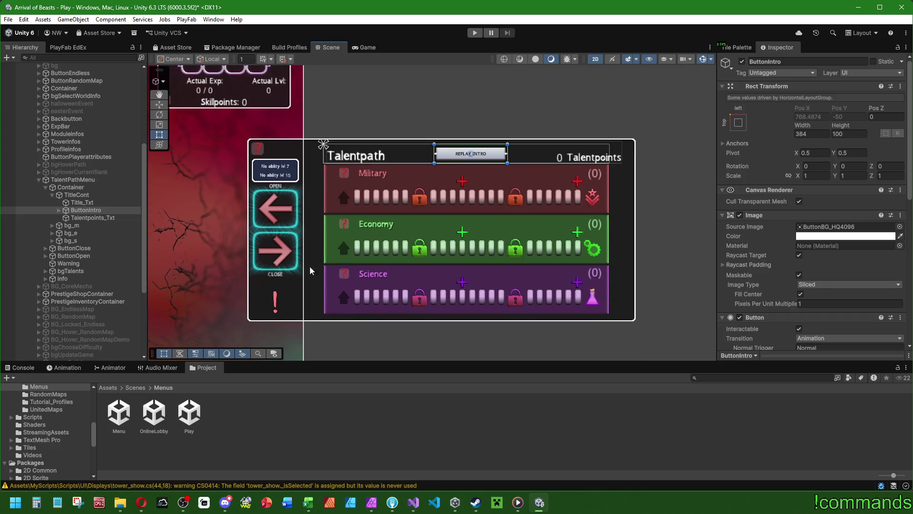
scroll(309, 270, down, 2)
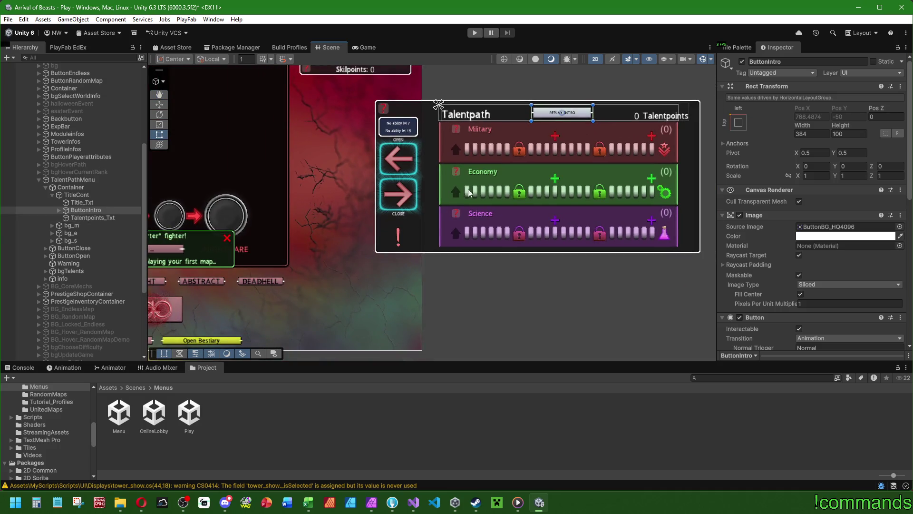
scroll(469, 192, right, 2)
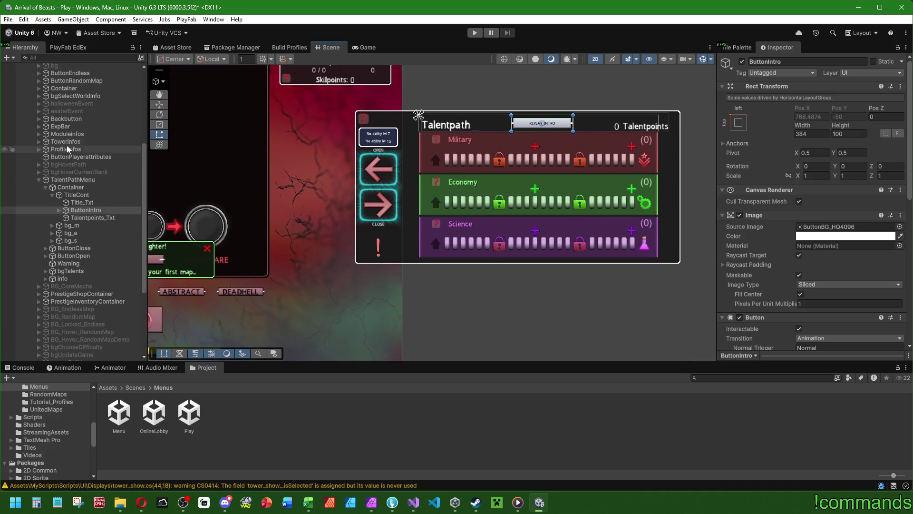
click(66, 118)
right_click(810, 227)
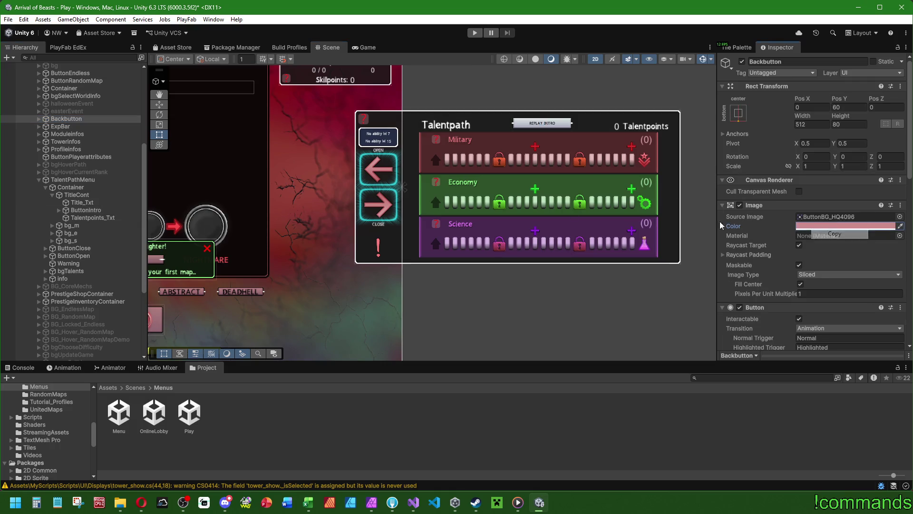
click(86, 210)
right_click(819, 236)
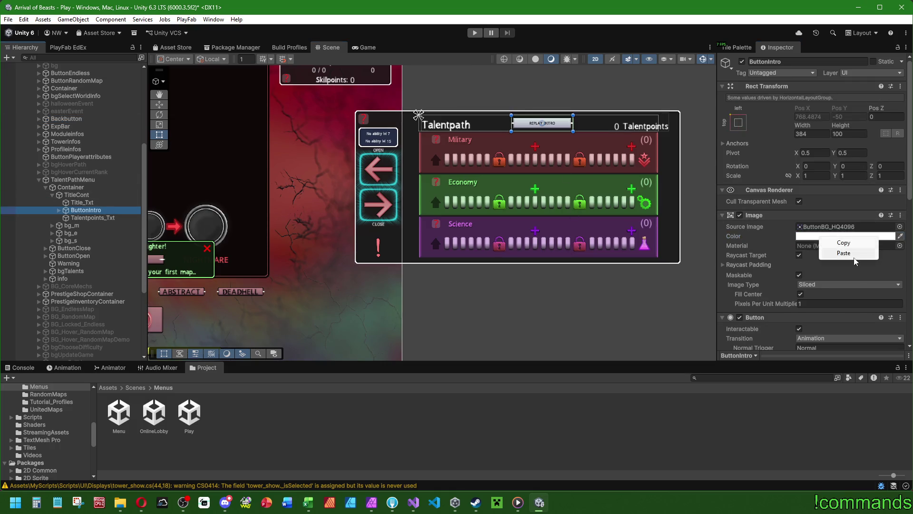
click(854, 254)
scroll(530, 187, up, 3)
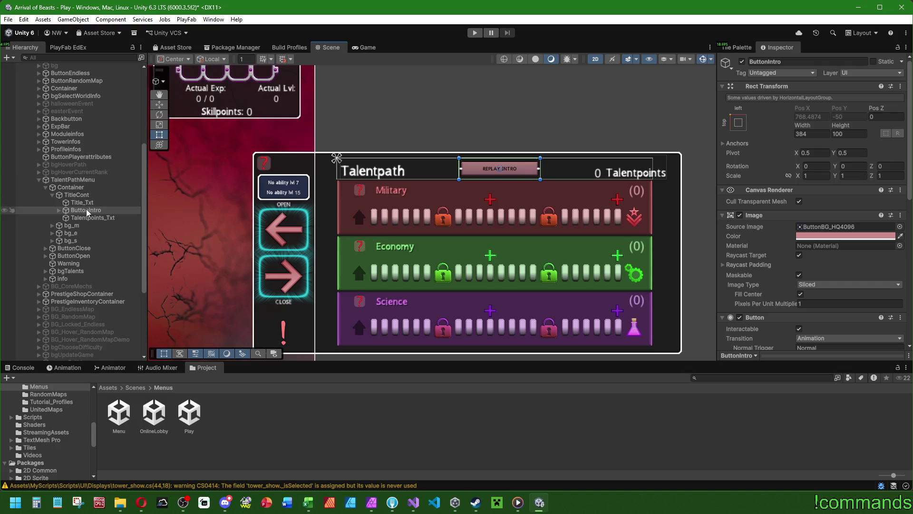
drag(87, 213, 71, 244)
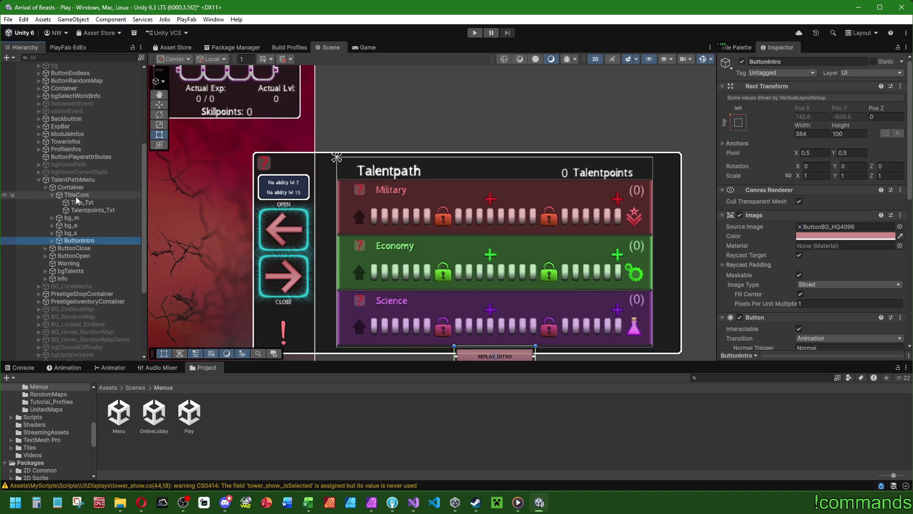
- Tick Control Child Size Width on TitleCont so the title texts fill the header
click(76, 195)
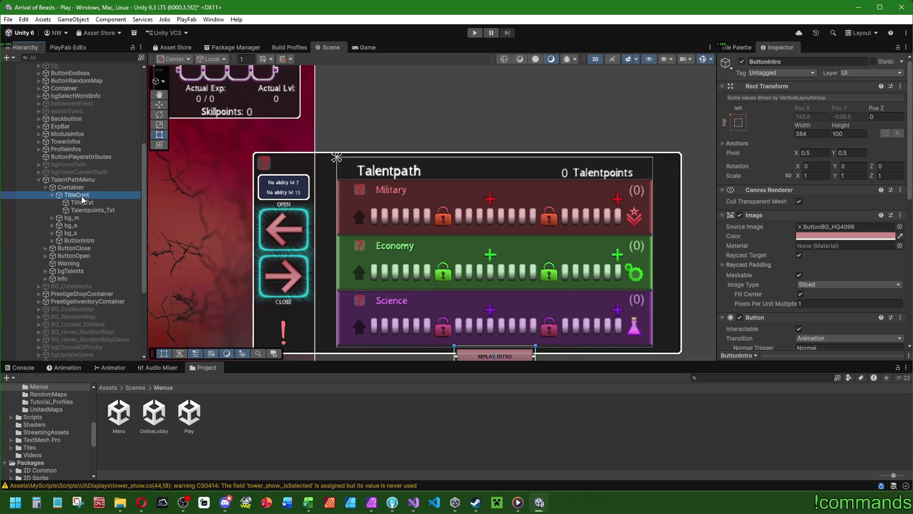
click(799, 278)
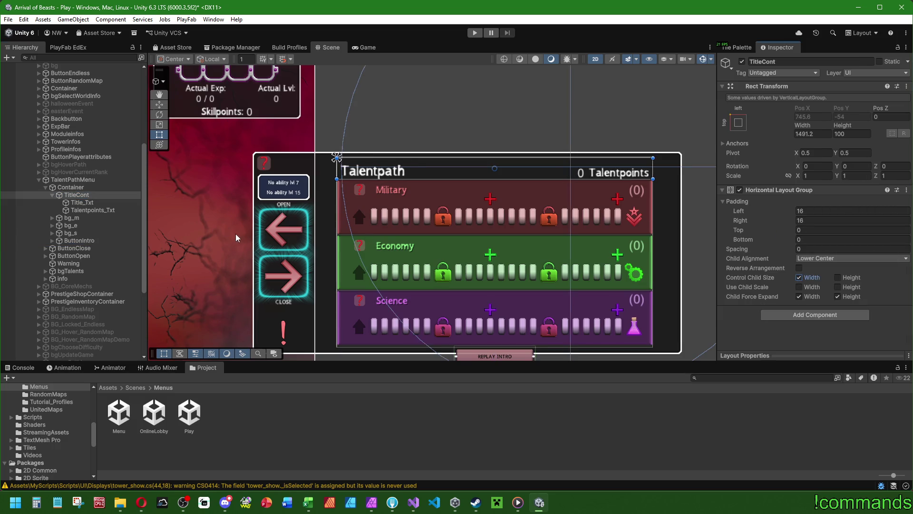
click(52, 195)
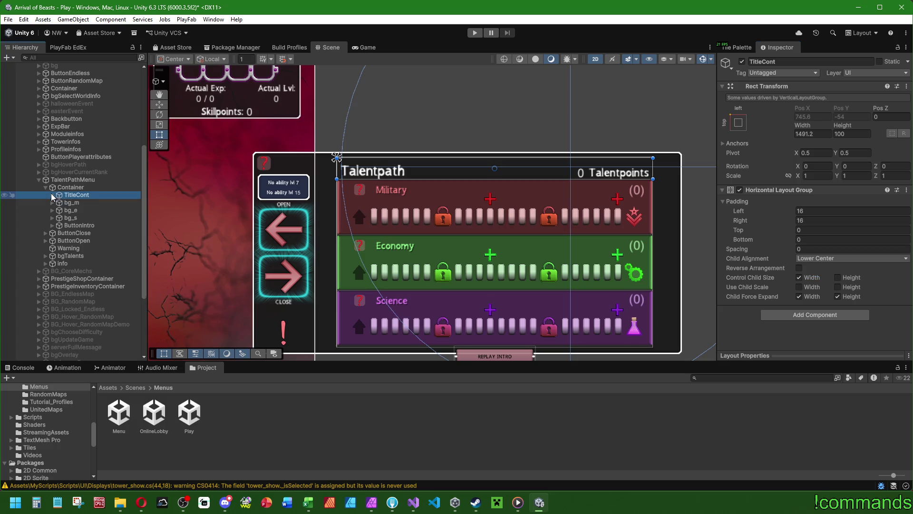
click(79, 225)
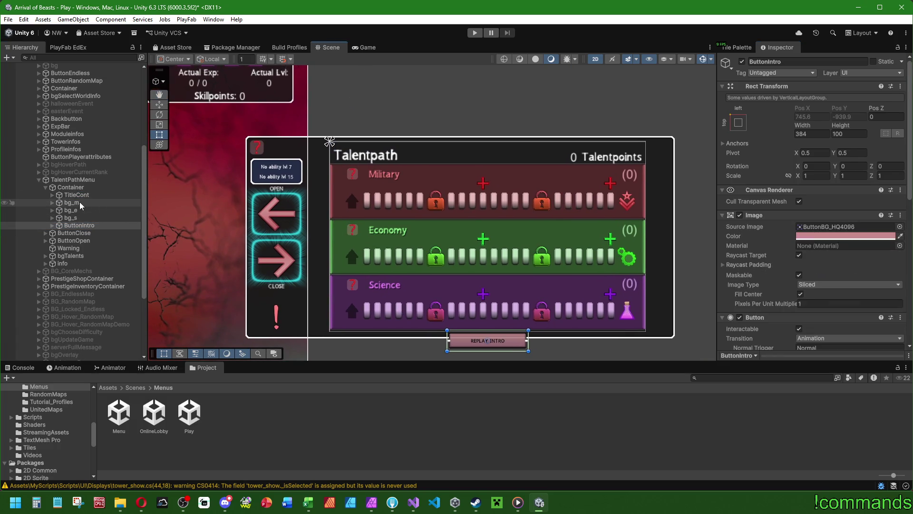
- Set the Height of bg_m, bg_e and bg_s to 240
click(81, 203)
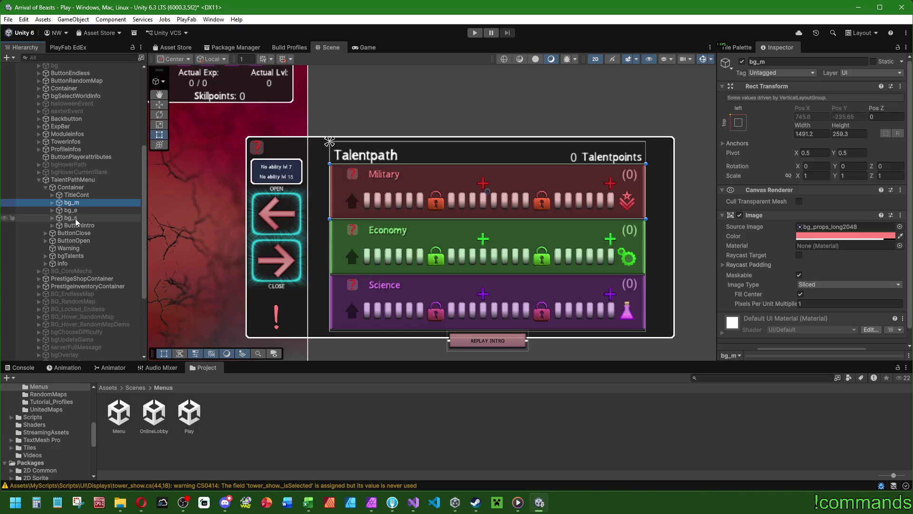
key(Down)
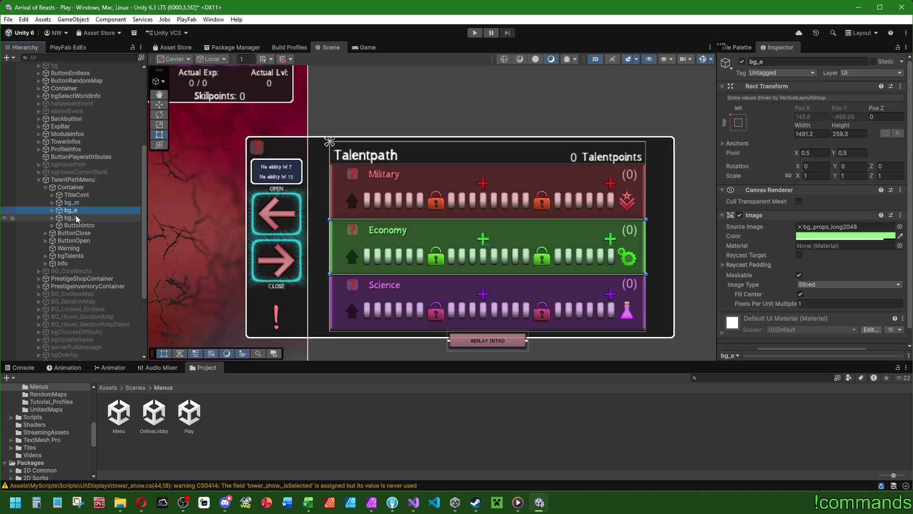
key(Up)
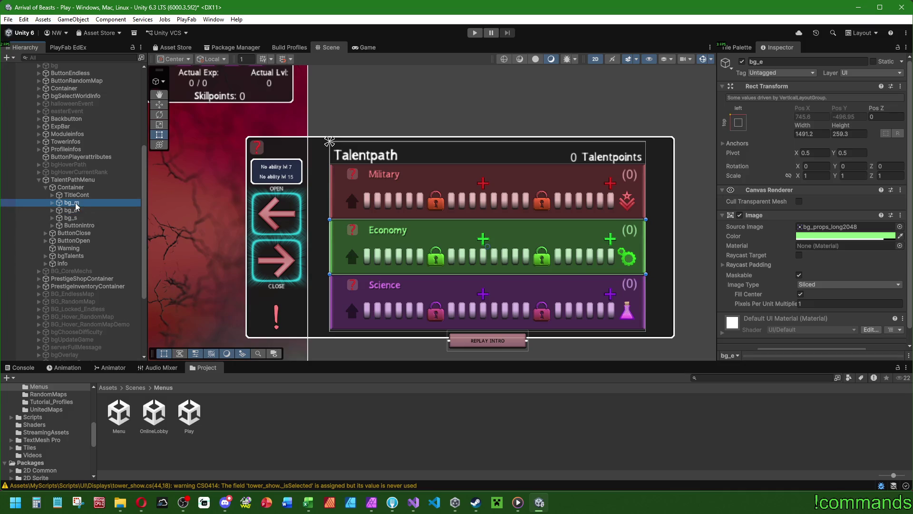
mouse_move(841, 125)
mouse_down()
mouse_move(778, 136)
mouse_move(545, 138)
mouse_up()
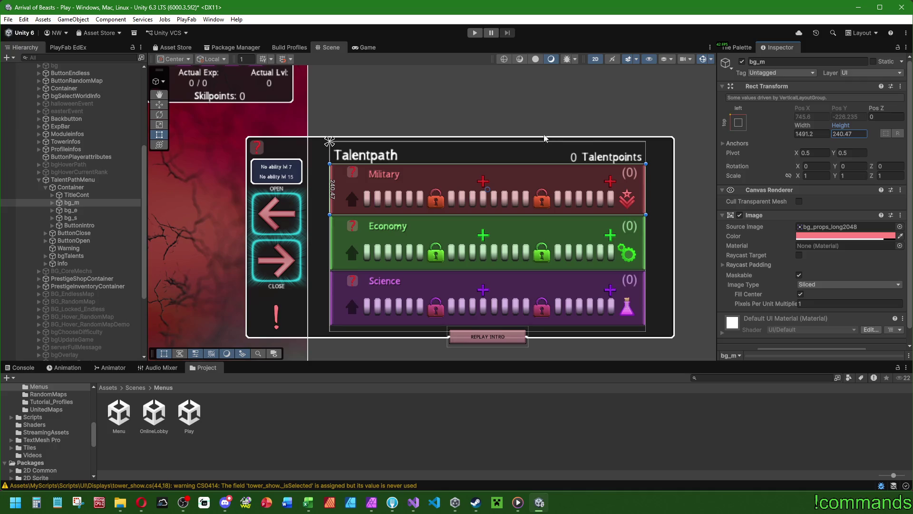
key(BackSpace)
key(BackSpace)
key(BackSpace)
click(70, 210)
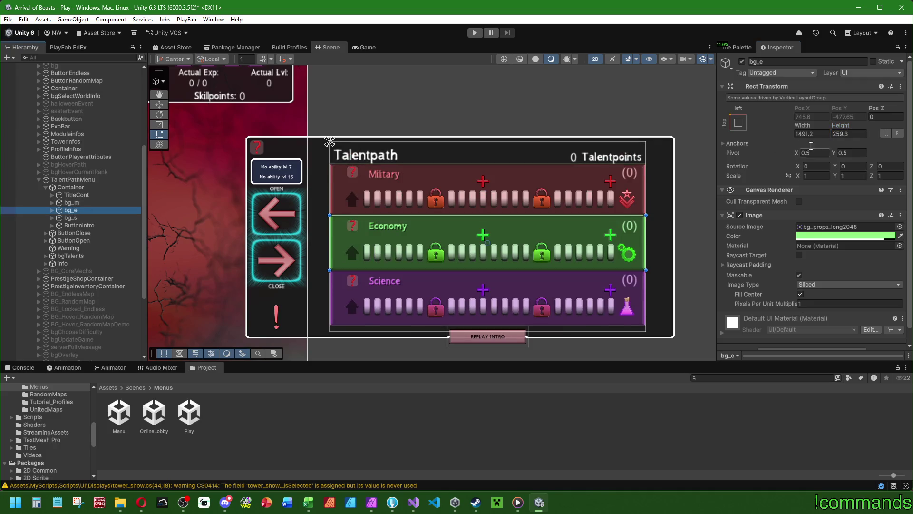
double_click(849, 133)
text(240)
key(Return)
click(71, 218)
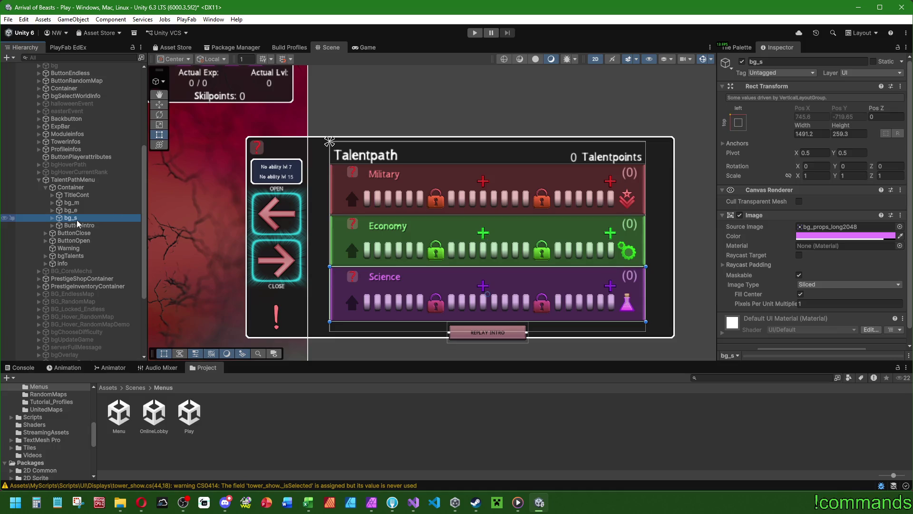
double_click(849, 133)
text(240)
key(Return)
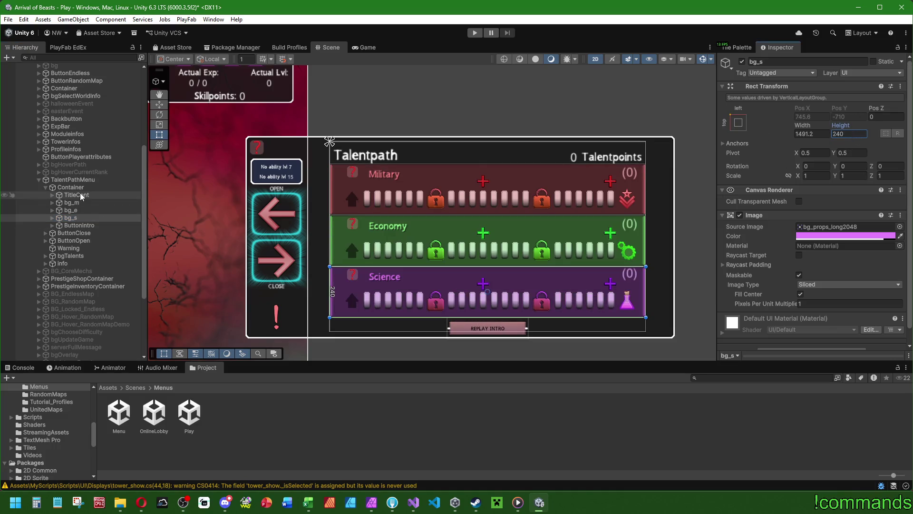
- Set Container's row Spacing to 4
click(71, 188)
click(810, 240)
text(4)
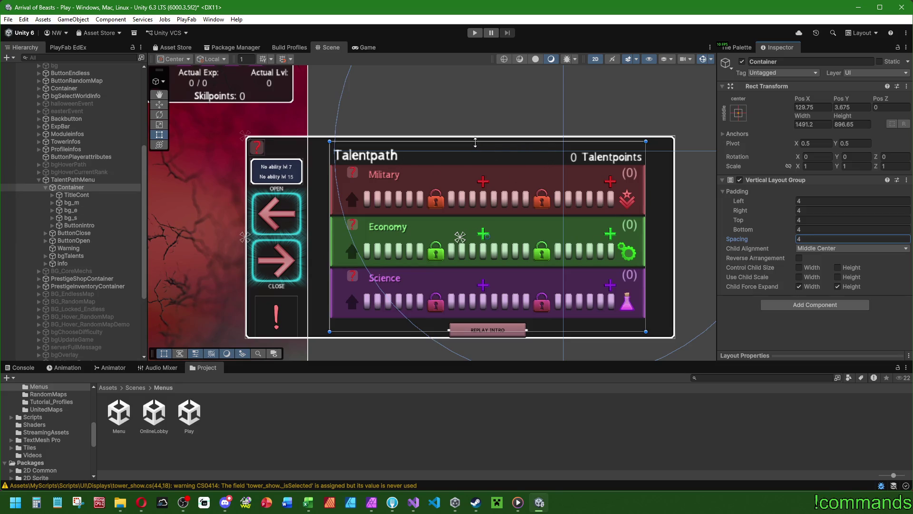
- Extend Container's top and bottom edges slightly and set the row backgrounds' Height to 225
drag(475, 143, 473, 141)
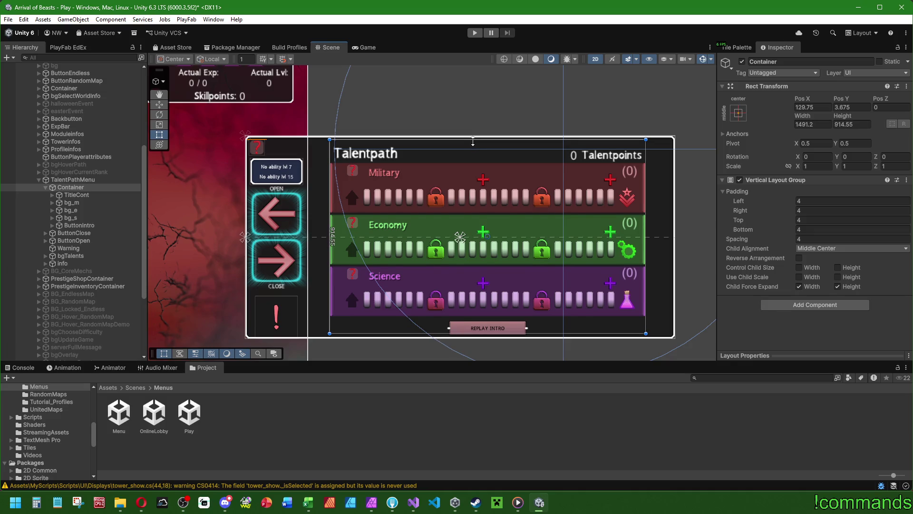
drag(351, 333, 351, 336)
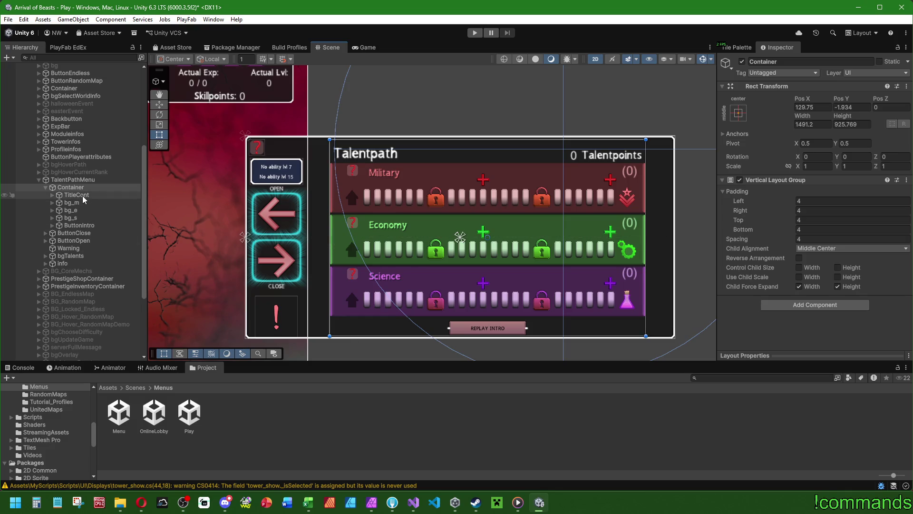
click(72, 202)
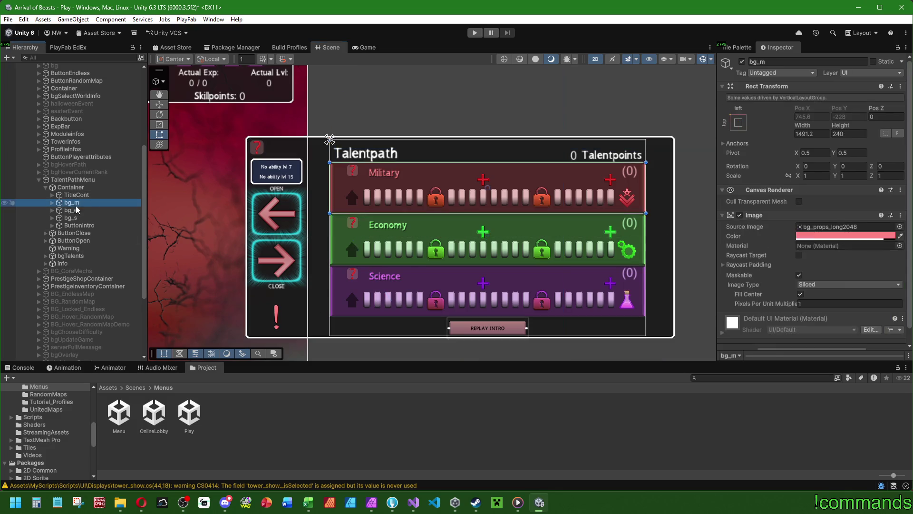
drag(844, 131, 859, 137)
text(225)
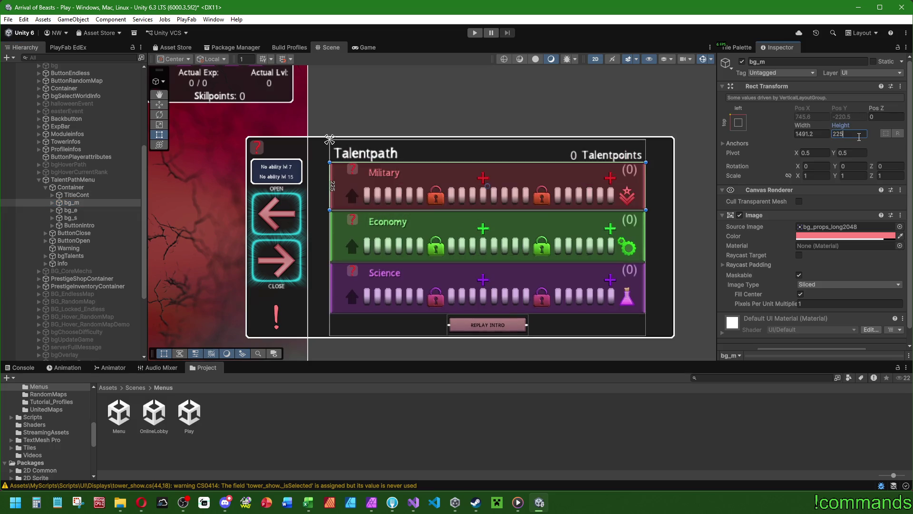
click(81, 210)
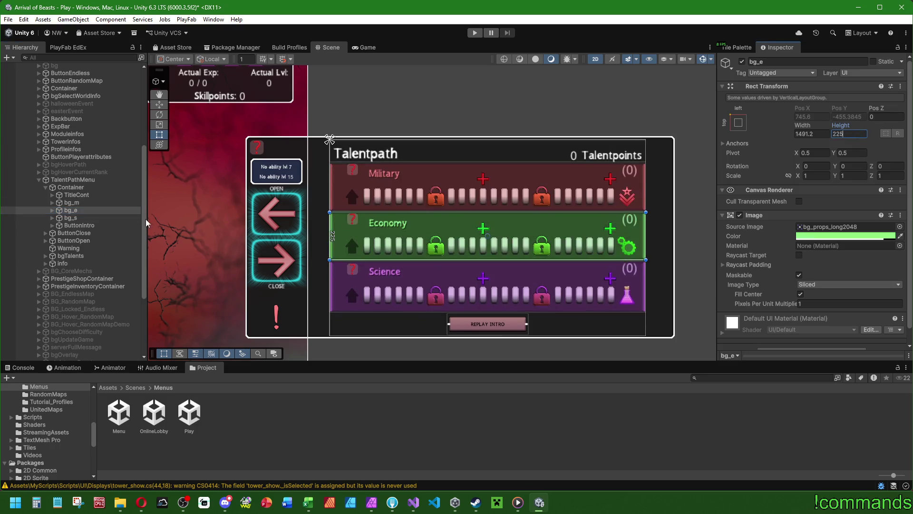
click(92, 220)
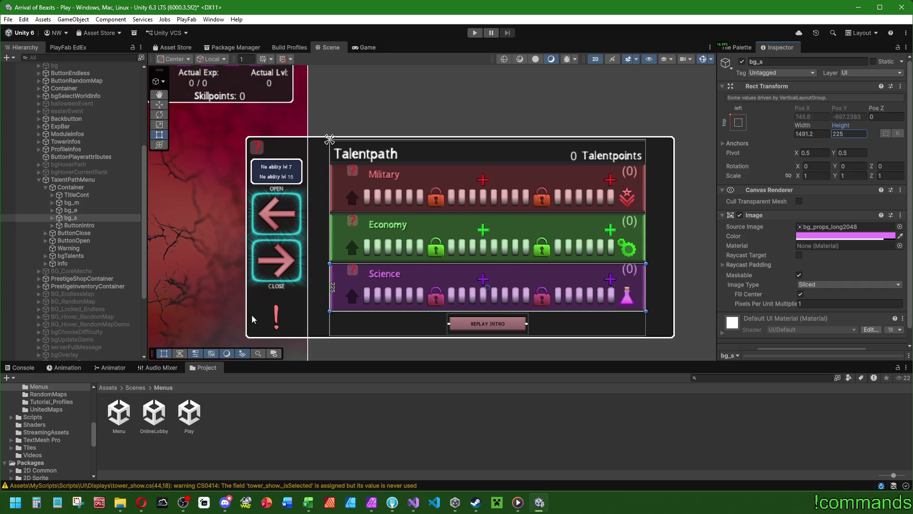
click(78, 225)
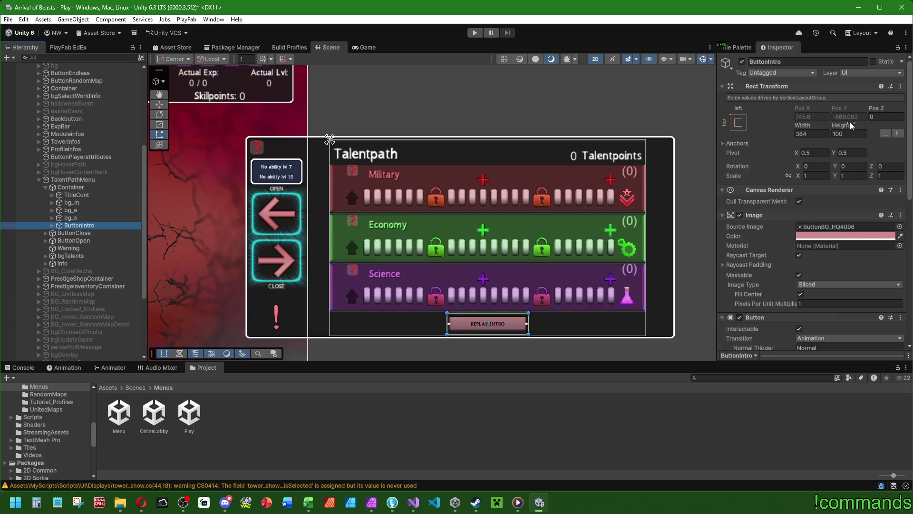
- Set ButtonIntro's height to 80 (entered as 64+16)
drag(851, 125, 845, 125)
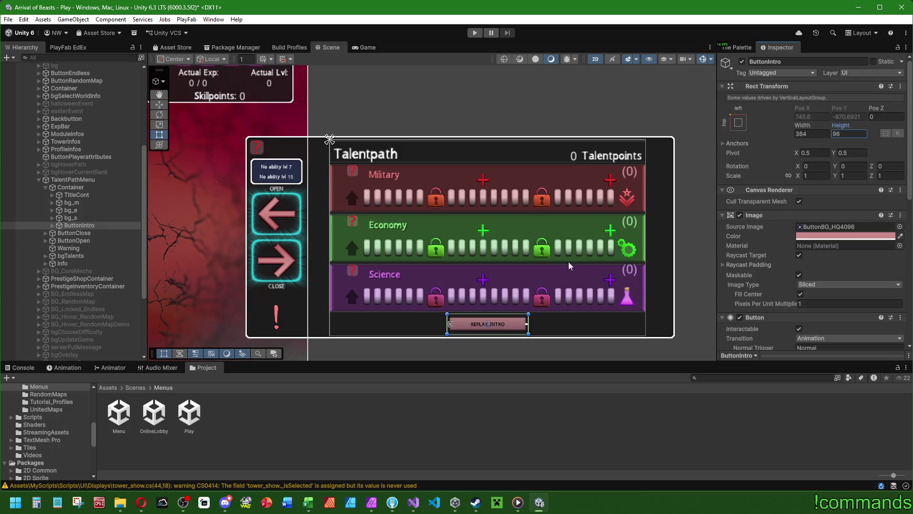
scroll(751, 247, down, 5)
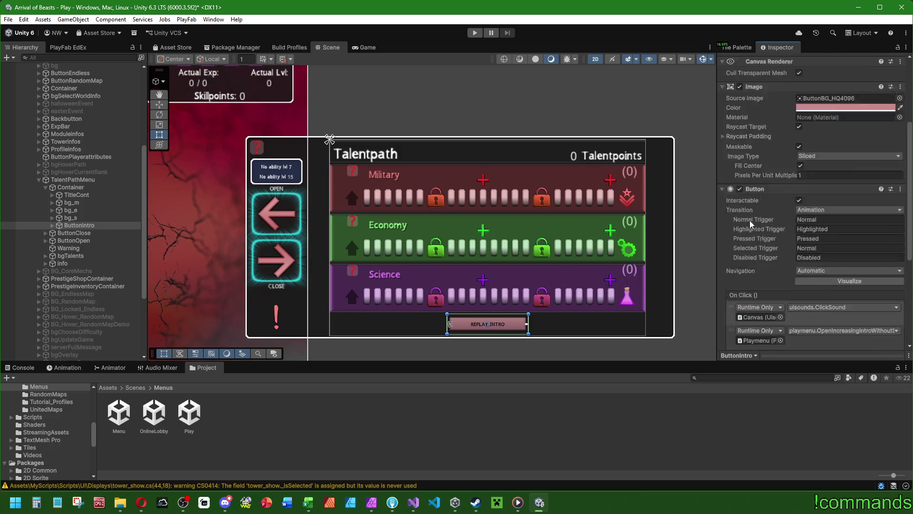
click(52, 225)
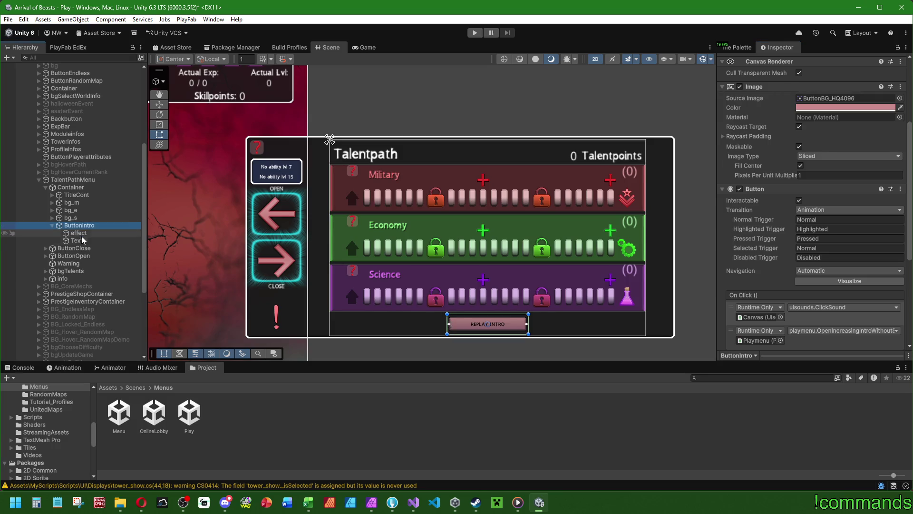
click(83, 240)
click(76, 225)
click(53, 225)
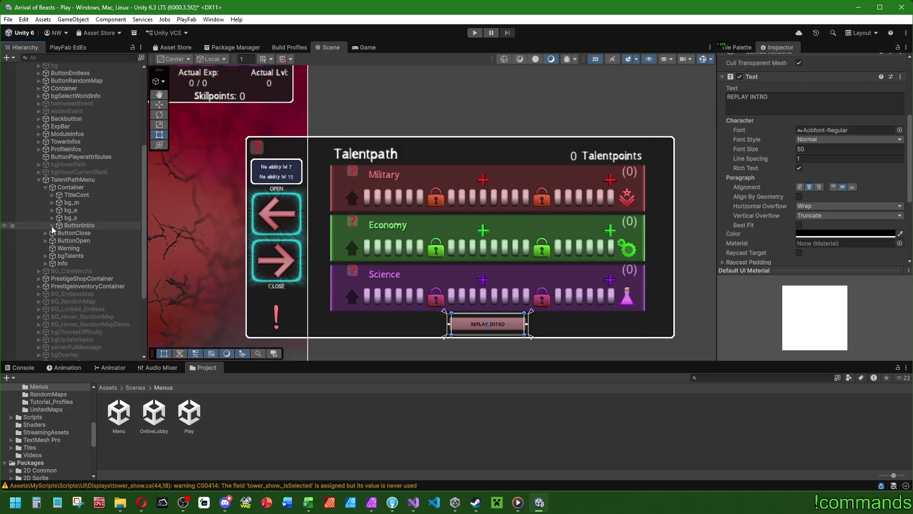
click(856, 134)
text(64)
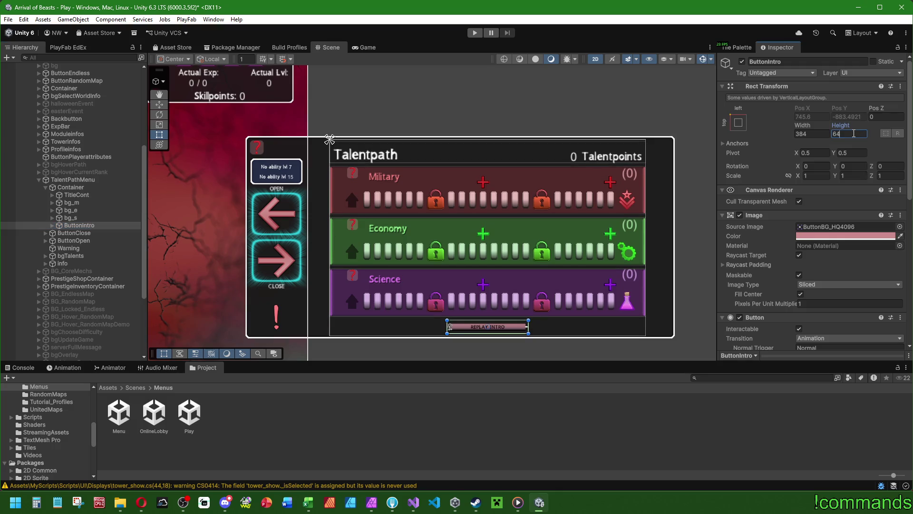
text(+16)
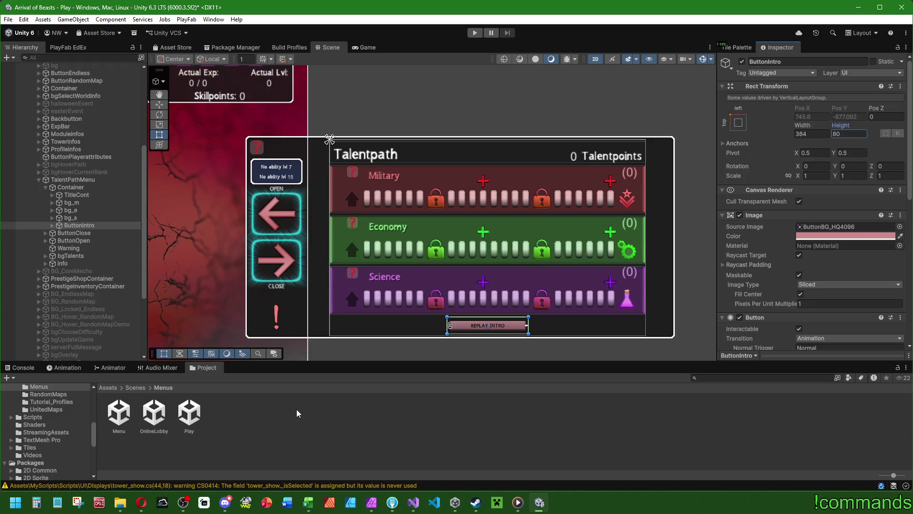
- Set the REPLAY INTRO label's font size to 52
click(53, 225)
click(76, 240)
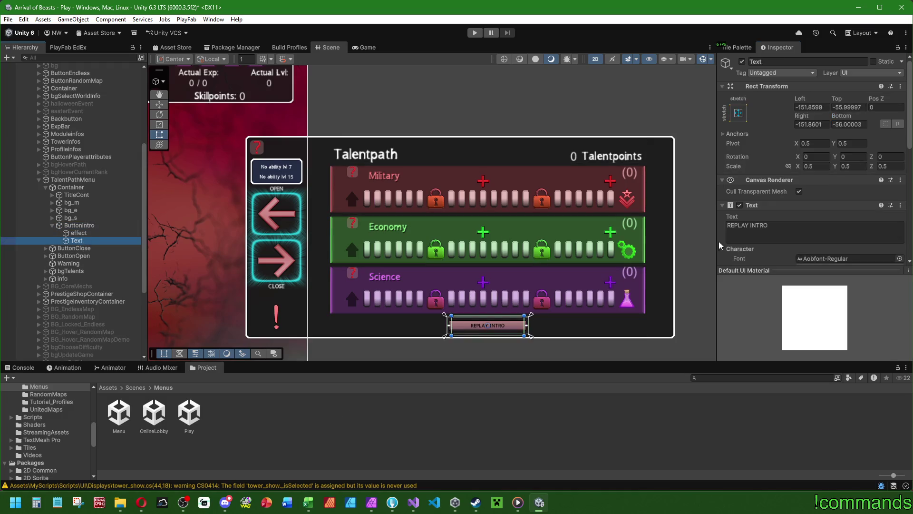
scroll(720, 246, down, 3)
drag(782, 204, 794, 209)
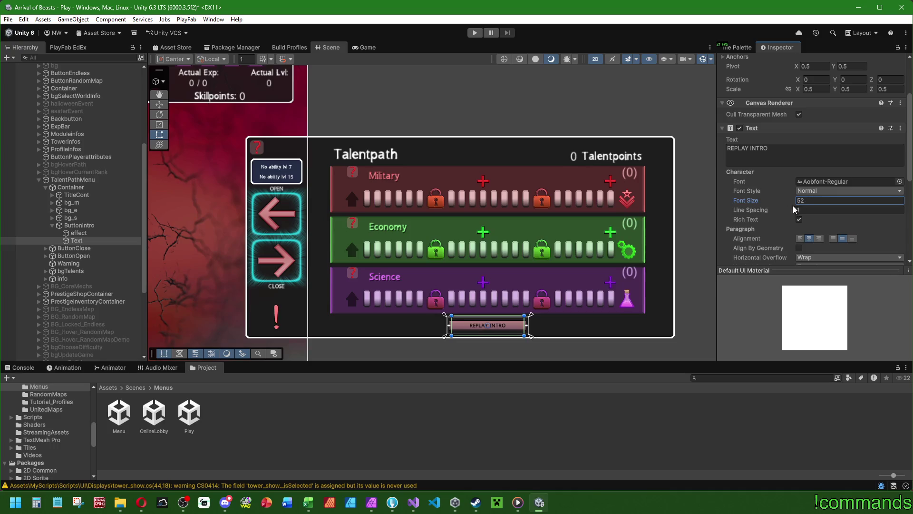
scroll(759, 225, up, 3)
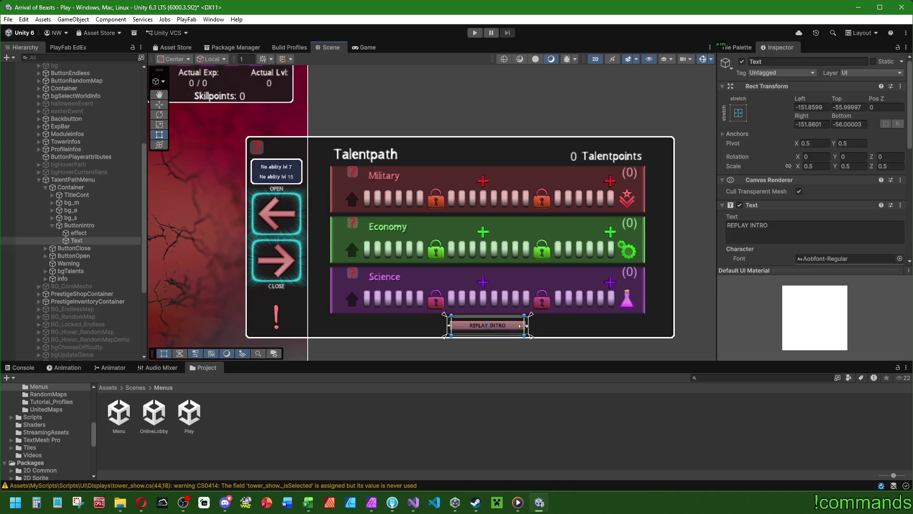
click(479, 314)
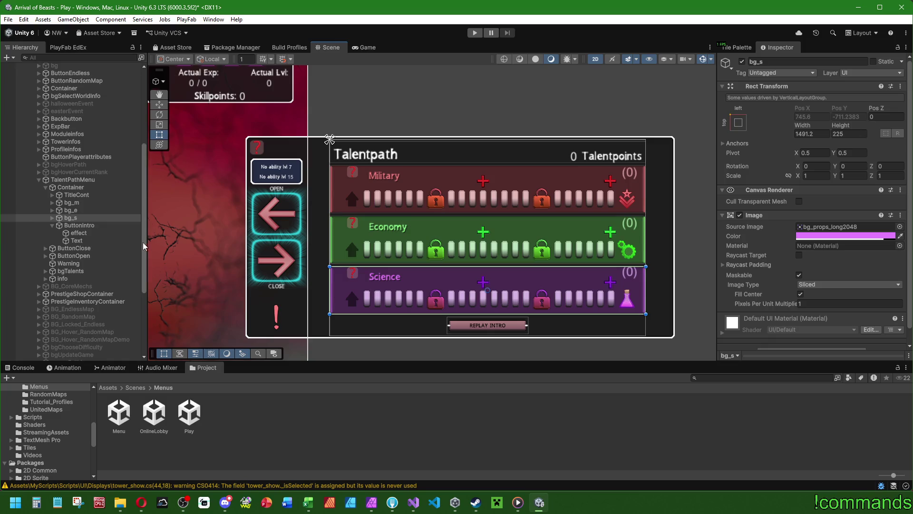
click(471, 324)
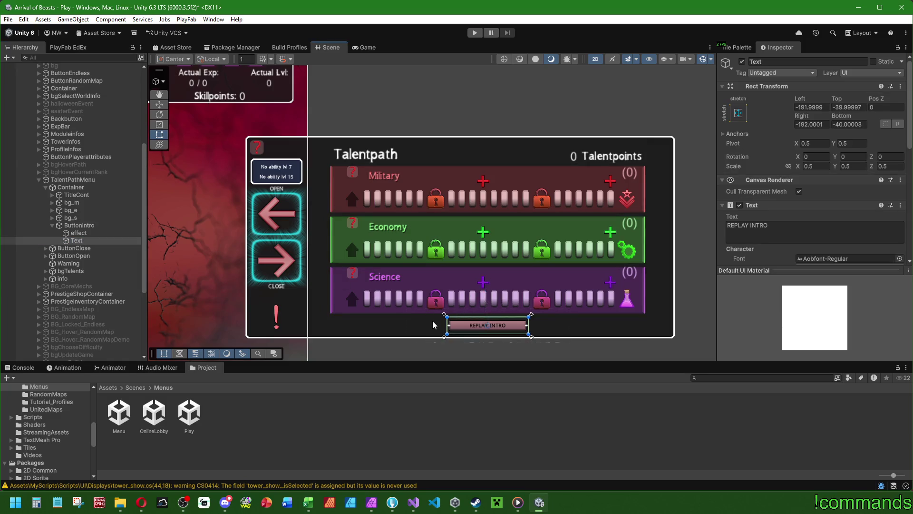
click(76, 240)
click(53, 225)
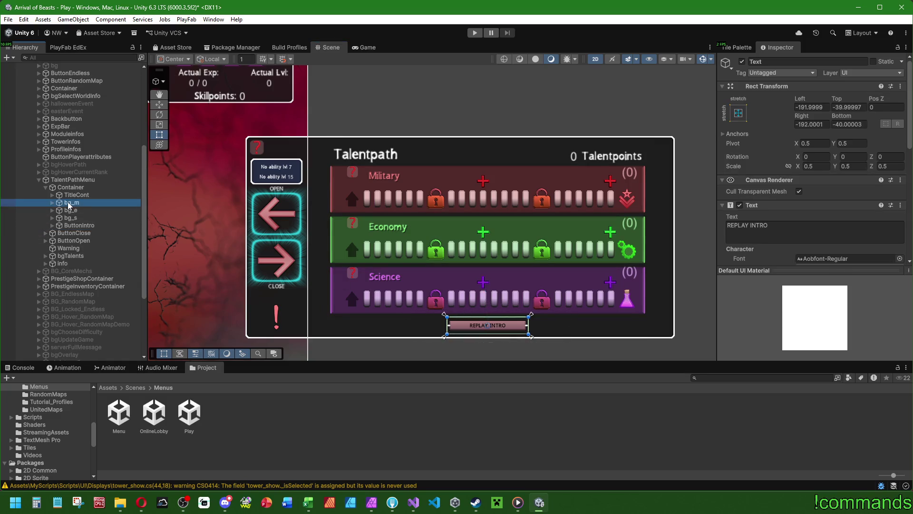
click(71, 202)
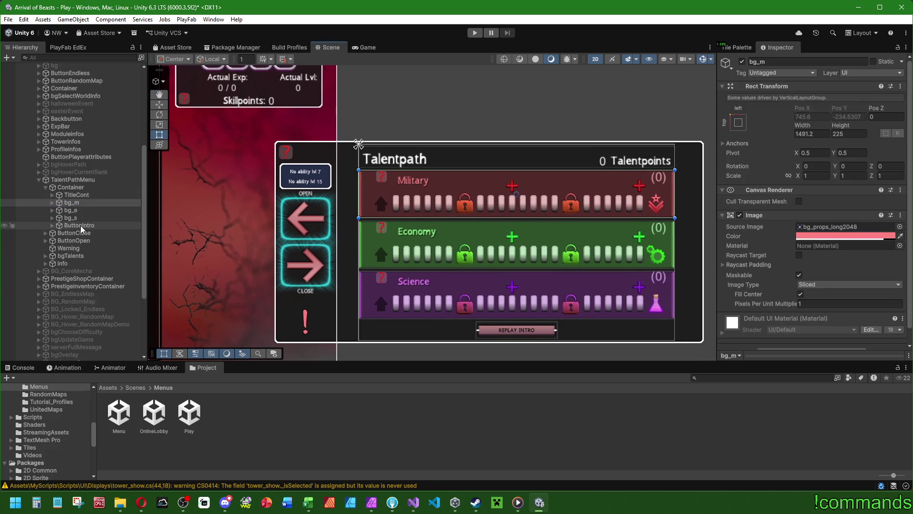
click(81, 225)
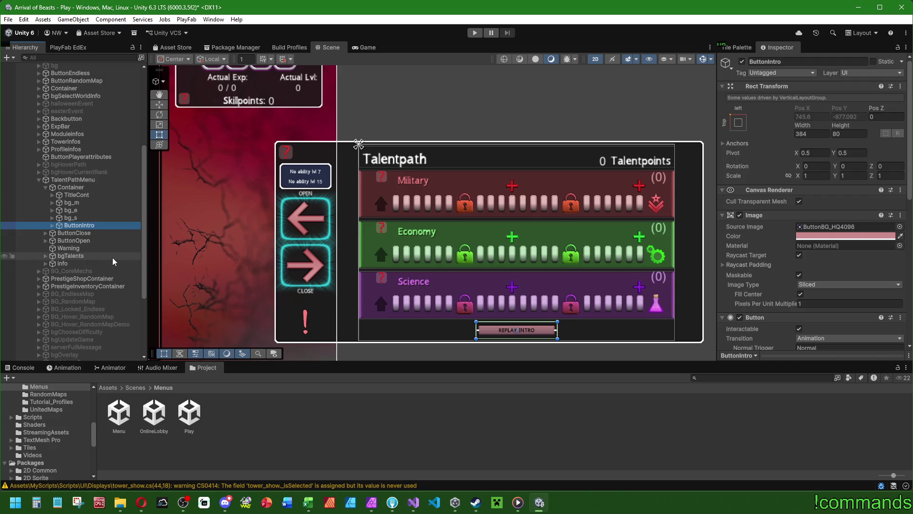
- Expand the Science, Economy and Military rows and select the Military level counter
click(52, 218)
click(53, 210)
click(52, 203)
click(83, 210)
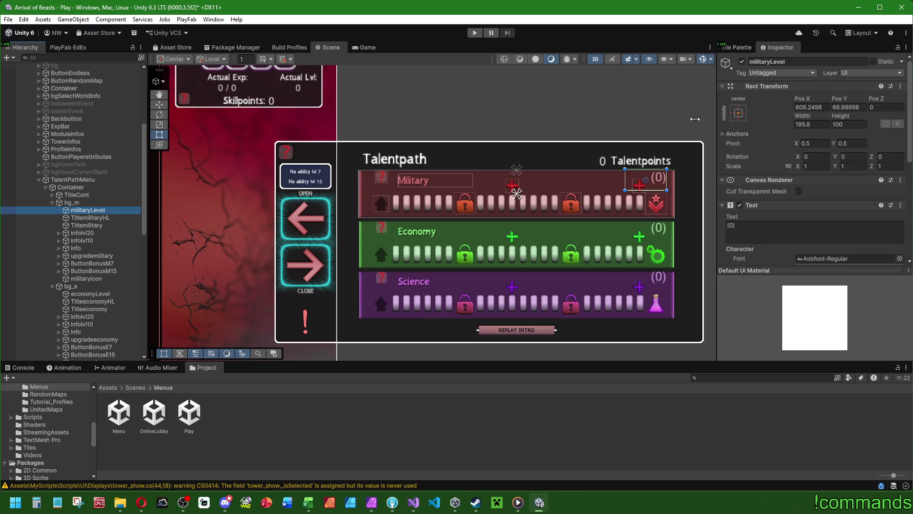
- Move the Military and Science level counters down to Pos Y 55
drag(840, 99, 828, 100)
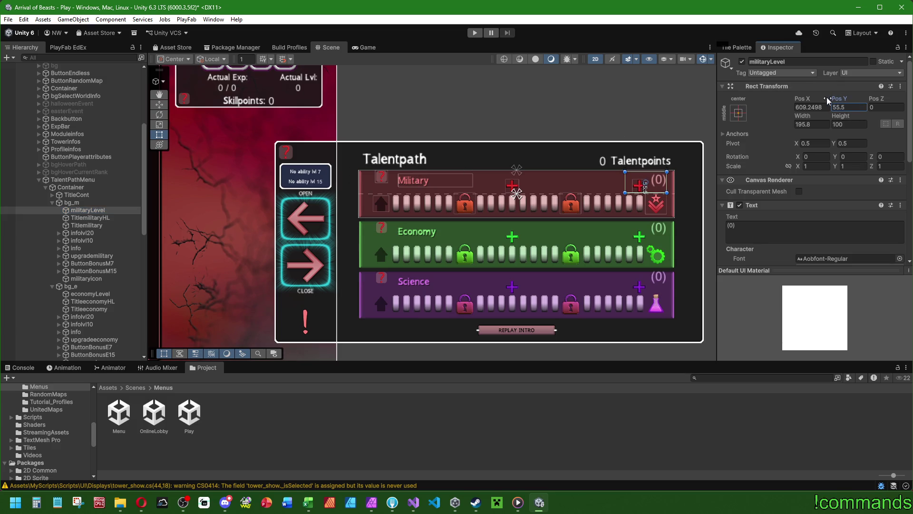
key(BackSpace)
key(BackSpace)
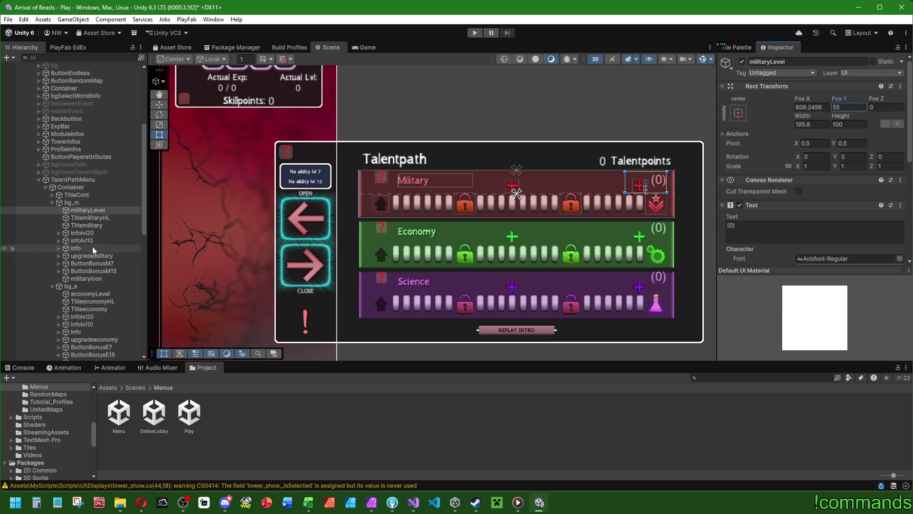
click(104, 295)
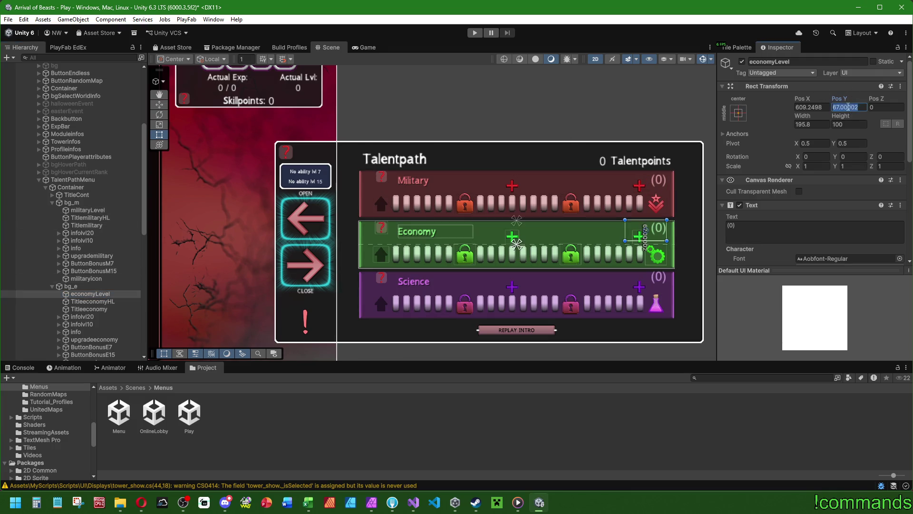
scroll(79, 297, down, 3)
click(81, 292)
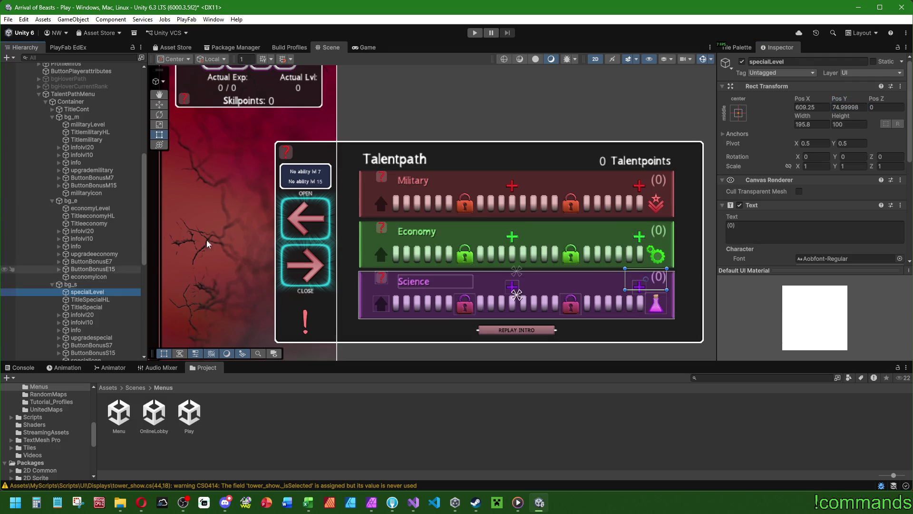
click(852, 107)
text(55)
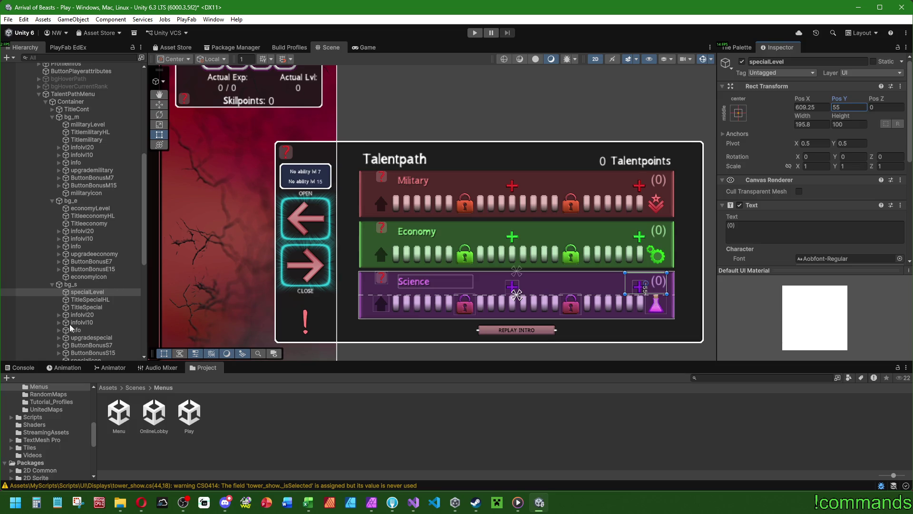
click(79, 128)
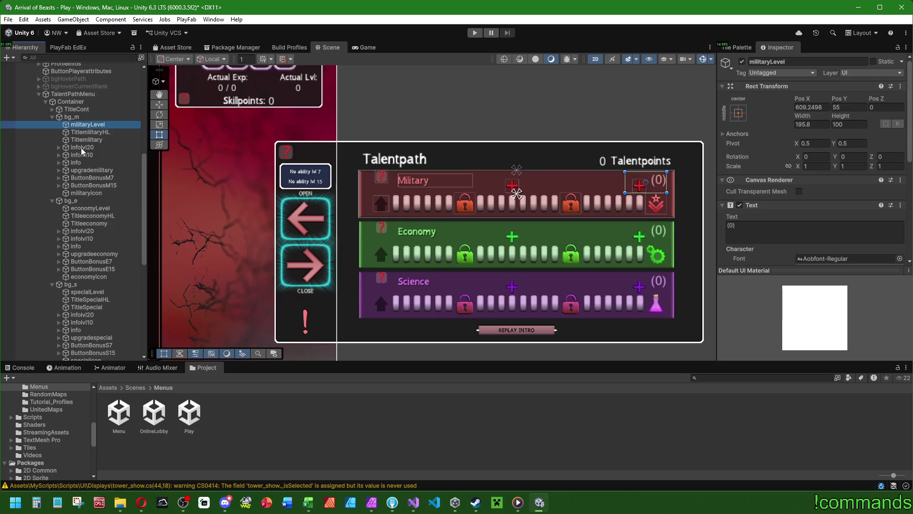
click(88, 139)
click(88, 148)
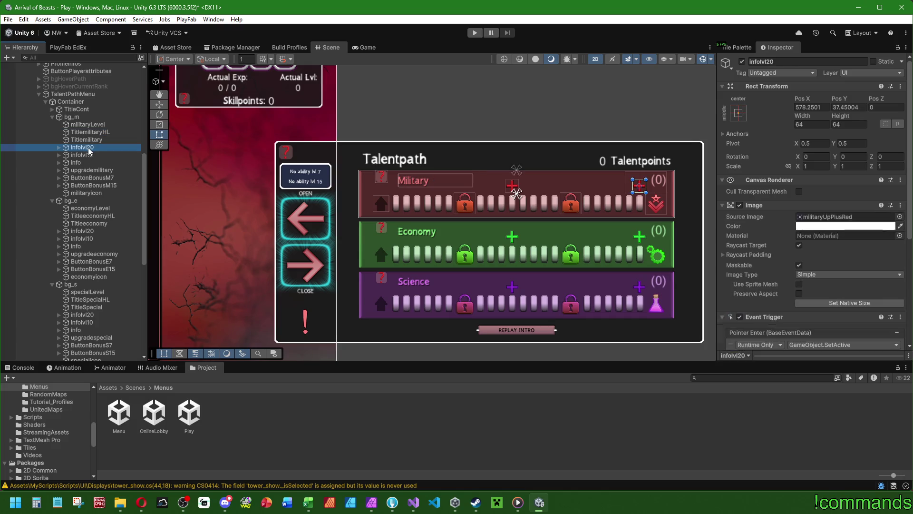
click(87, 156)
click(85, 163)
click(84, 171)
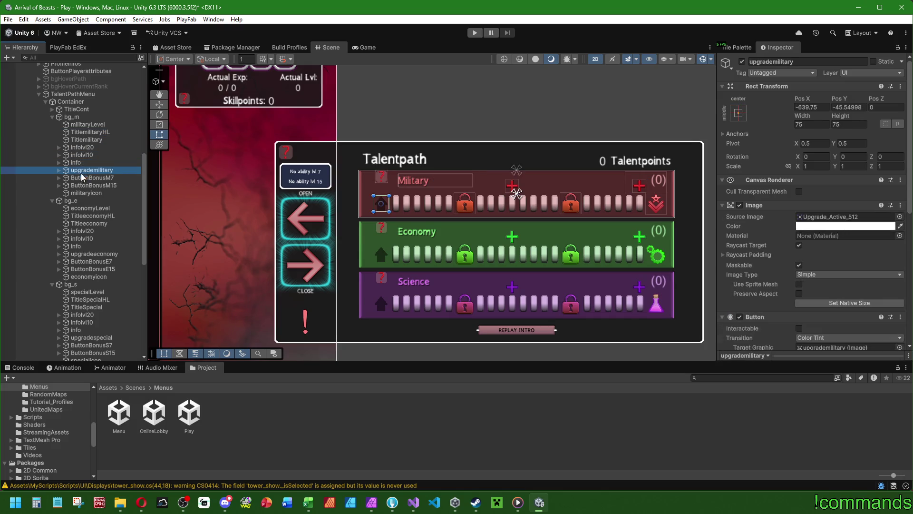
click(81, 180)
click(83, 186)
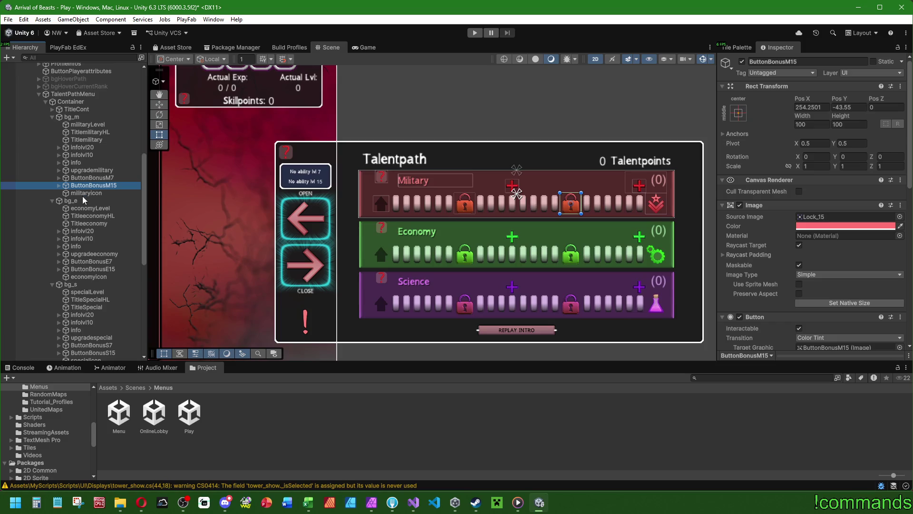
click(98, 126)
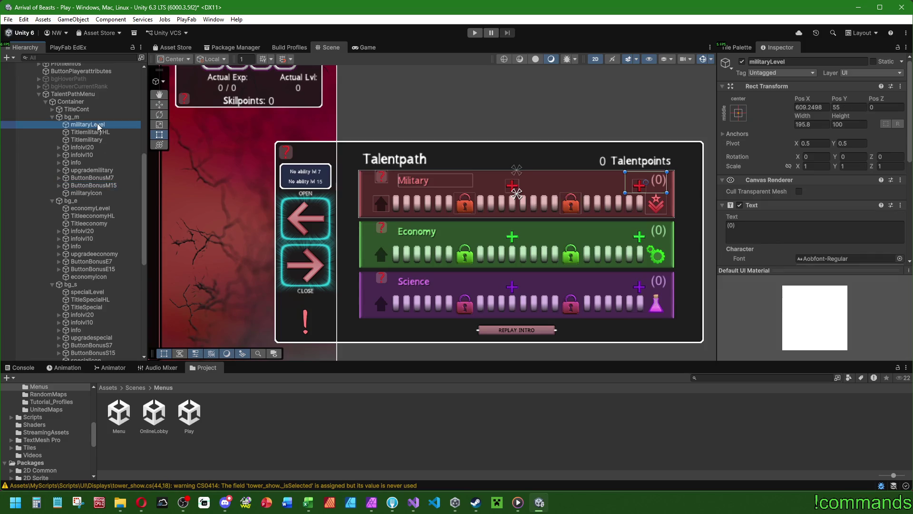
key(Down)
key(Down)
key(Down)
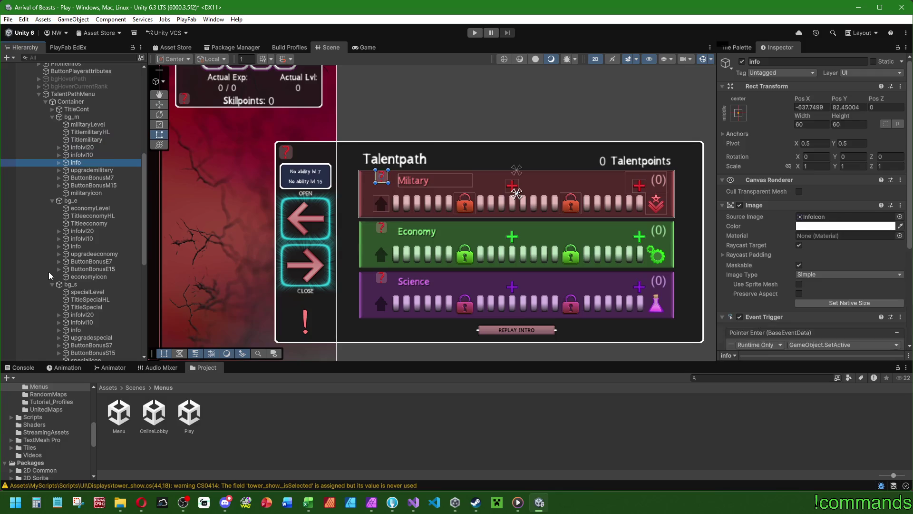
key(Up)
key(Up)
key(Up)
key(Left)
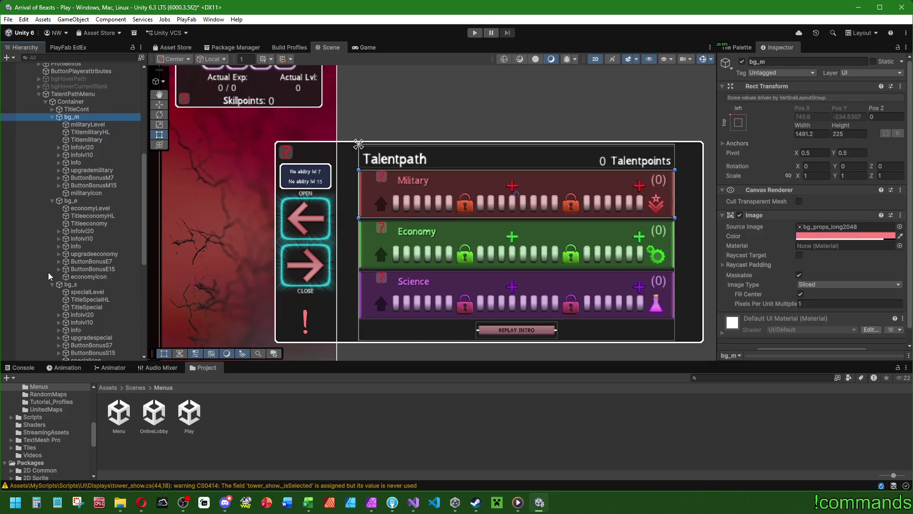
key(Down)
key(Down)
key(Down)
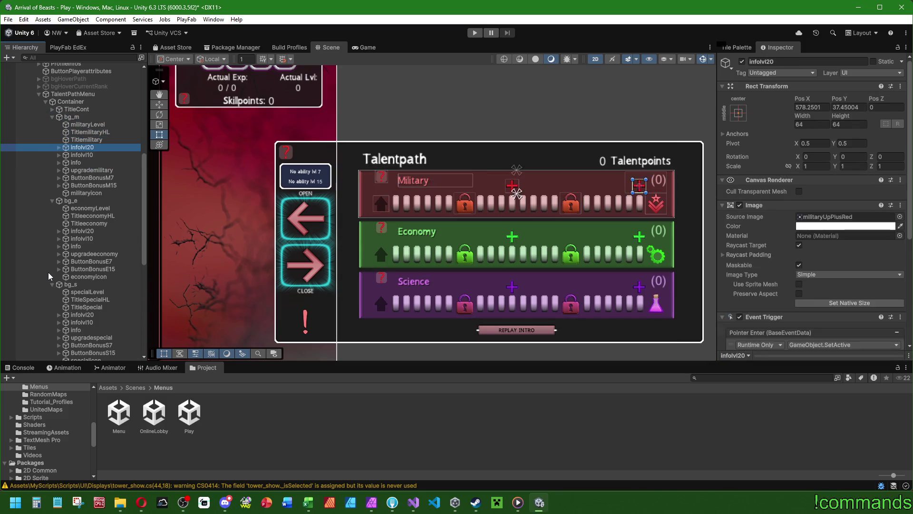
key(Down)
key(Down)
key(Down)
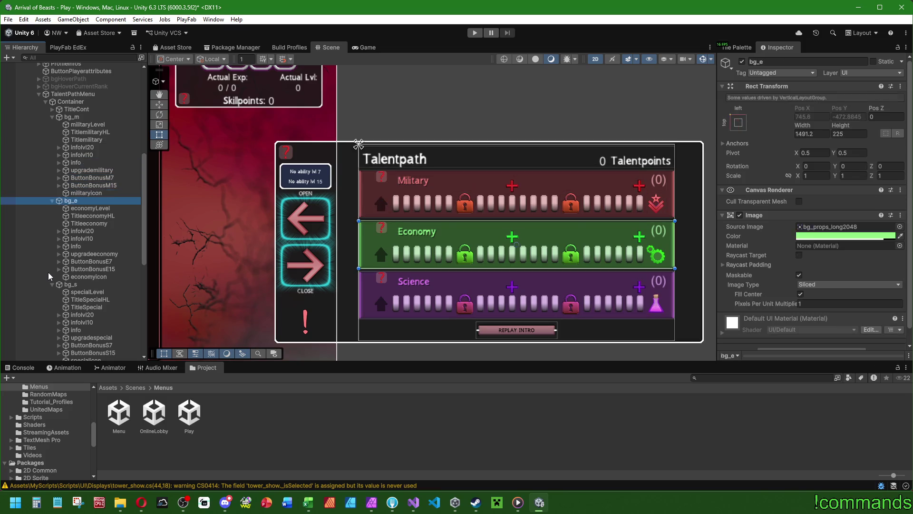
scroll(57, 266, down, 5)
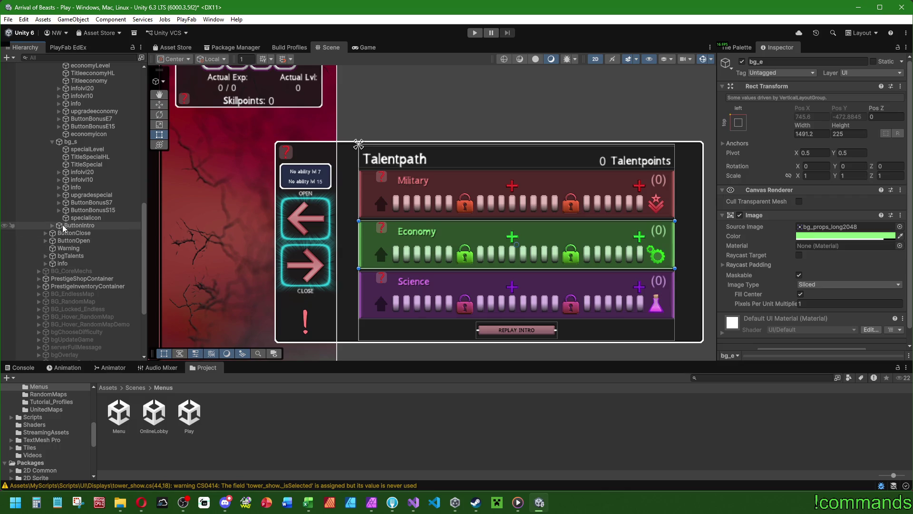
click(46, 257)
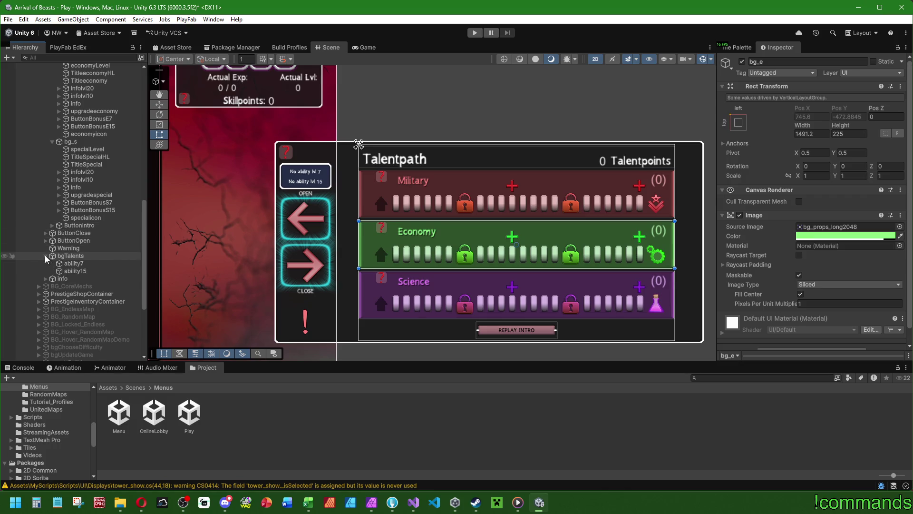
scroll(62, 264, up, 6)
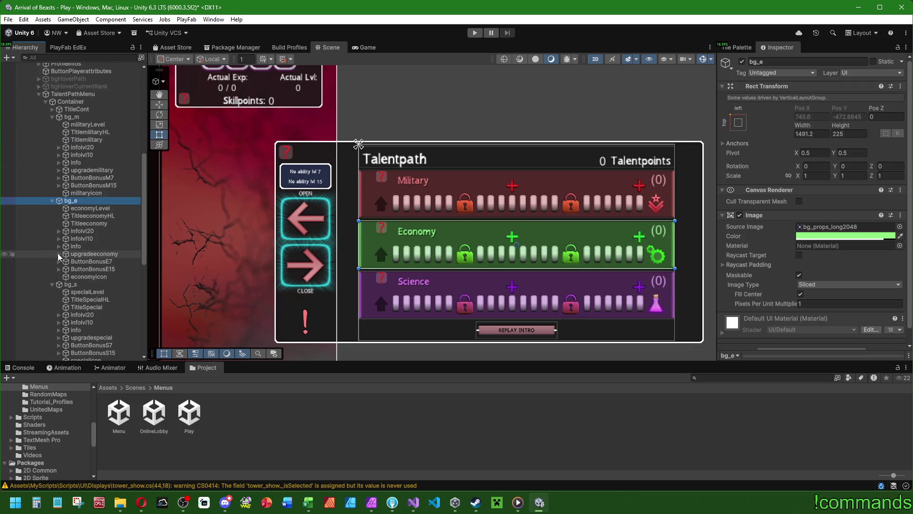
click(82, 176)
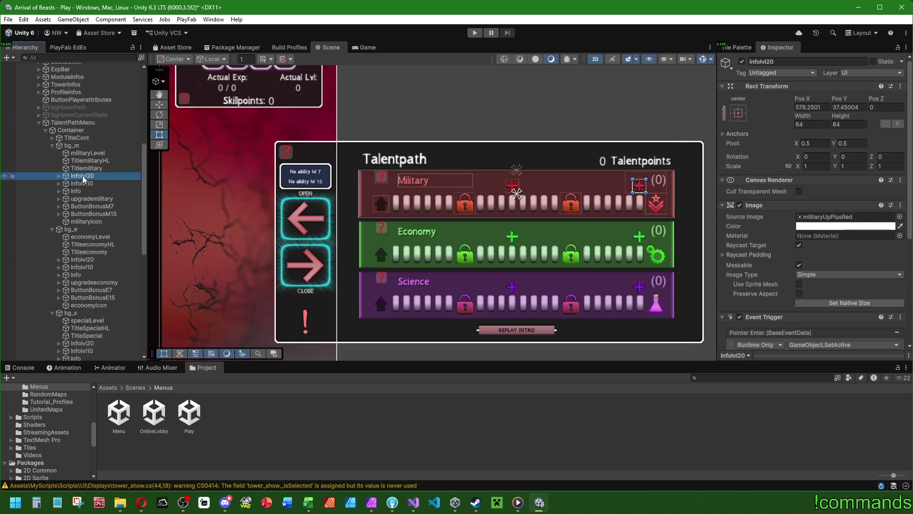
click(82, 199)
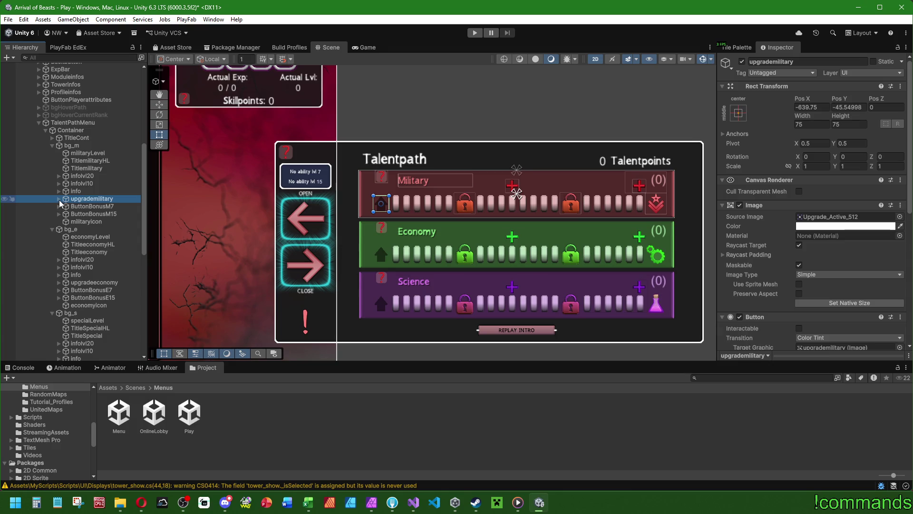
click(59, 199)
key(Down)
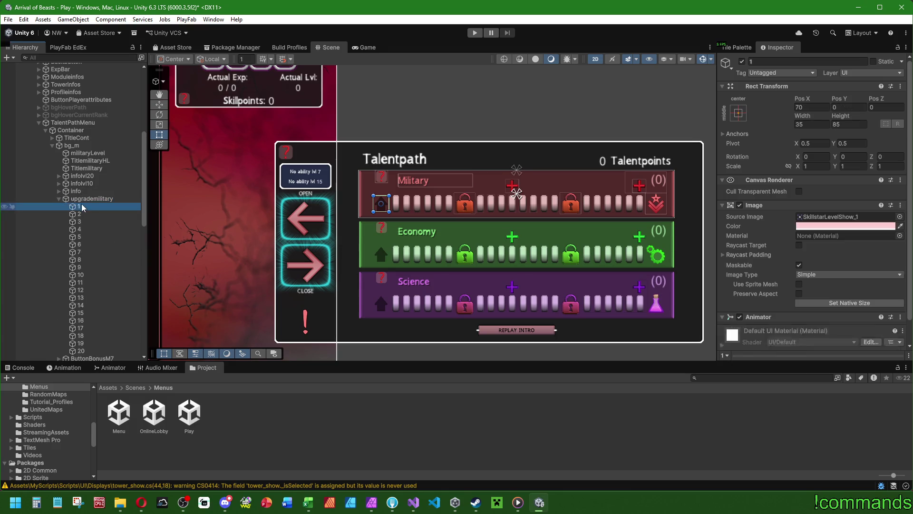
key(Up)
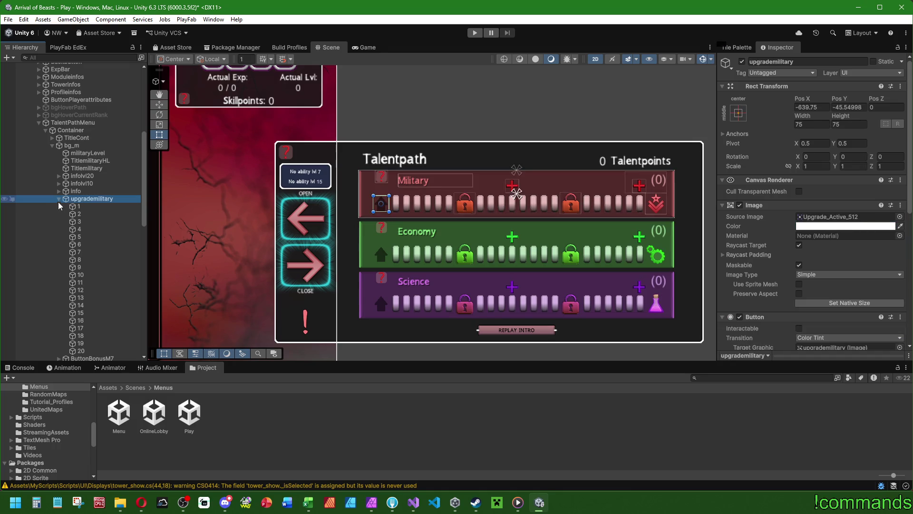
- Set both Military plus icons (infolvl20, infolvl10) to Pos Y 39
click(59, 199)
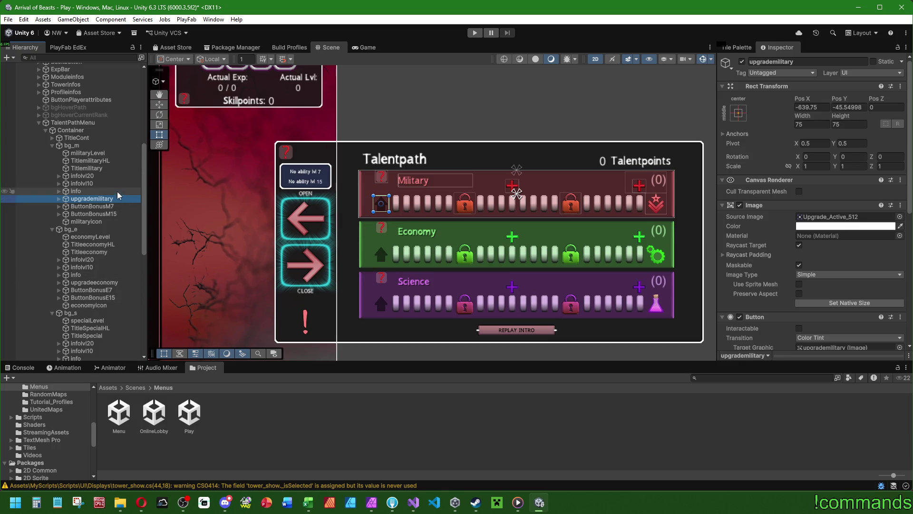
click(90, 176)
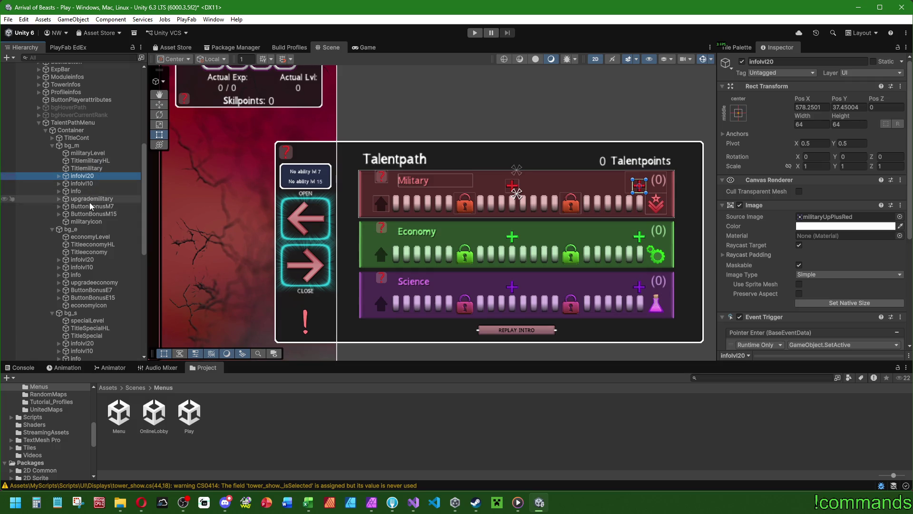
click(90, 199)
click(90, 207)
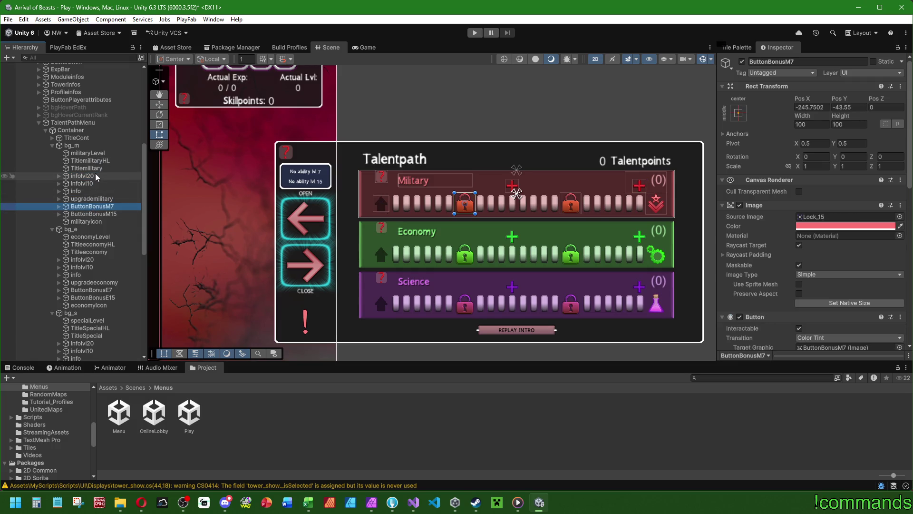
click(88, 176)
click(92, 183)
ctrl+click(88, 176)
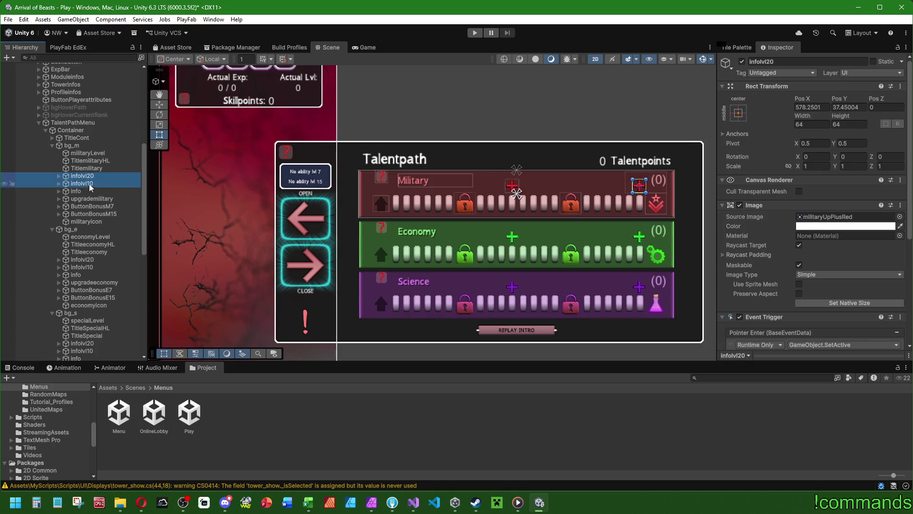
click(846, 107)
text(39)
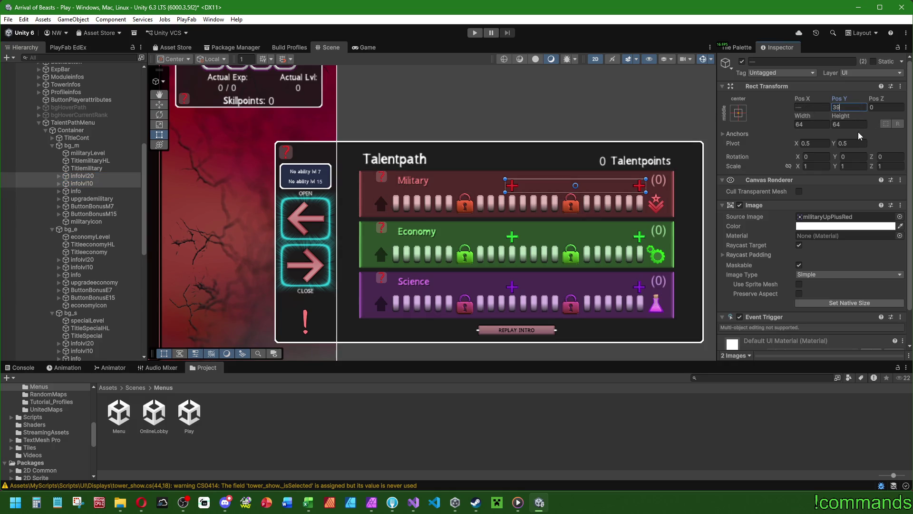
- Set the Economy and Science rows' plus icons to Pos Y 39
click(83, 259)
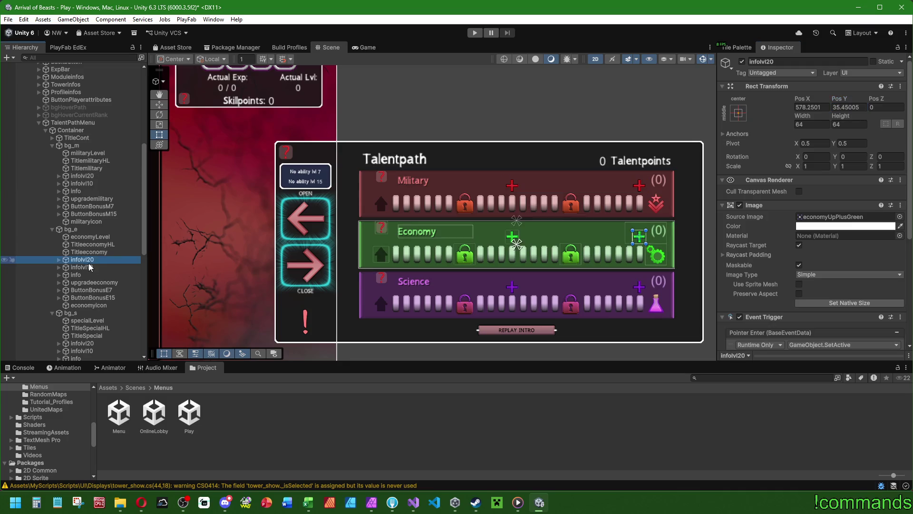
ctrl+click(89, 268)
click(849, 107)
text(39)
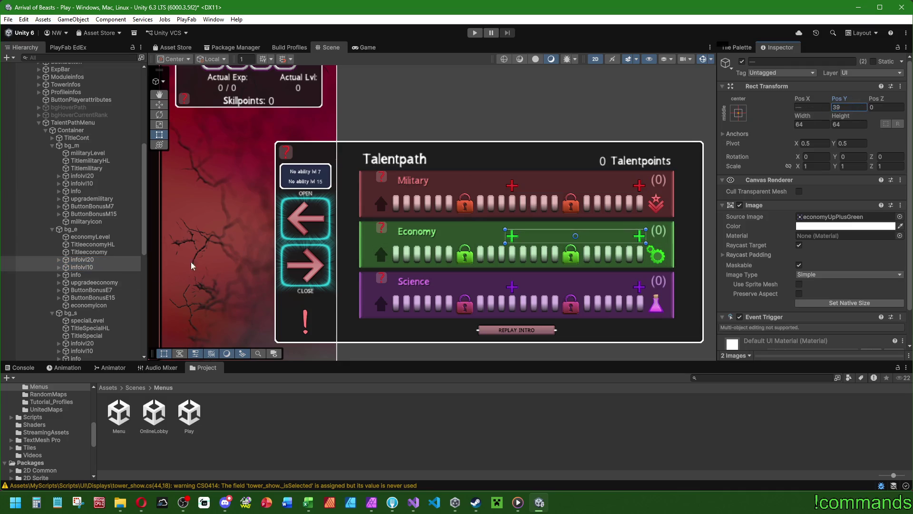
scroll(101, 300, down, 2)
scroll(102, 301, down, 1)
click(83, 286)
ctrl+click(82, 293)
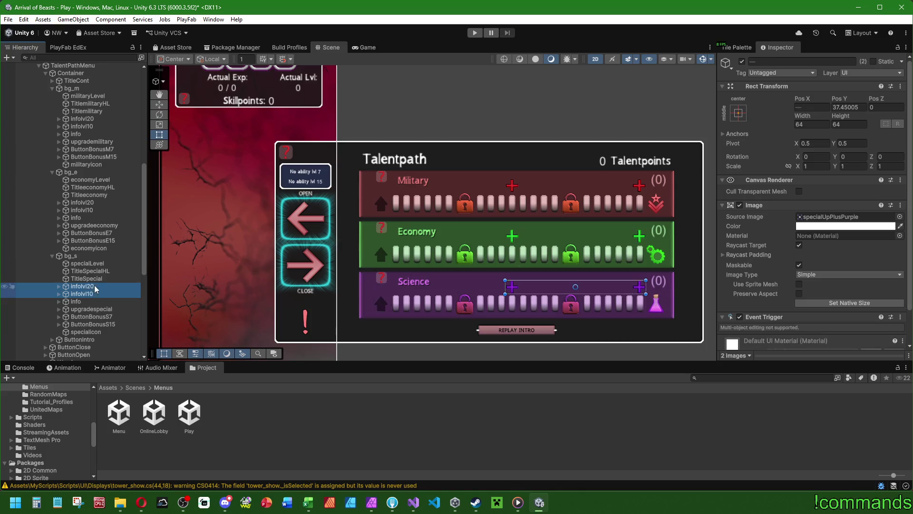
click(849, 107)
text(39)
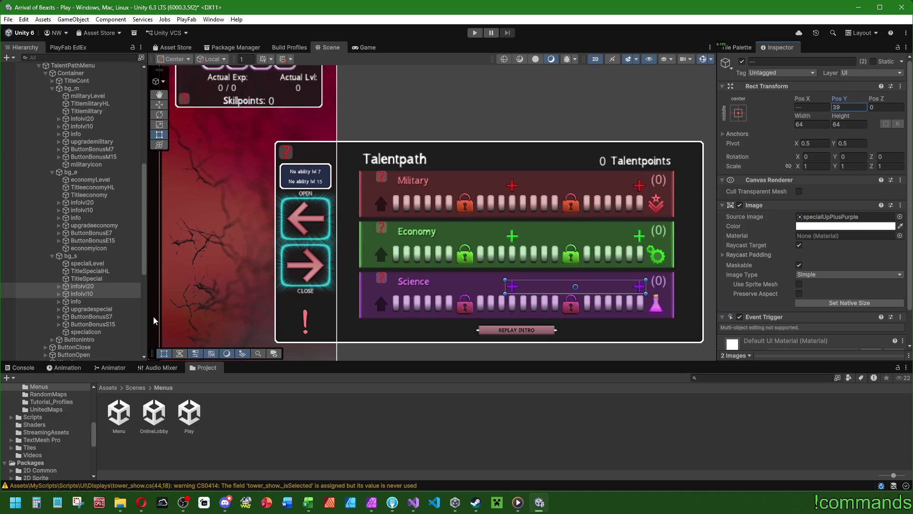
- Move the Military and Science info icons to Pos Y 64
click(80, 218)
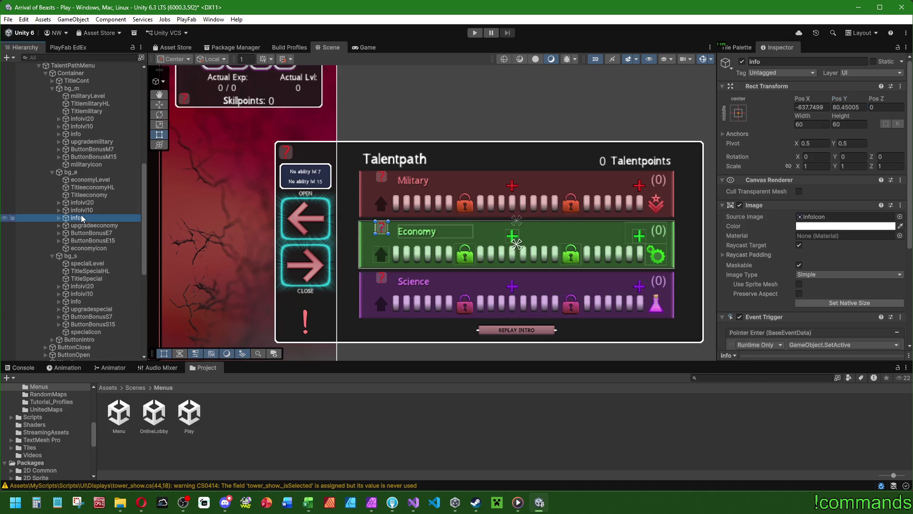
click(76, 135)
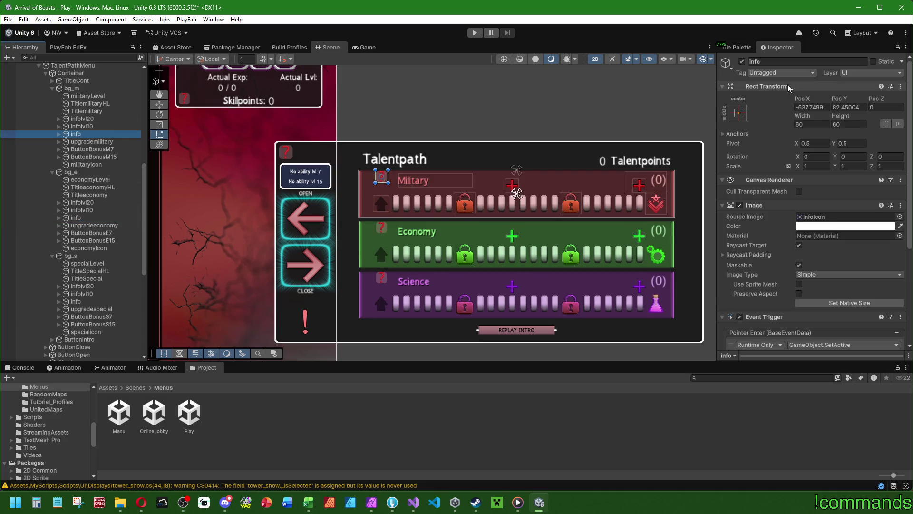
mouse_move(838, 99)
mouse_down()
mouse_move(784, 100)
mouse_move(800, 102)
mouse_up()
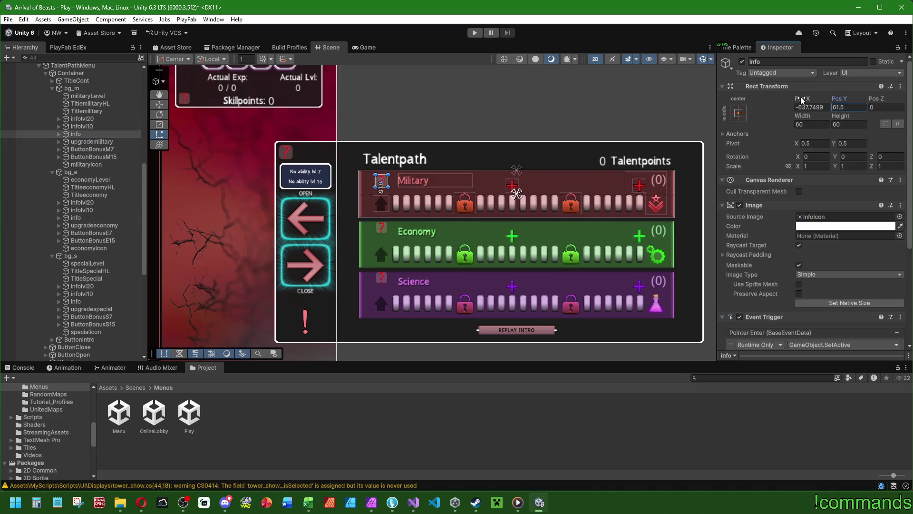
click(840, 106)
text(64)
click(78, 218)
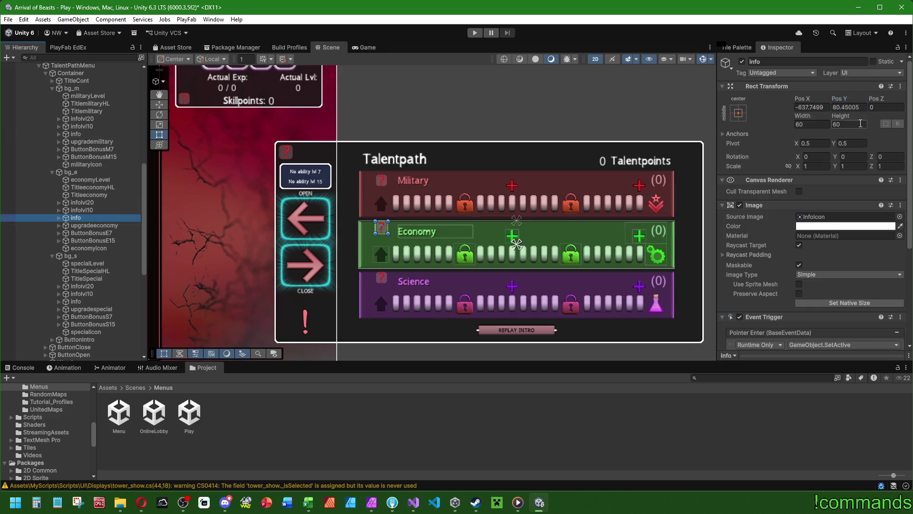
click(76, 301)
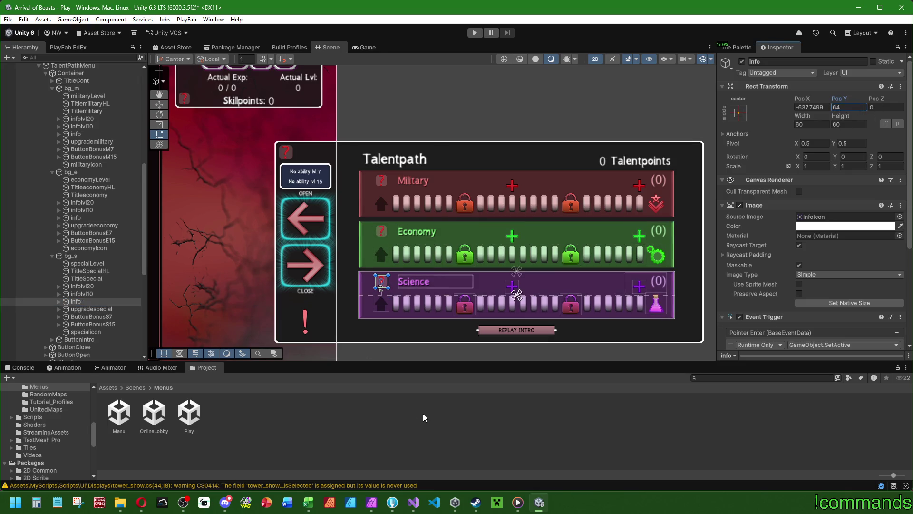
click(401, 417)
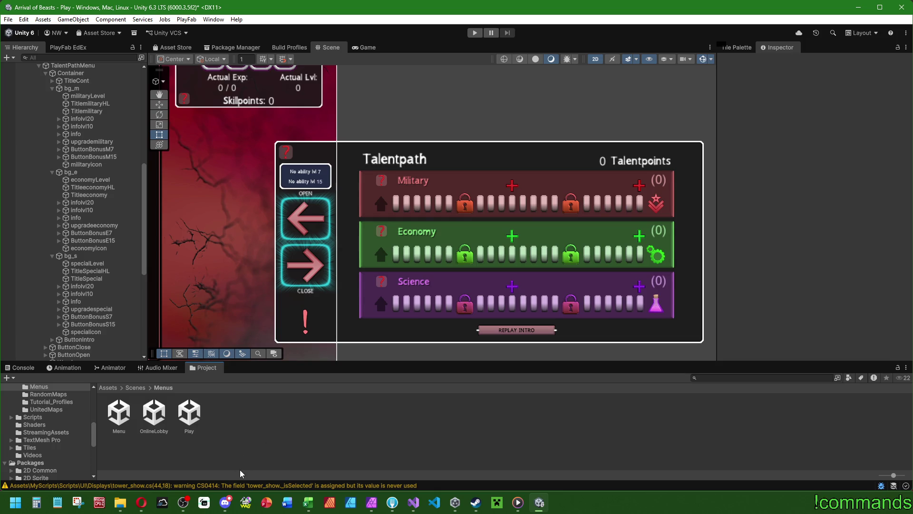
- Widen the Military, Economy and Science Title and TitleHL texts to 400
click(90, 103)
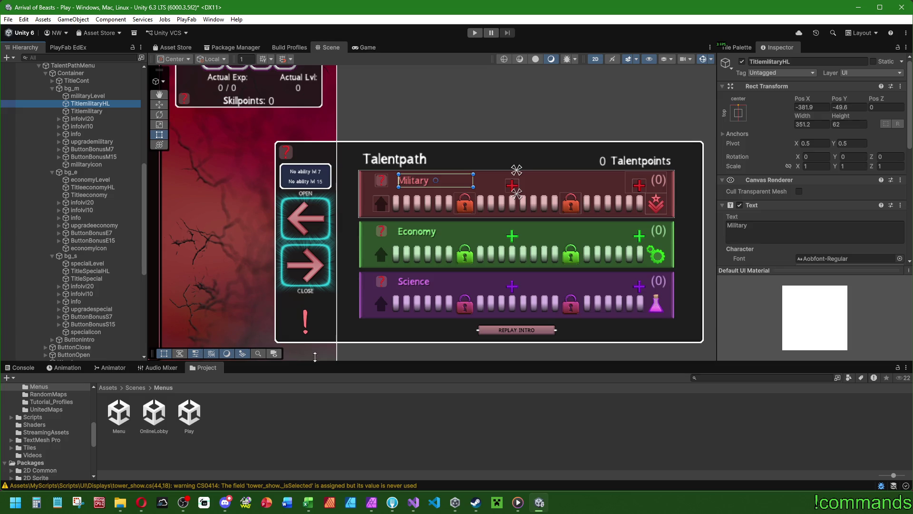
ctrl+click(86, 110)
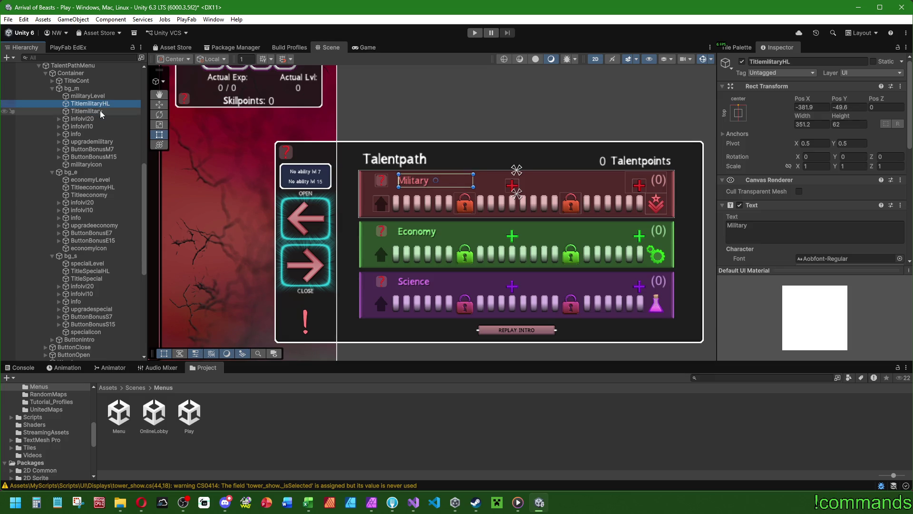
click(804, 123)
text(400)
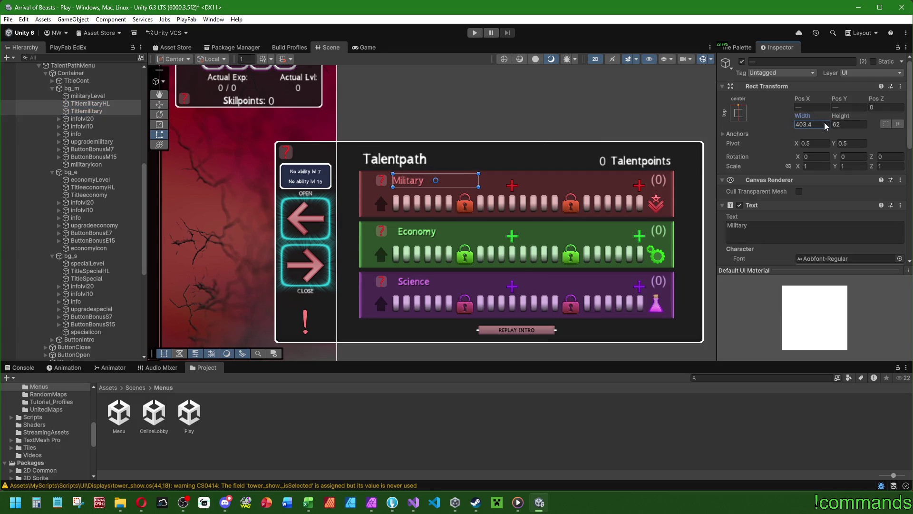
click(98, 188)
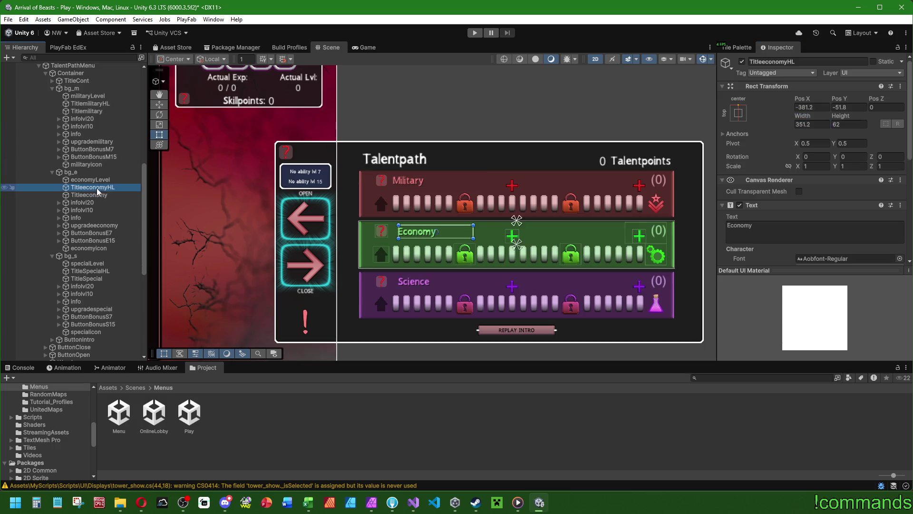
ctrl+click(98, 195)
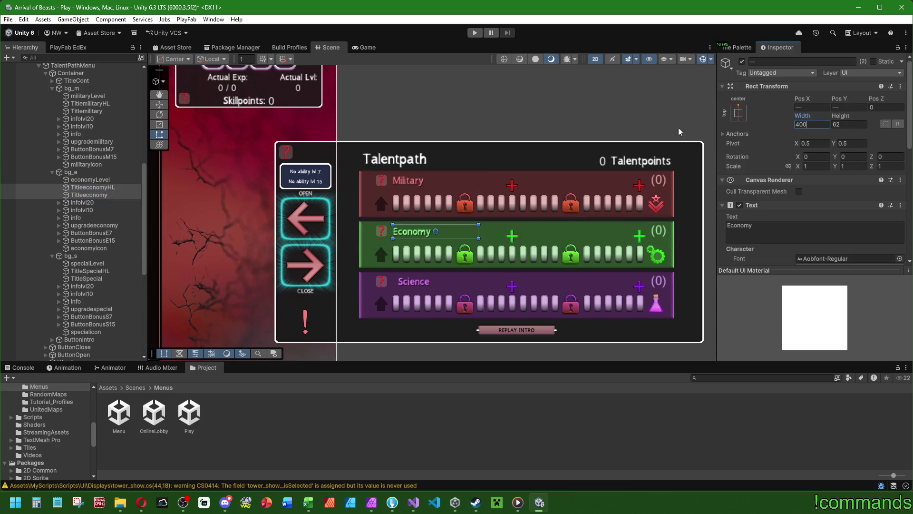
click(90, 270)
ctrl+click(87, 278)
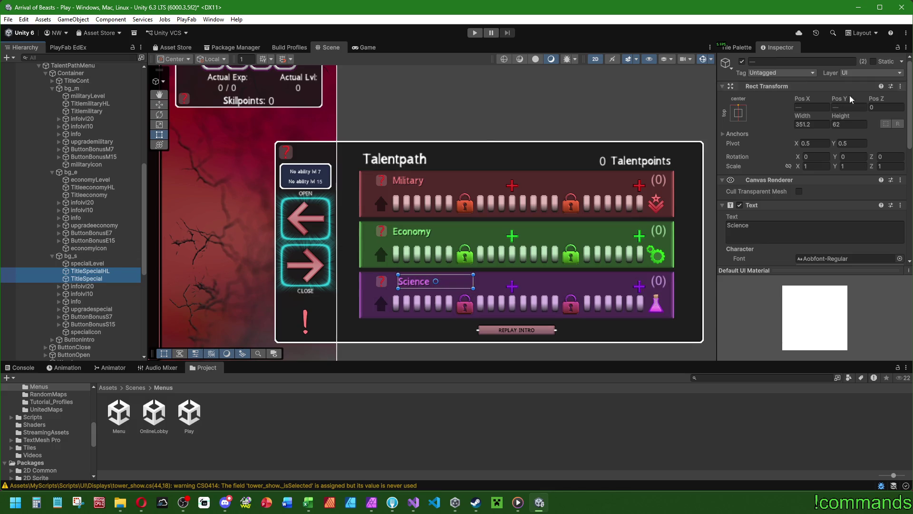
click(811, 125)
text(400)
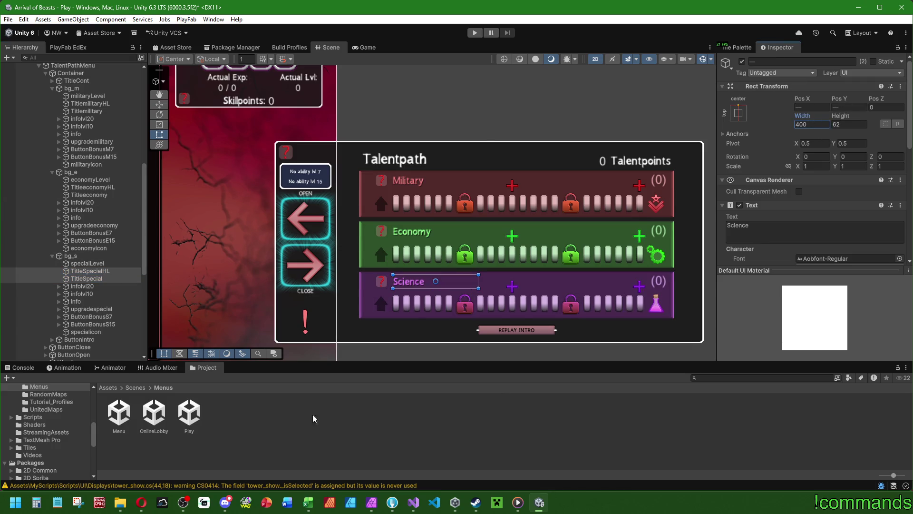
click(318, 424)
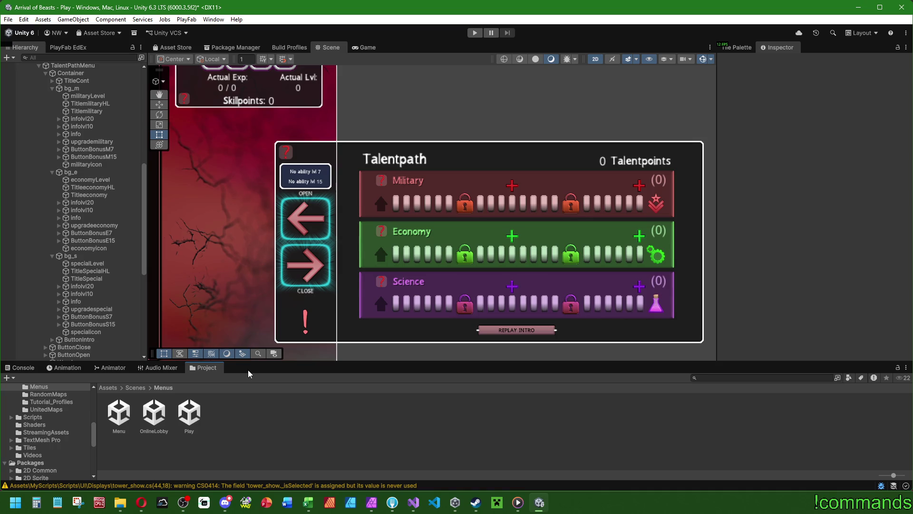
scroll(71, 143, up, 3)
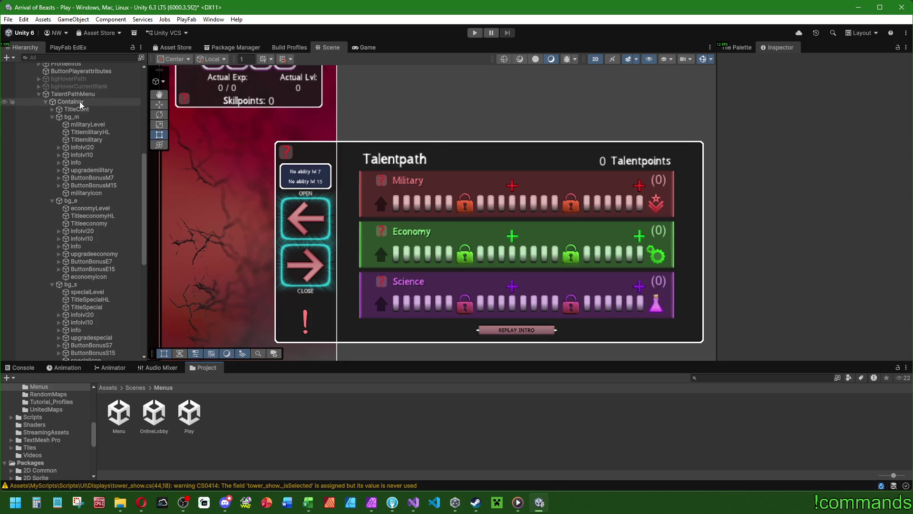
- Pull TalentPathMenu's right edge in to a 1833.398 width and frame the panel
click(72, 94)
drag(702, 227, 661, 229)
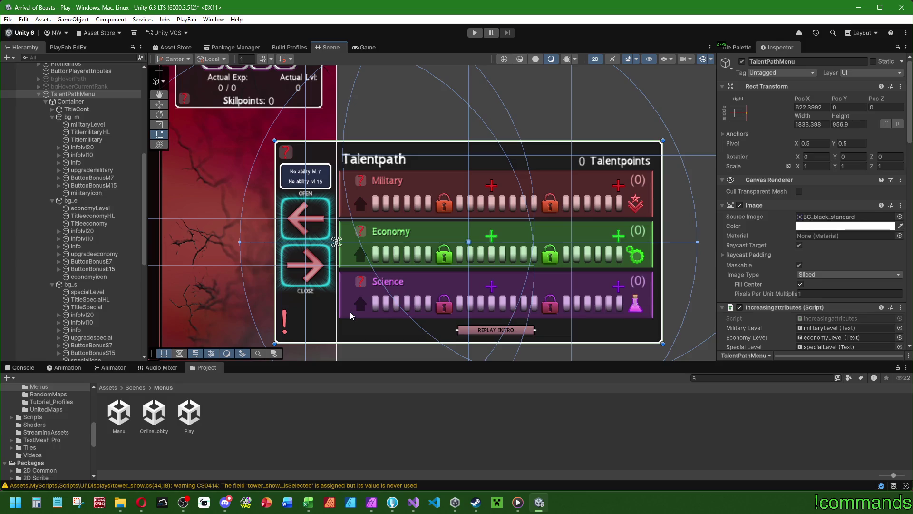
scroll(368, 291, down, 2)
scroll(376, 273, down, 2)
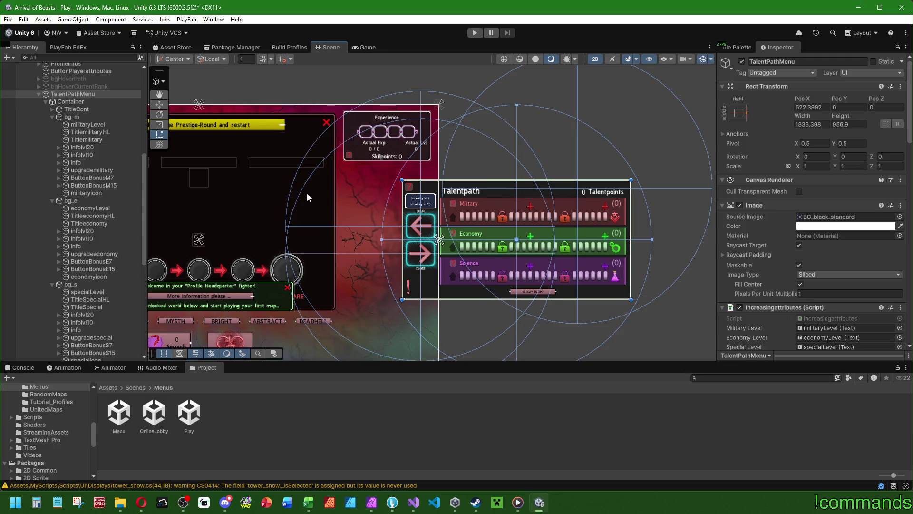
key(f)
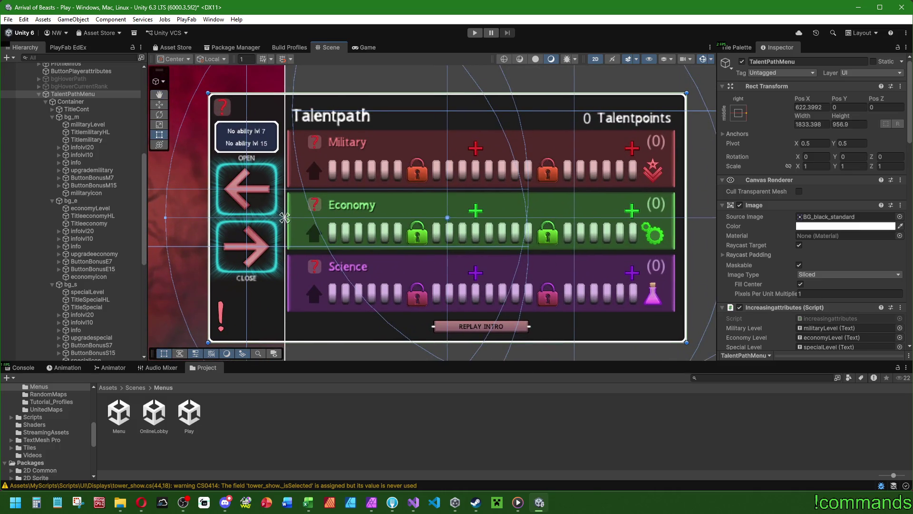
key(alt+Tab)
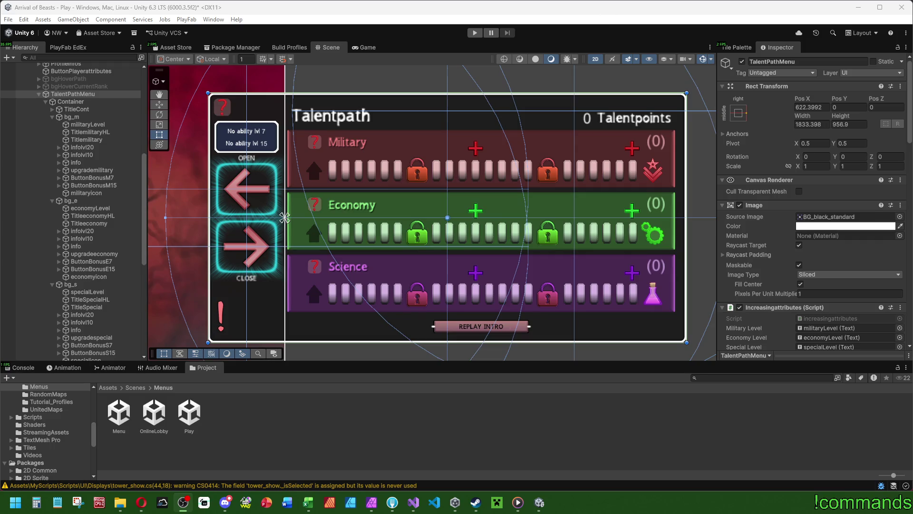
- Recentre the panel view and collapse the three talent row groups in the Hierarchy
scroll(444, 175, down, 3)
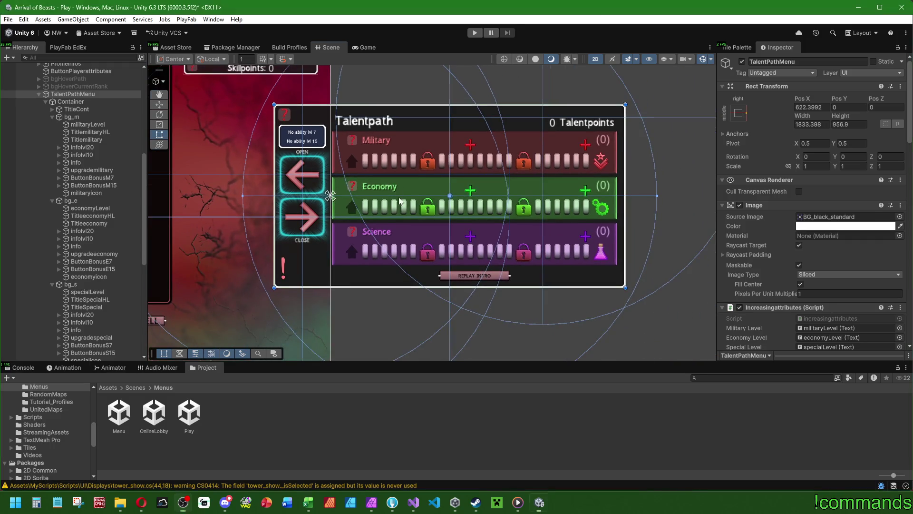
drag(422, 190, 452, 238)
drag(521, 245, 460, 236)
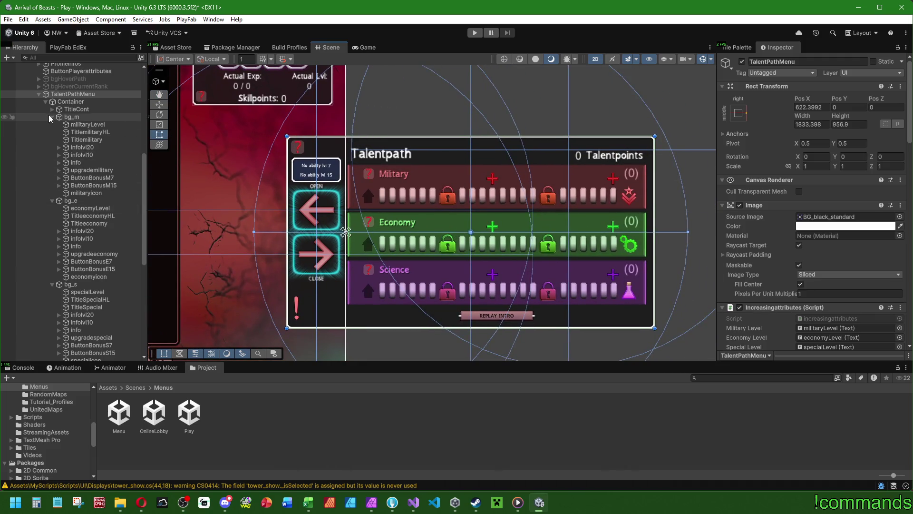
click(52, 117)
click(52, 124)
click(52, 131)
- Expand bgTalents and rename ability7 to talent7
click(78, 170)
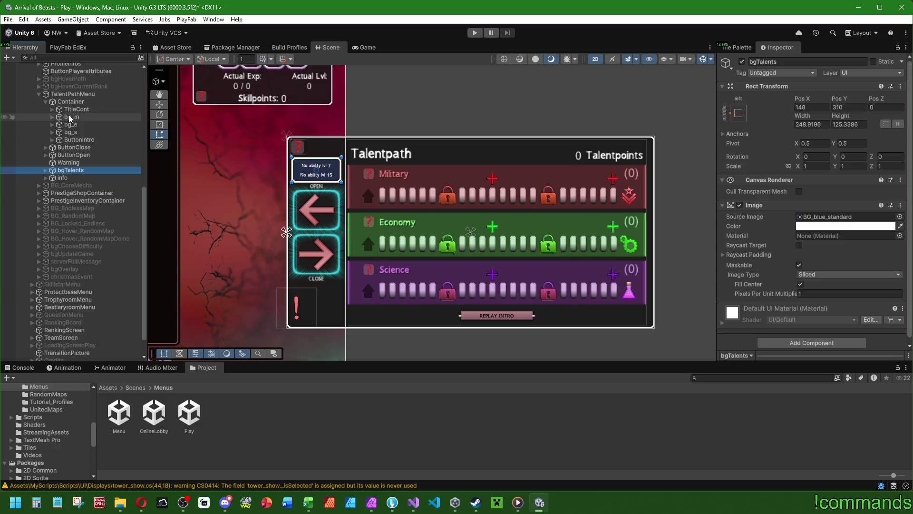
click(46, 170)
click(74, 178)
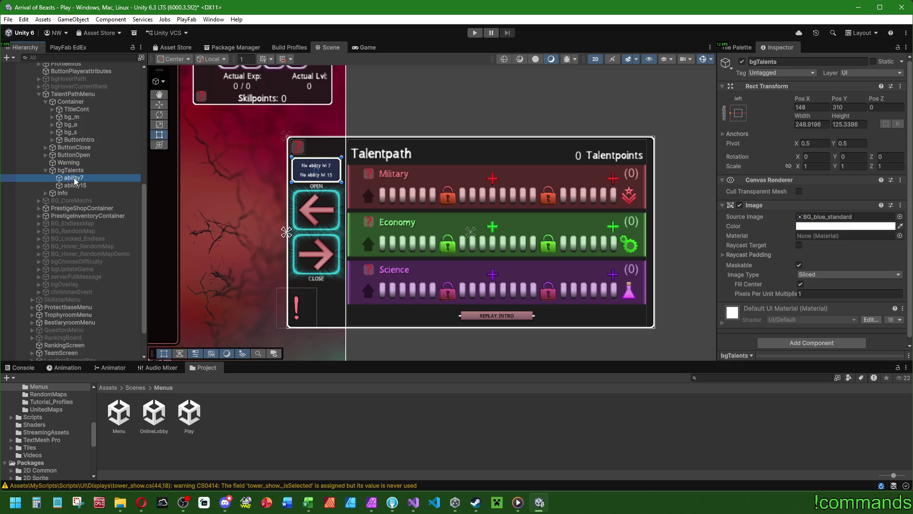
key(F2)
key(BackSpace)
key(BackSpace)
key(BackSpace)
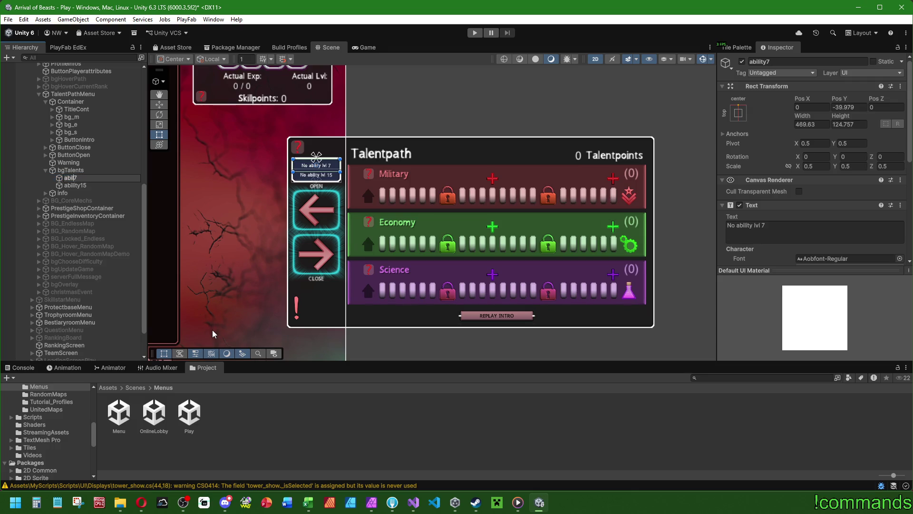
text(talent)
key(Return)
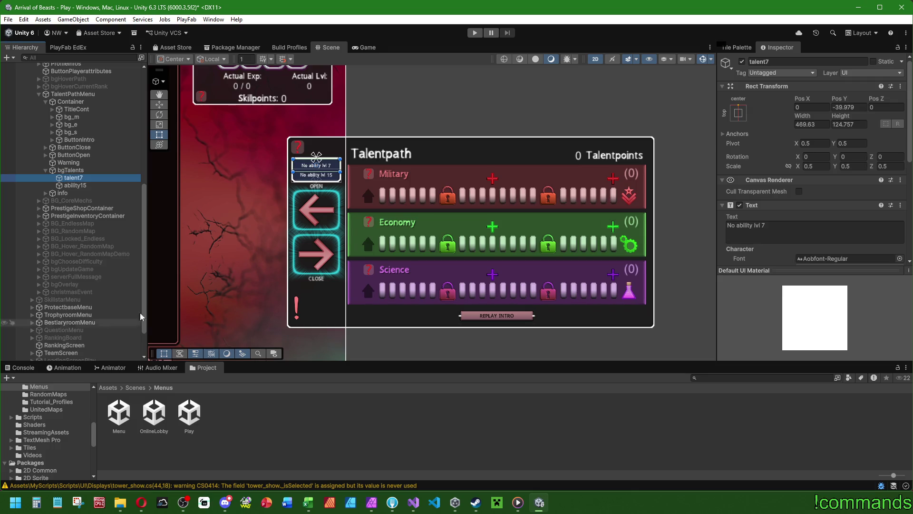
- Rename ability15 to talent15
click(85, 186)
key(F2)
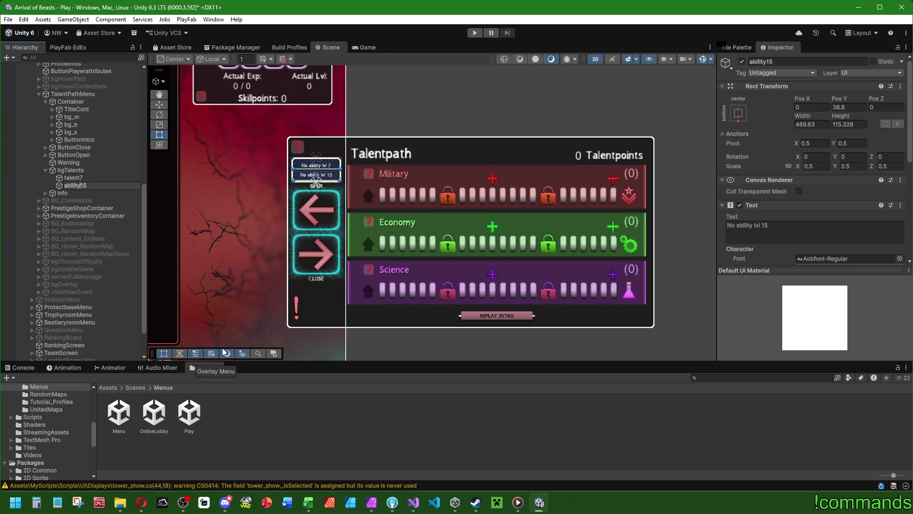
key(BackSpace)
key(BackSpace)
key(BackSpace)
text(talent)
key(Return)
- Inspect TalentPathMenu's Increasingattributes script references, then reselect bgTalents
click(76, 94)
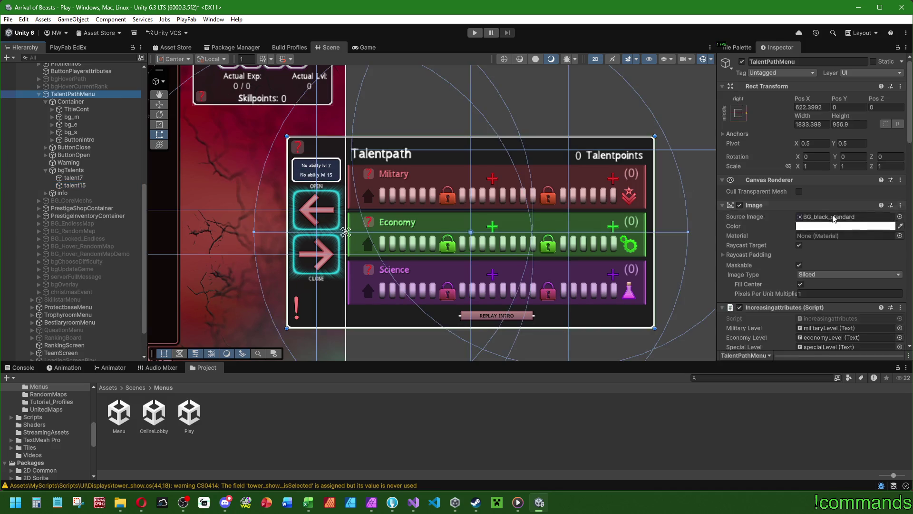
scroll(818, 224, down, 5)
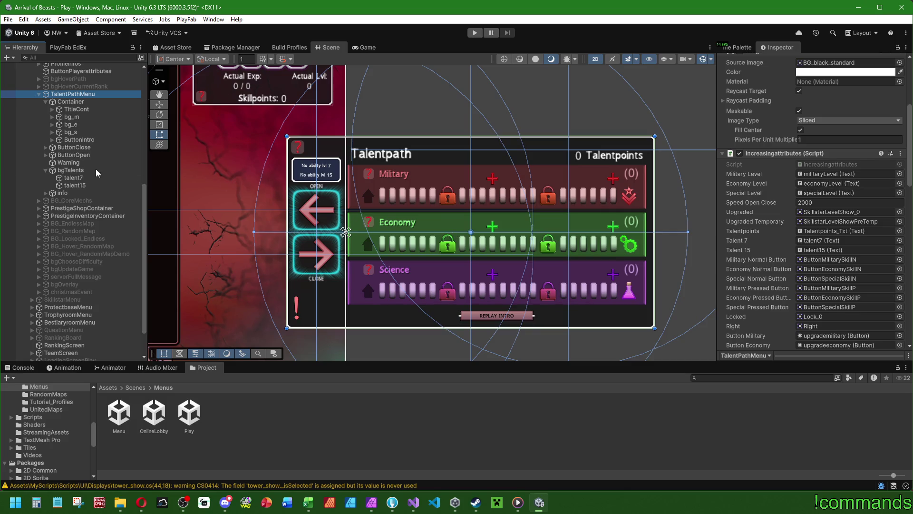
scroll(774, 203, down, 10)
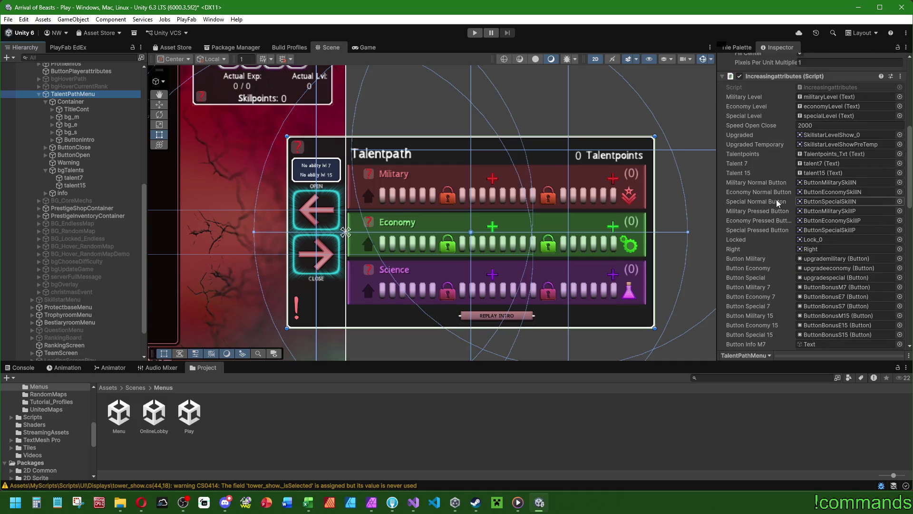
scroll(769, 203, down, 9)
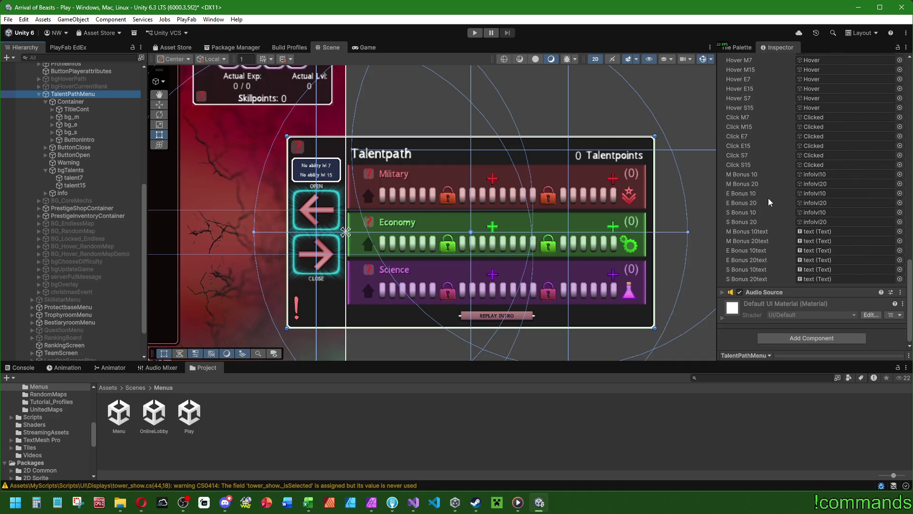
click(72, 171)
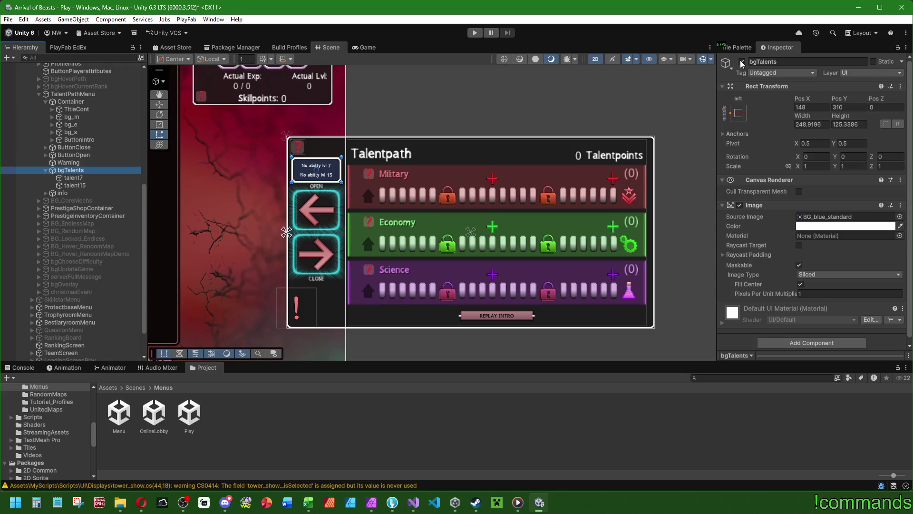
- Add a Vertical Layout Group component to bgTalents
click(54, 179)
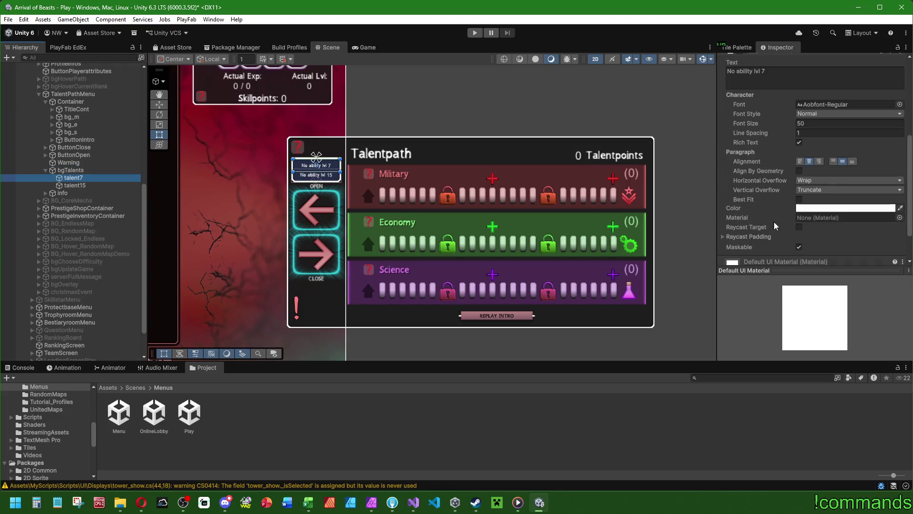
scroll(300, 182, up, 3)
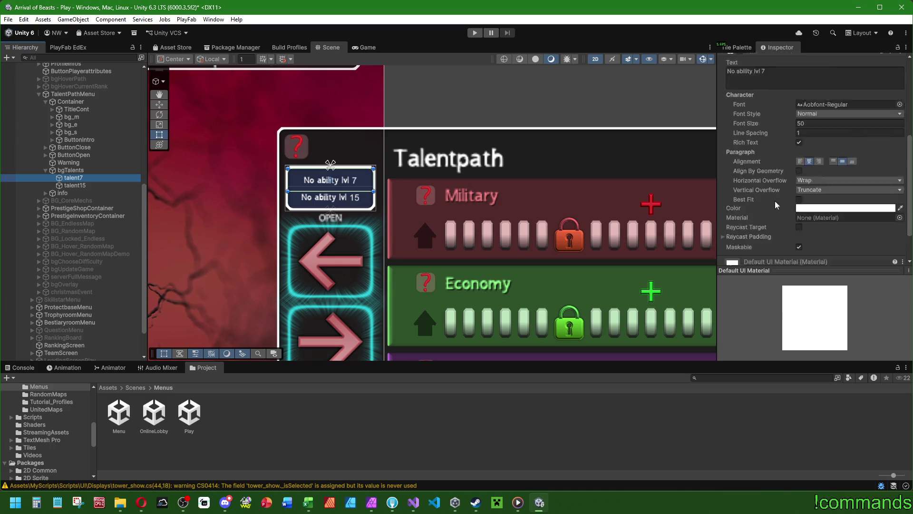
scroll(777, 259, down, 2)
scroll(777, 259, up, 3)
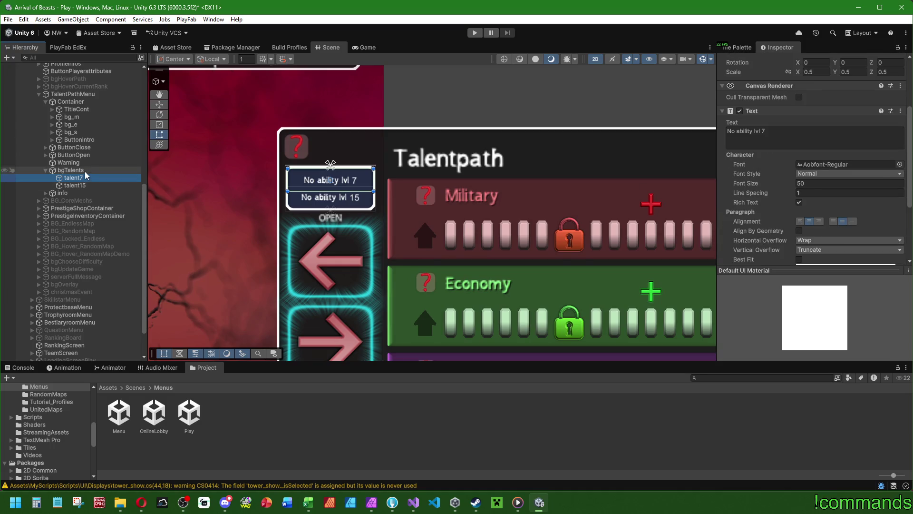
right_click(85, 170)
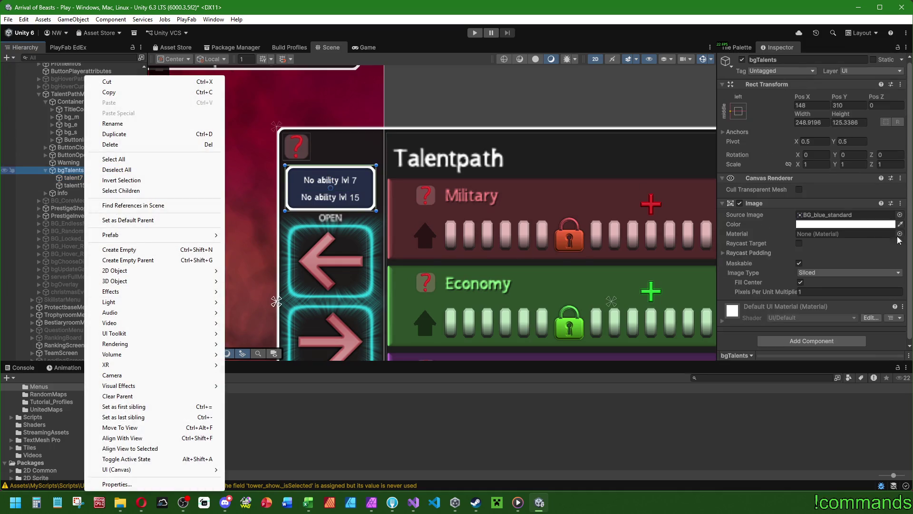
click(800, 342)
key(Return)
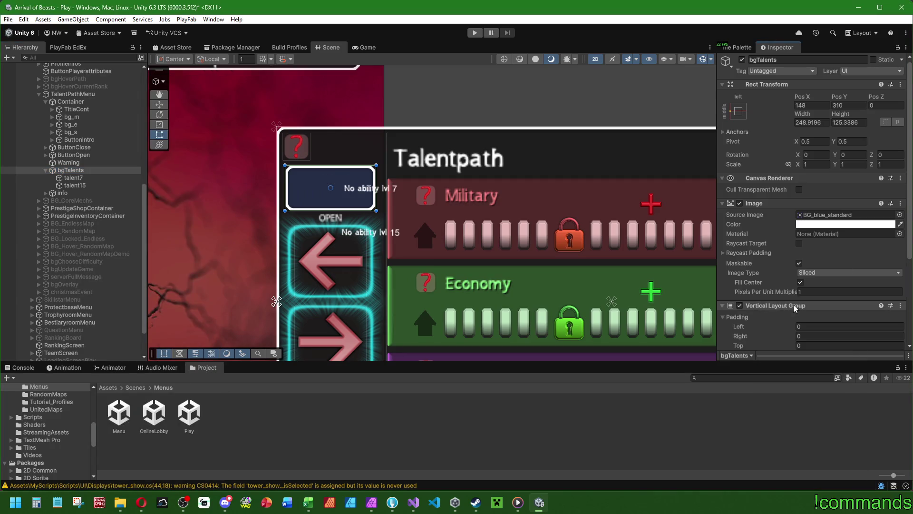
- Set the layout to Middle Center alignment, controlling child height but not width
scroll(818, 281, down, 4)
click(822, 272)
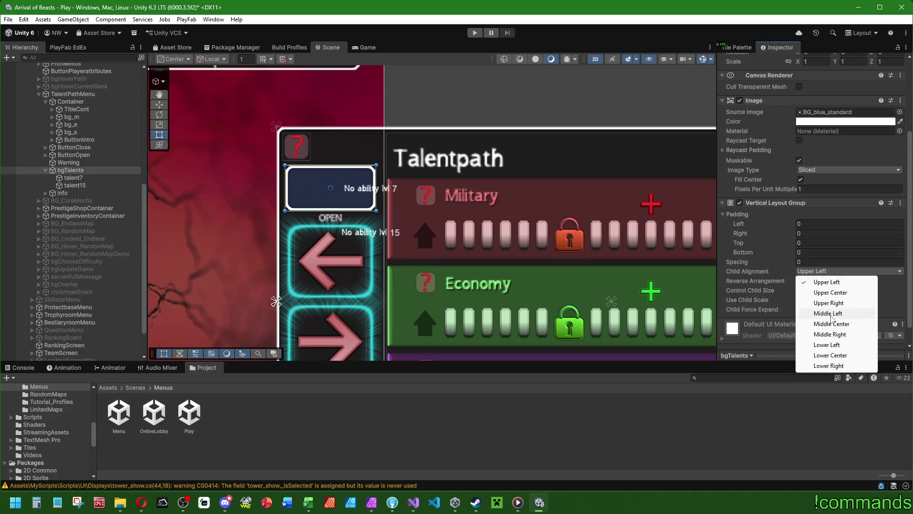
click(823, 320)
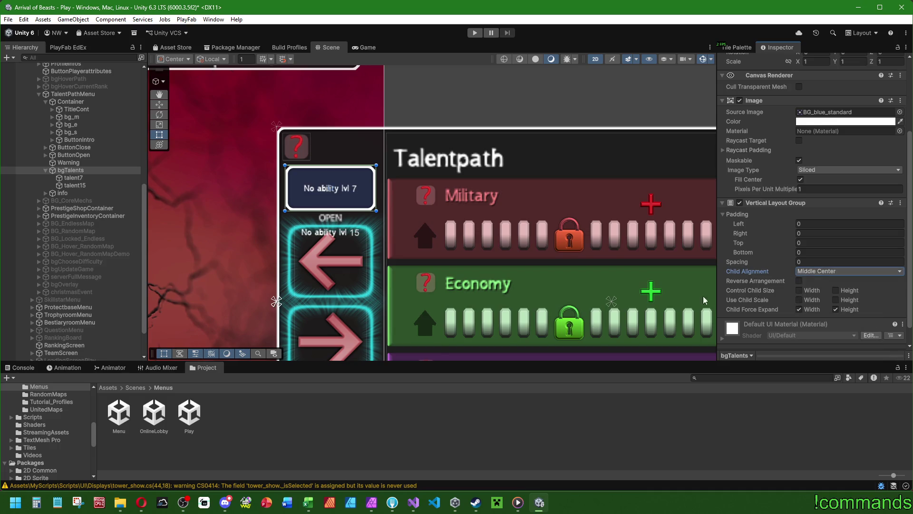
click(799, 290)
click(836, 290)
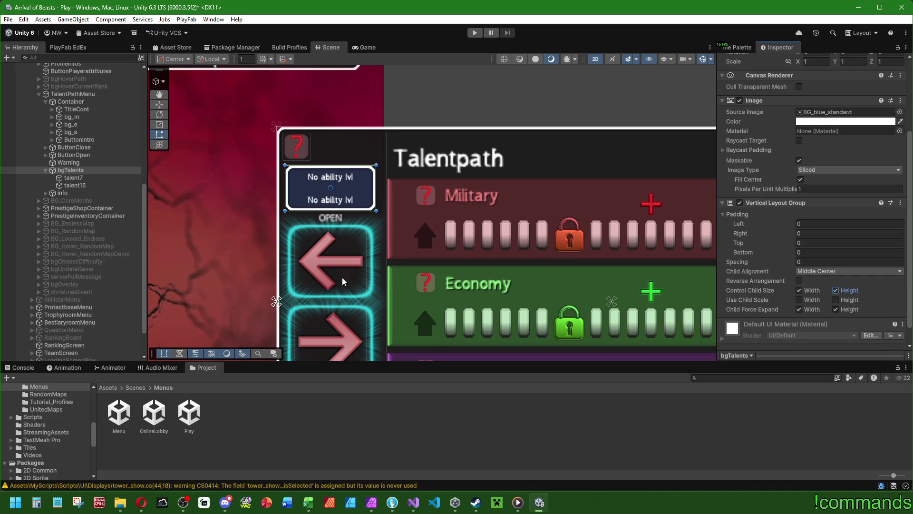
click(71, 177)
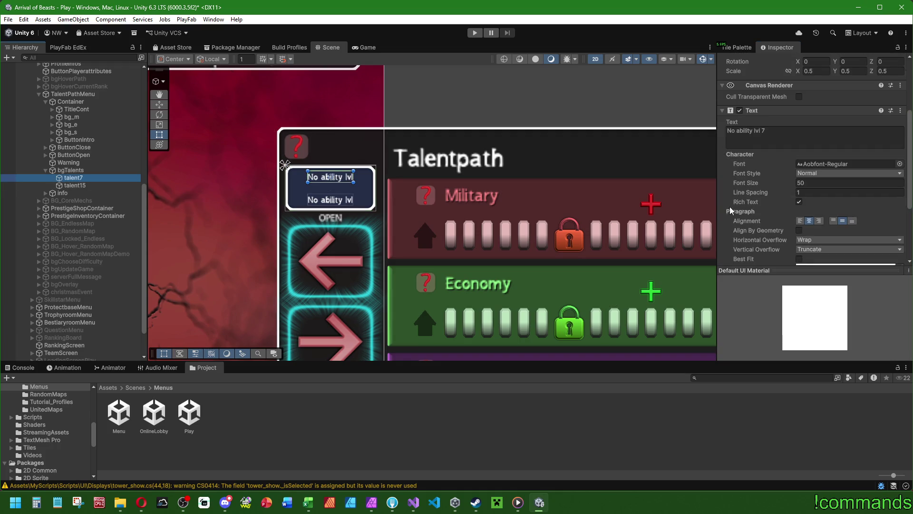
click(71, 170)
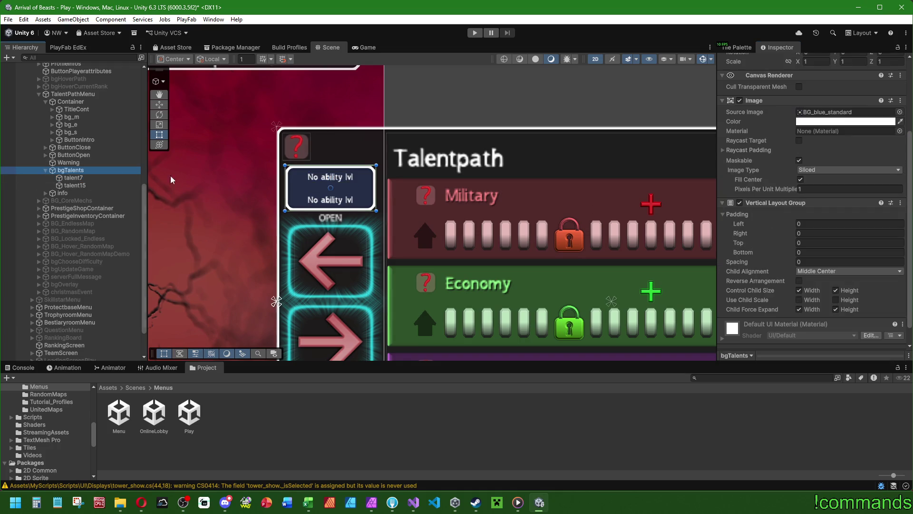
click(815, 291)
- Apply an anchor preset to talent7 to restore its full width
click(71, 177)
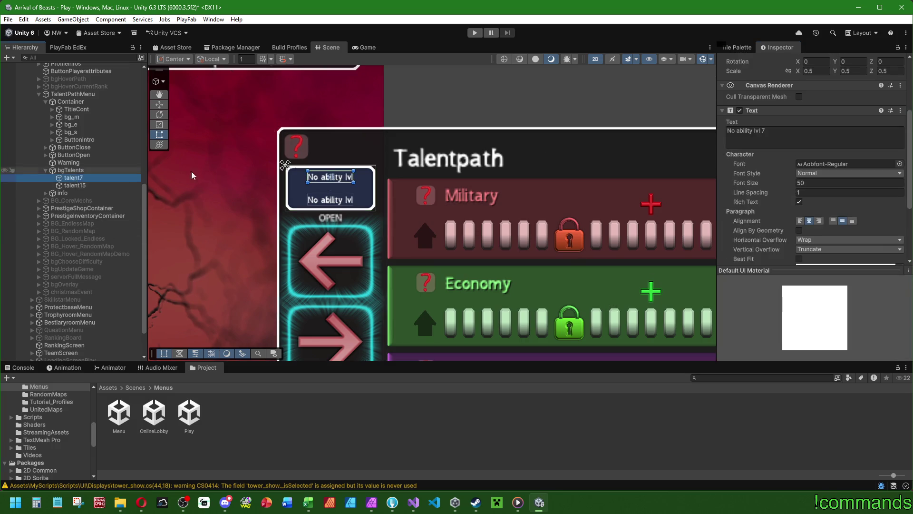
click(740, 126)
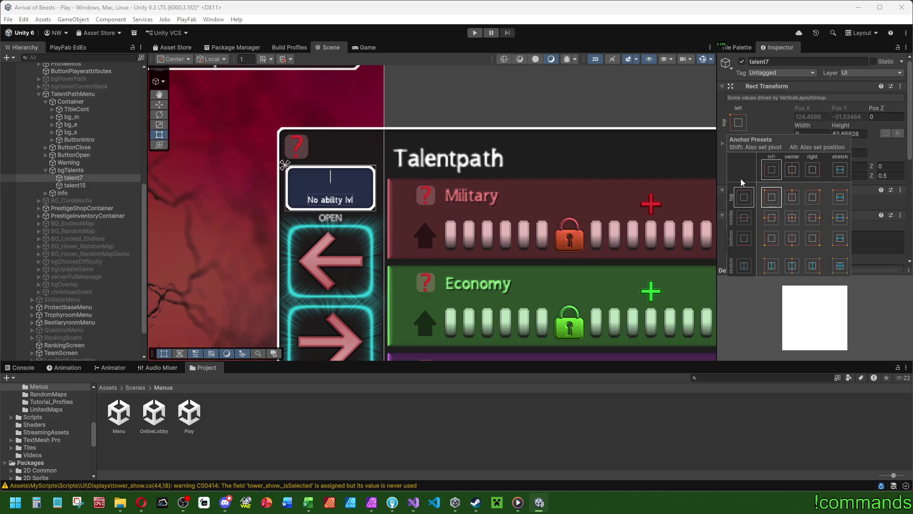
click(797, 198)
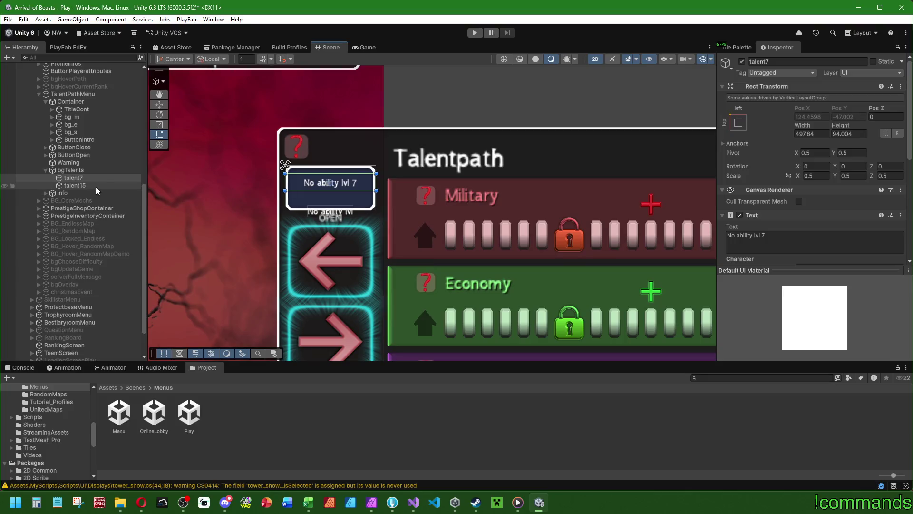
click(92, 171)
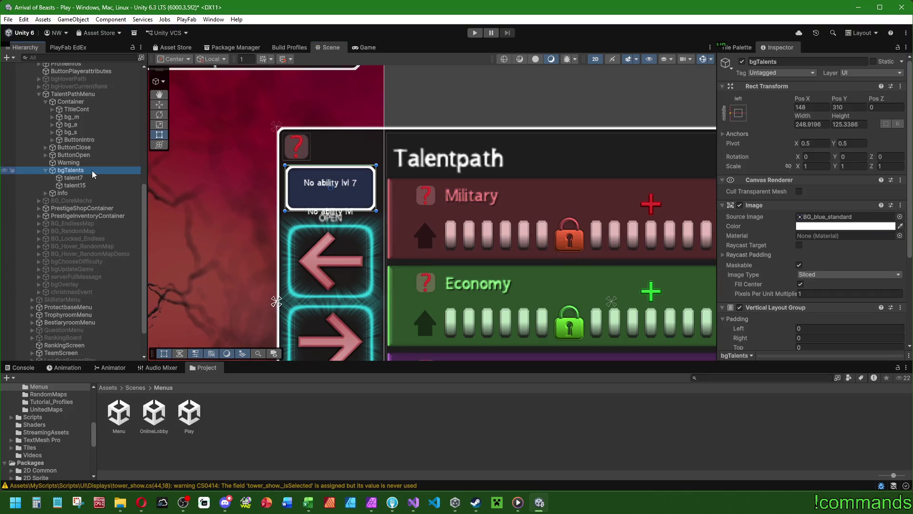
click(87, 178)
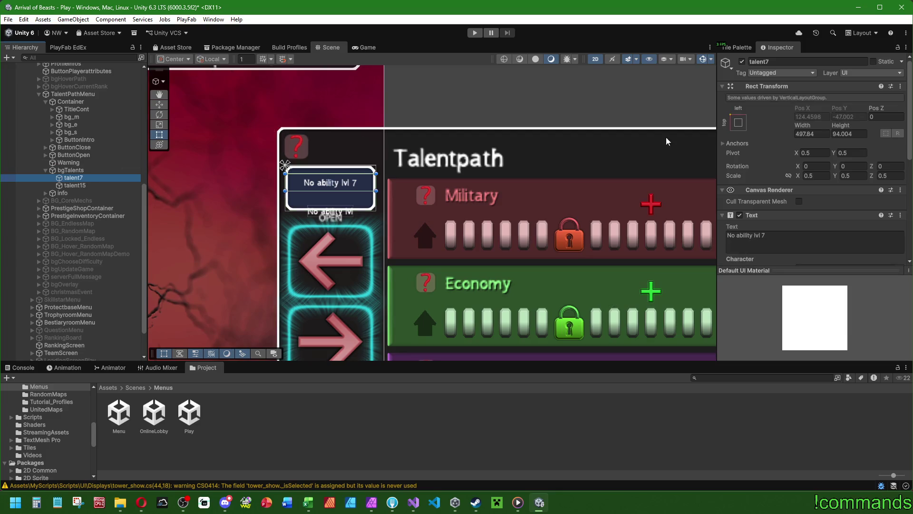
- Adjust talent7's height value in the Inspector
click(860, 132)
text(12)
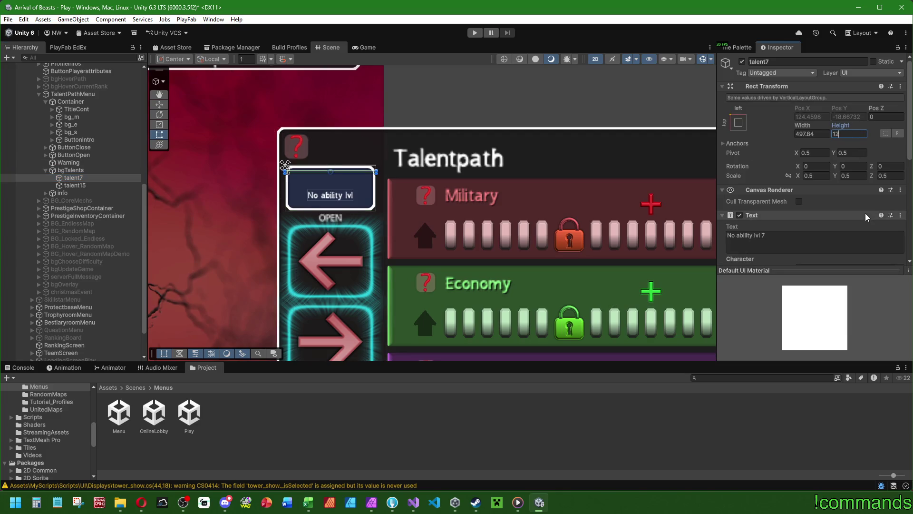
text(0)
key(BackSpace)
key(BackSpace)
key(BackSpace)
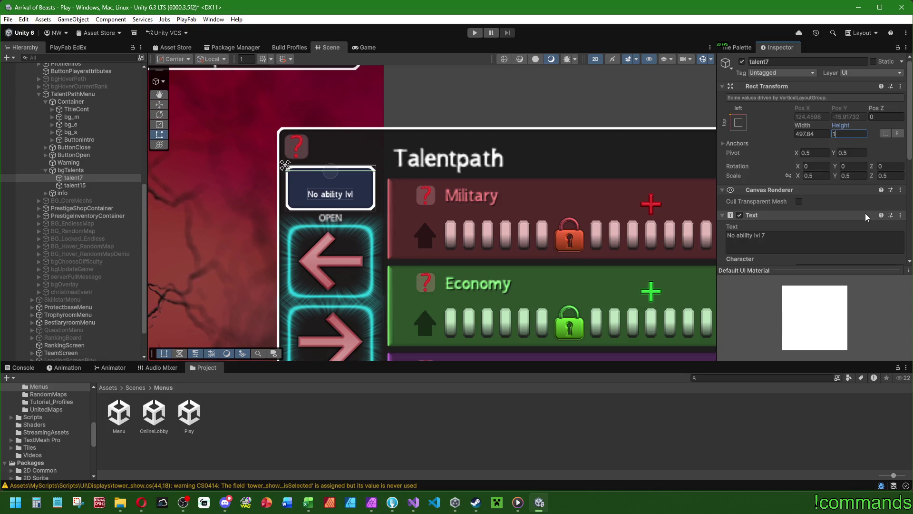
text(60)
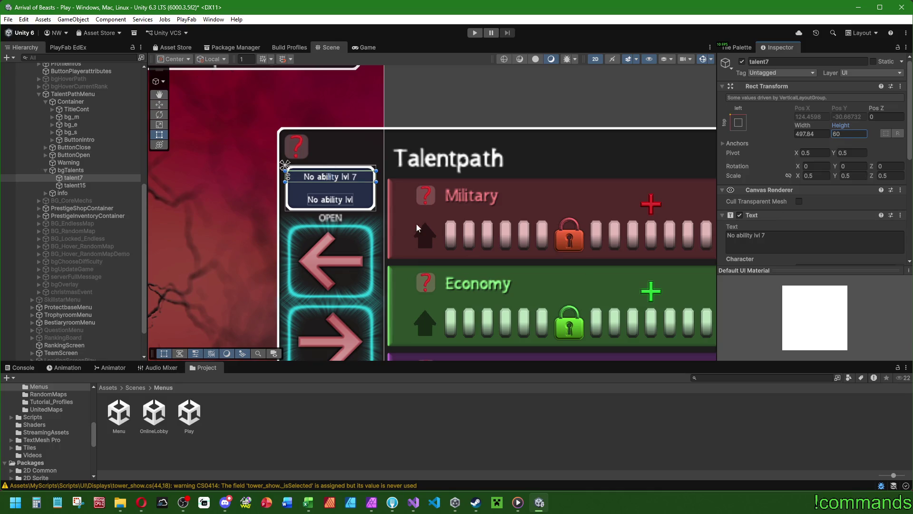
- Widen talent15 to 497.84 and set its height to 120
click(90, 185)
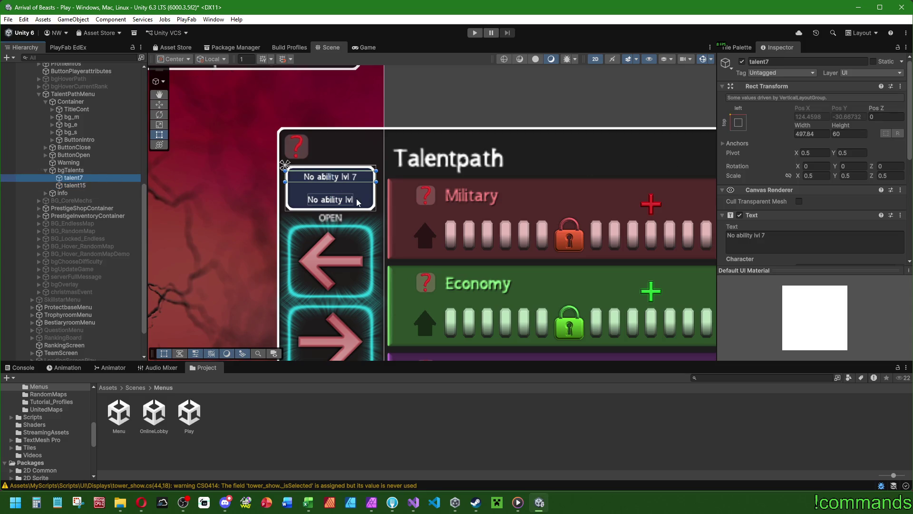
drag(355, 199, 376, 200)
double_click(852, 135)
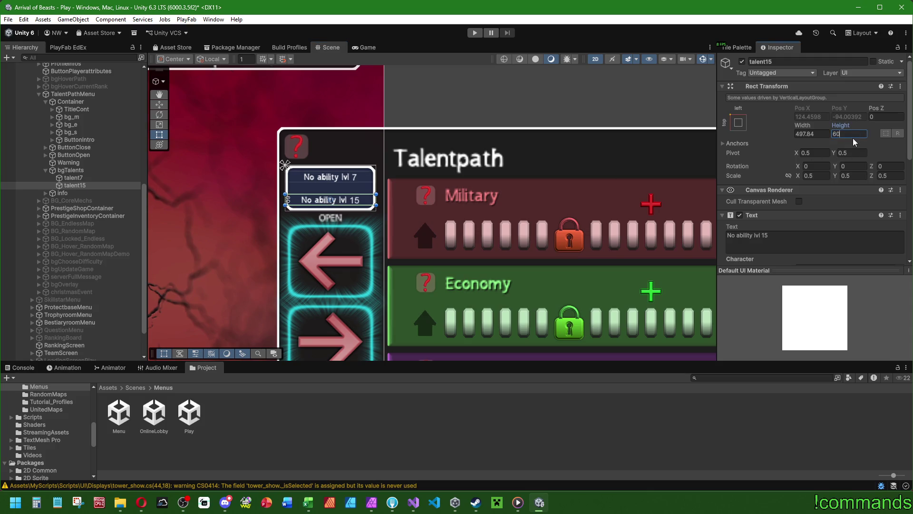
text(120)
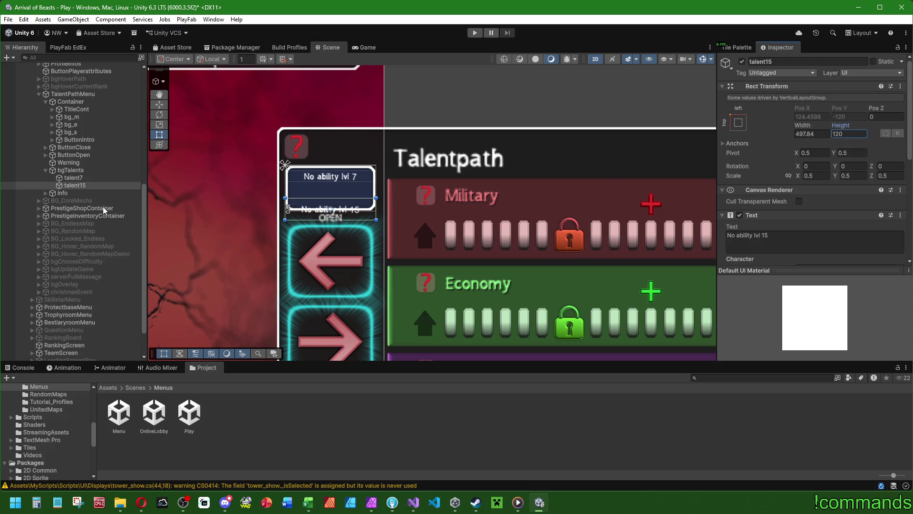
click(93, 178)
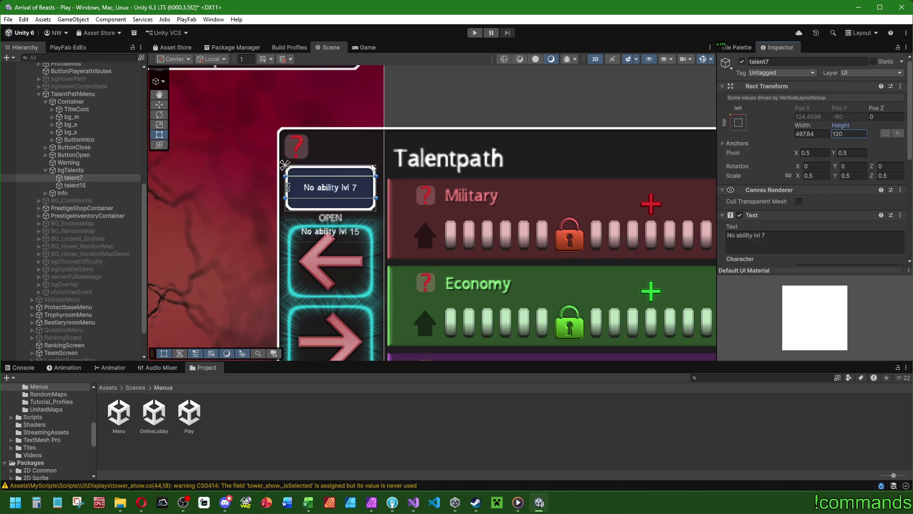
click(101, 172)
scroll(809, 257, down, 4)
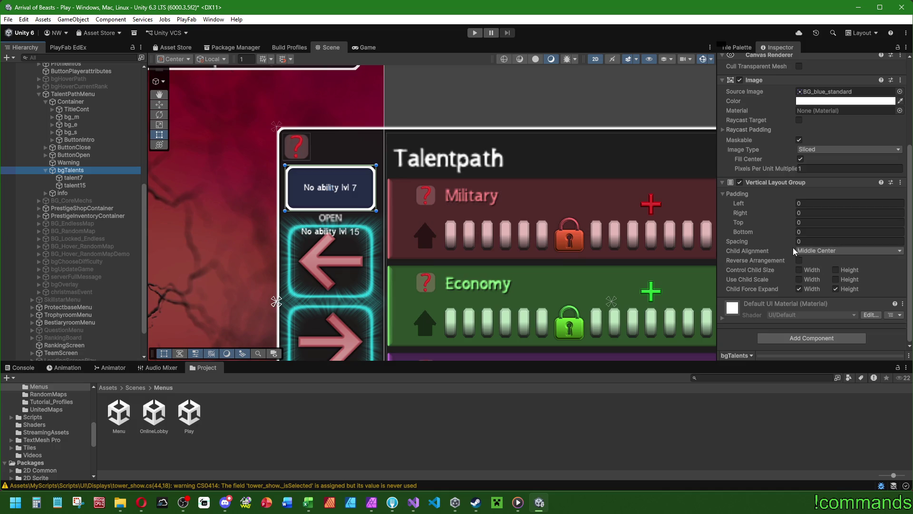
- Try tightening the spacing between the two talent lines, then revert it
mouse_move(748, 242)
mouse_down()
mouse_move(570, 244)
mouse_move(691, 249)
mouse_move(664, 253)
mouse_move(675, 252)
mouse_up()
click(825, 239)
key(ctrl+z)
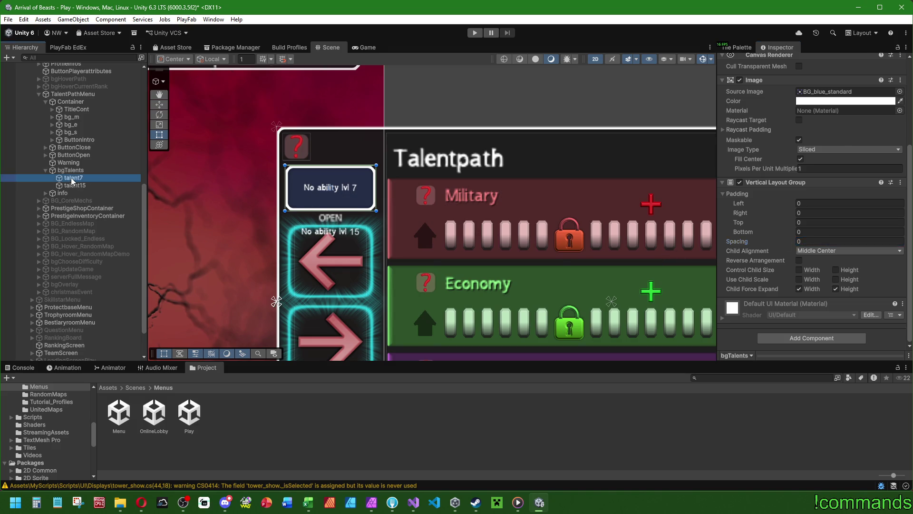
click(72, 185)
click(71, 170)
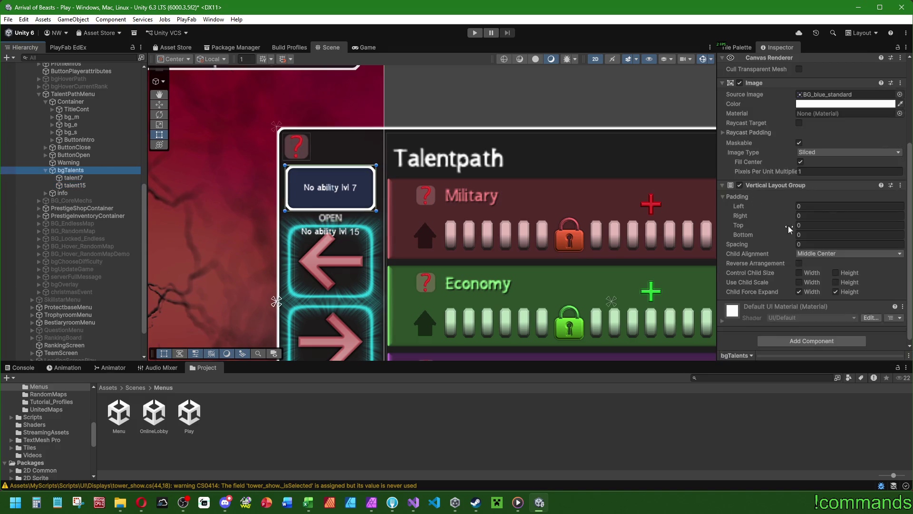
- Set bgTalents' layout to Upper Center, disable Child Force Expand, and enable Use Child Scale
click(849, 253)
click(830, 274)
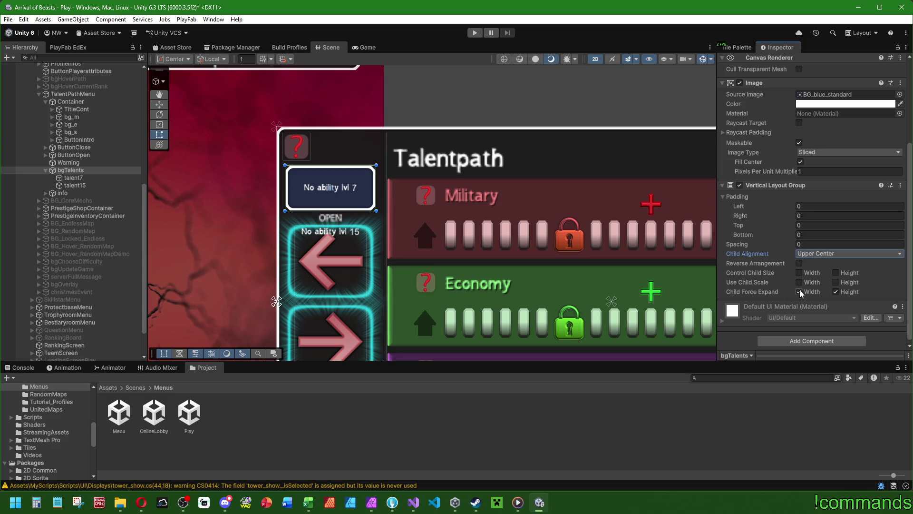
click(799, 291)
click(836, 292)
click(799, 282)
click(836, 282)
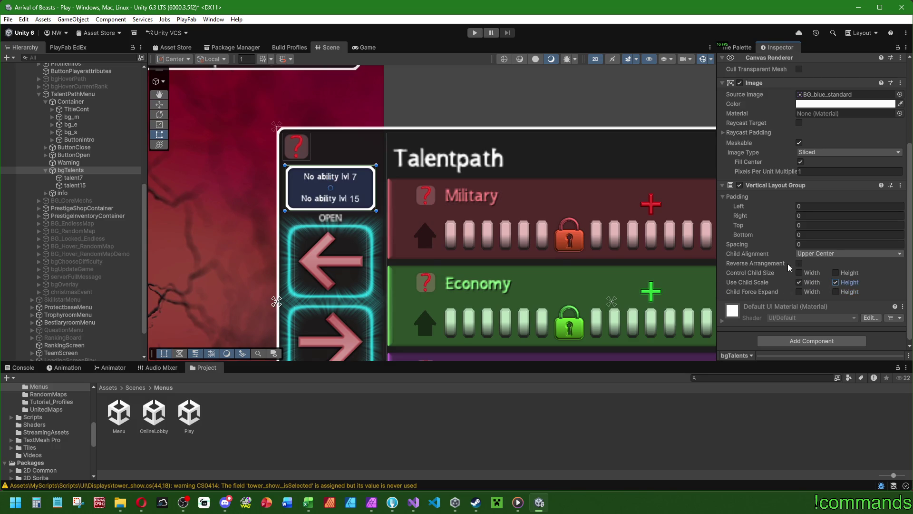
- Check that the talent7 and talent15 labels now stack inside the box
click(74, 178)
click(85, 185)
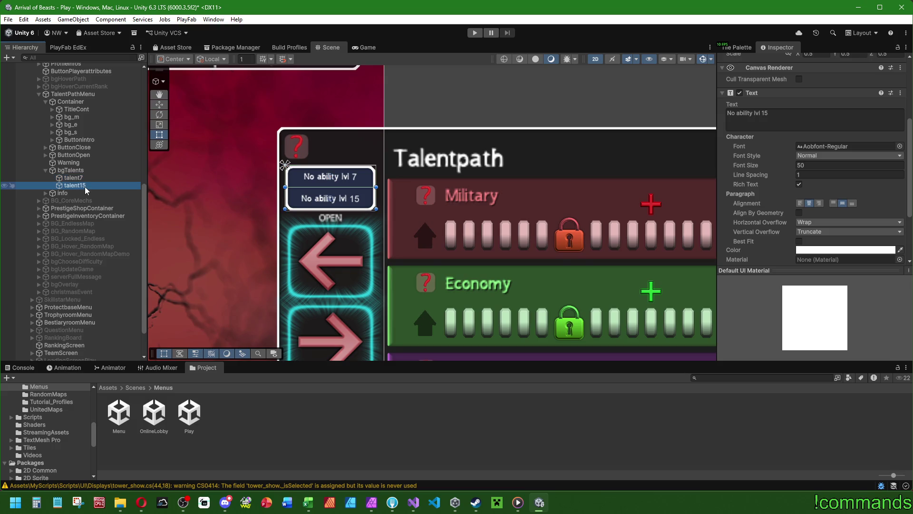
click(87, 177)
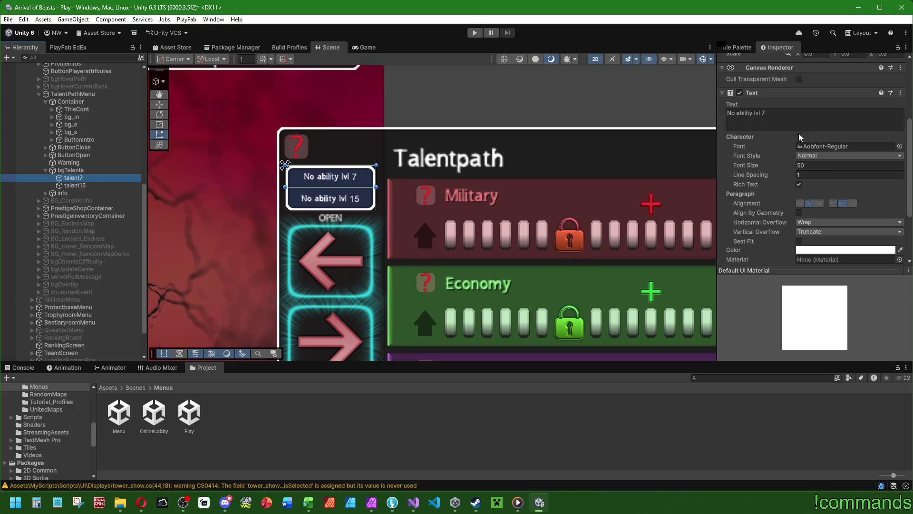
scroll(785, 161, down, 4)
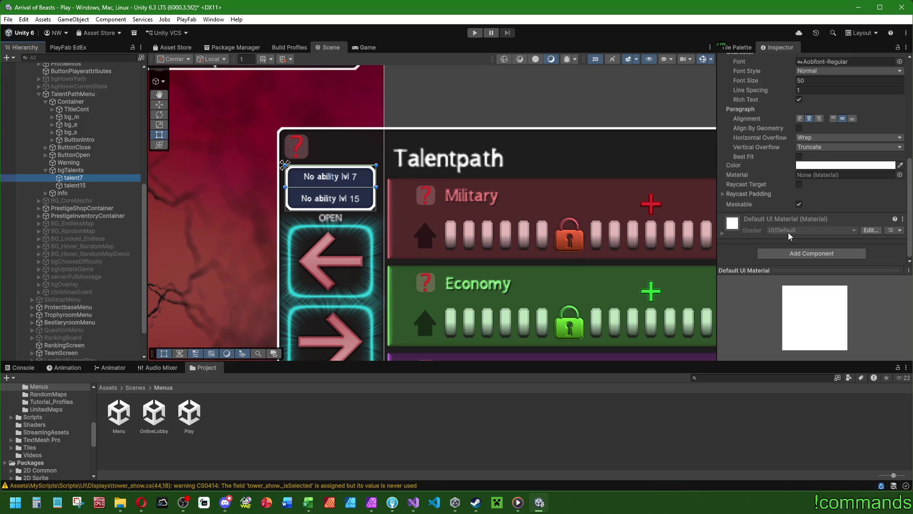
scroll(785, 233, up, 4)
scroll(778, 227, down, 4)
scroll(758, 224, up, 6)
scroll(768, 193, down, 3)
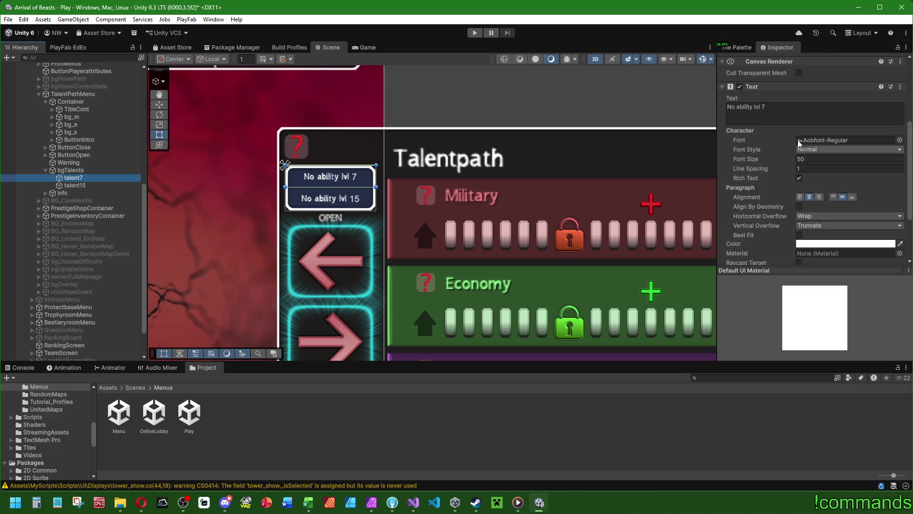
click(774, 110)
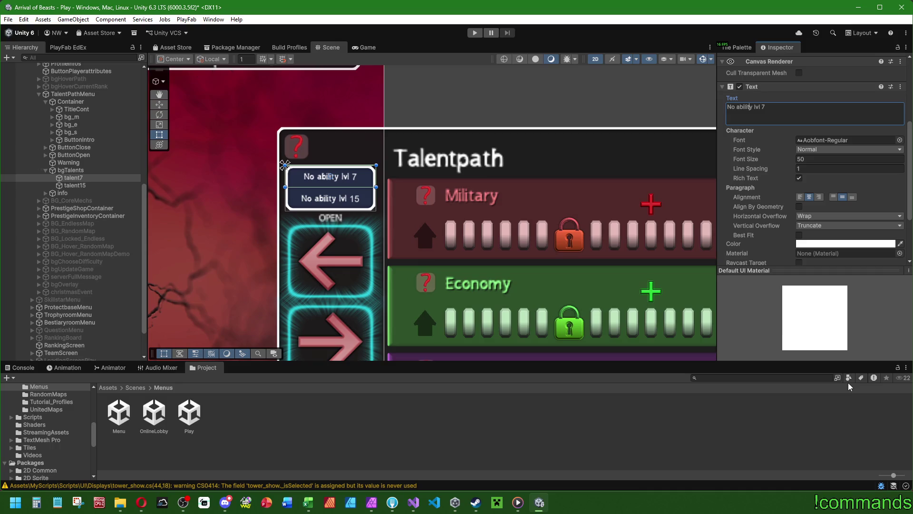
- Reword talent7's label by deleting 'ability' and appending 'talent'
key(End)
key(ctrl+Left)
key(ctrl+Left)
key(BackSpace)
key(BackSpace)
key(BackSpace)
key(ctrl+Right)
text(talent)
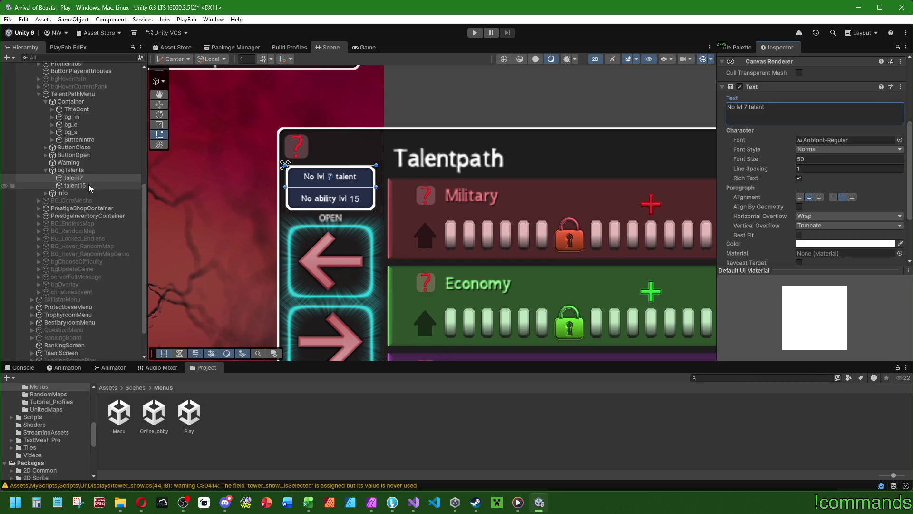
- Paste the label into talent15, change its level to 15, then replace it with '...'
click(75, 185)
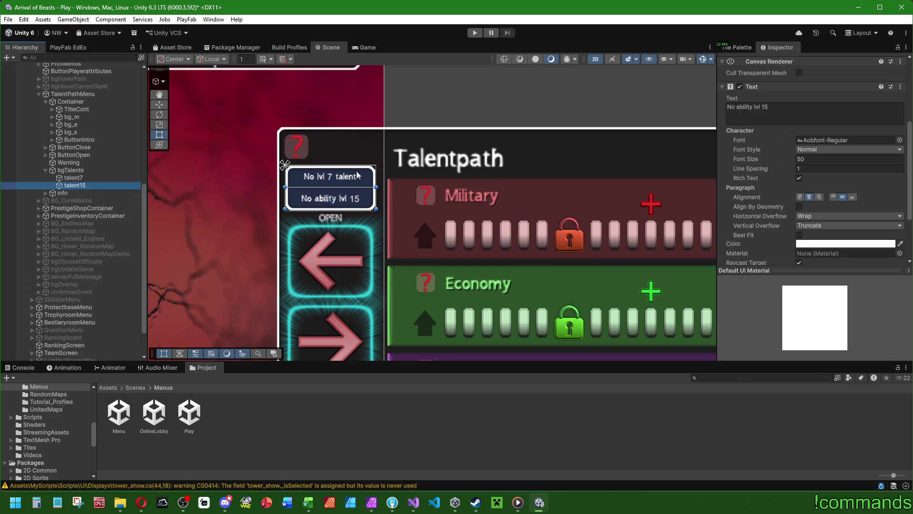
click(802, 108)
text(No lvl 7 talent)
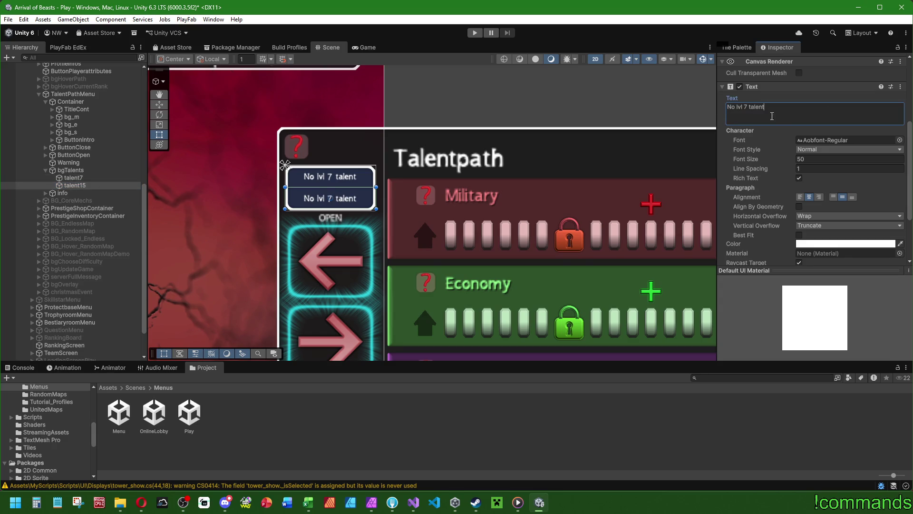
double_click(746, 107)
text(15)
scroll(780, 238, down, 3)
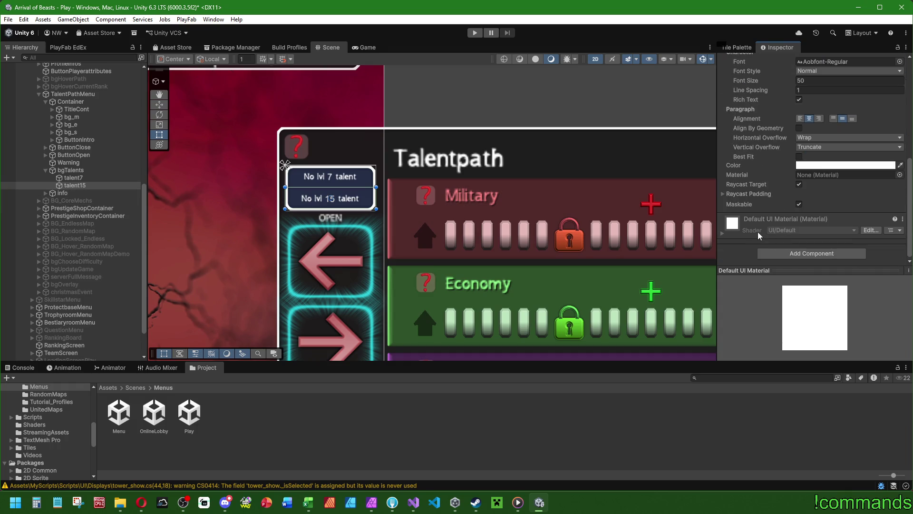
scroll(755, 234, up, 5)
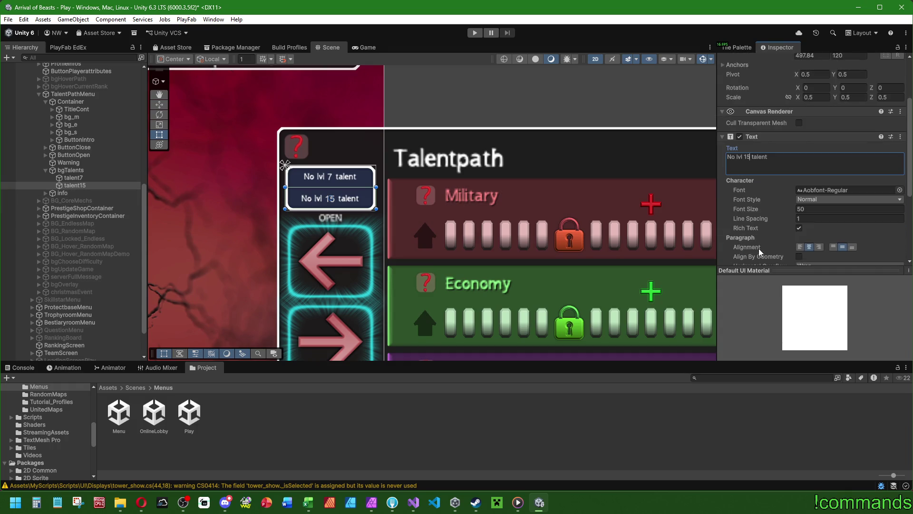
key(ctrl+a)
text(...)
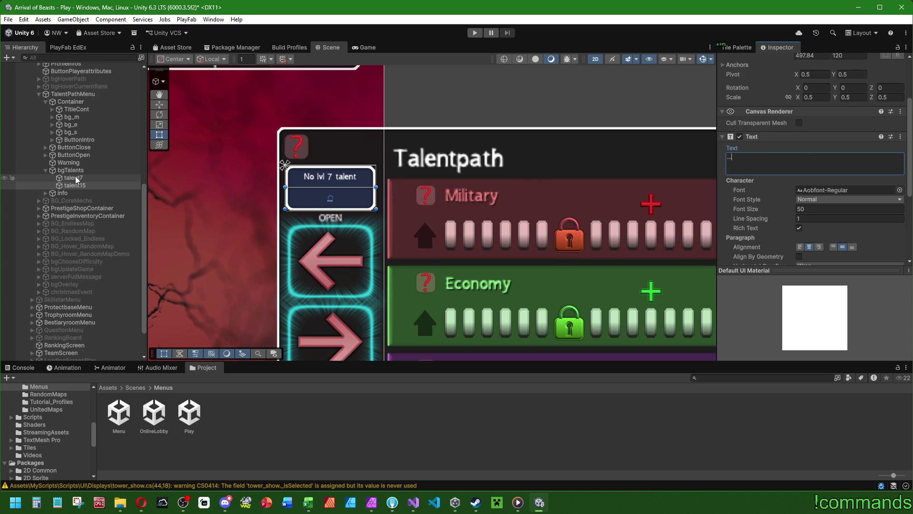
- Set talent7's label to '...7 talent' and talent15's to '15 talent'
click(74, 177)
click(803, 173)
text(...)
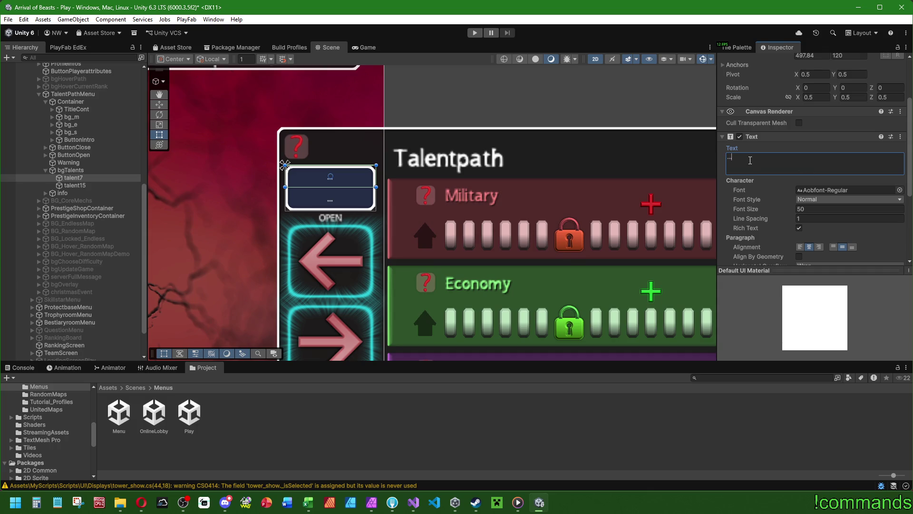
text(7 talent)
click(75, 185)
click(814, 164)
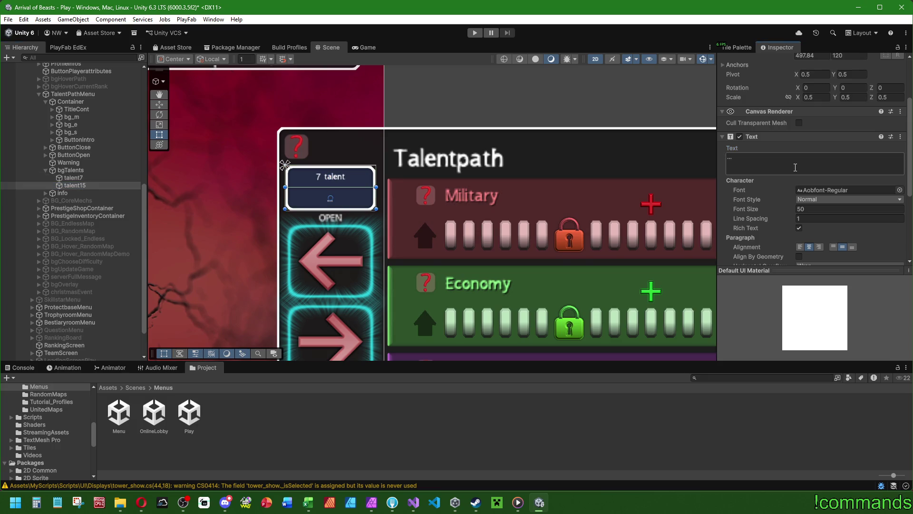
text(15 talent)
- Look over the German language file in Visual Studio, then return to Unity
click(413, 502)
scroll(36, 309, up, 8)
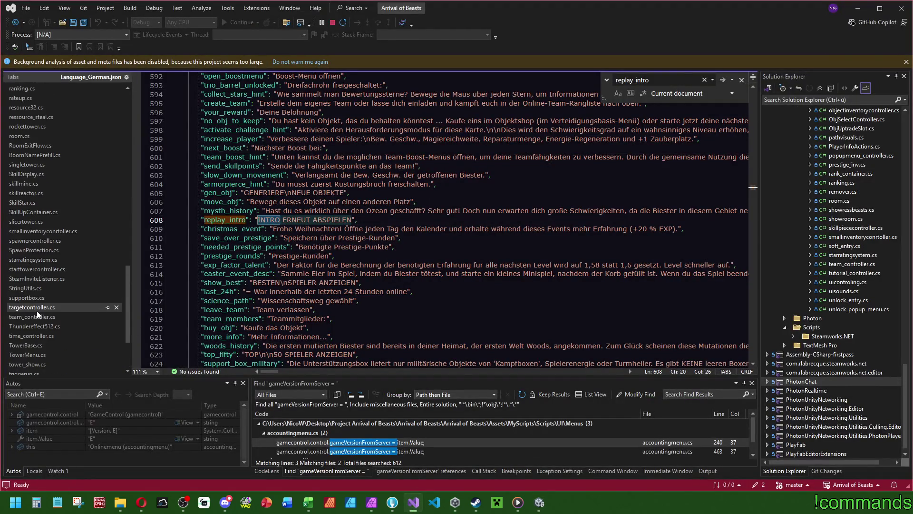
scroll(43, 252, up, 3)
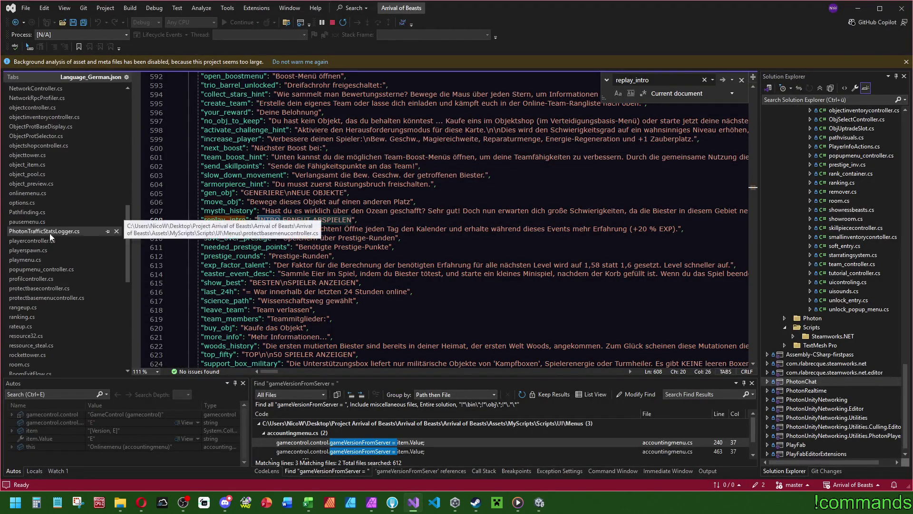
scroll(56, 244, down, 2)
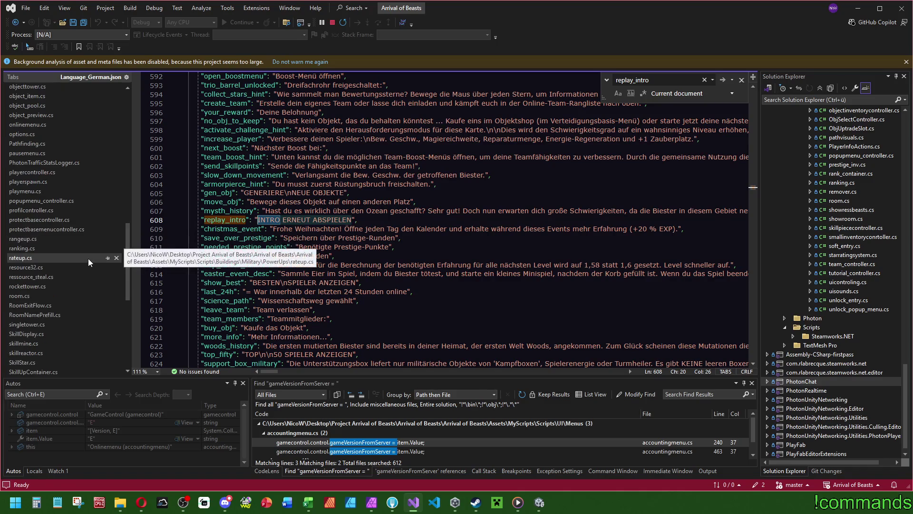
scroll(82, 257, down, 4)
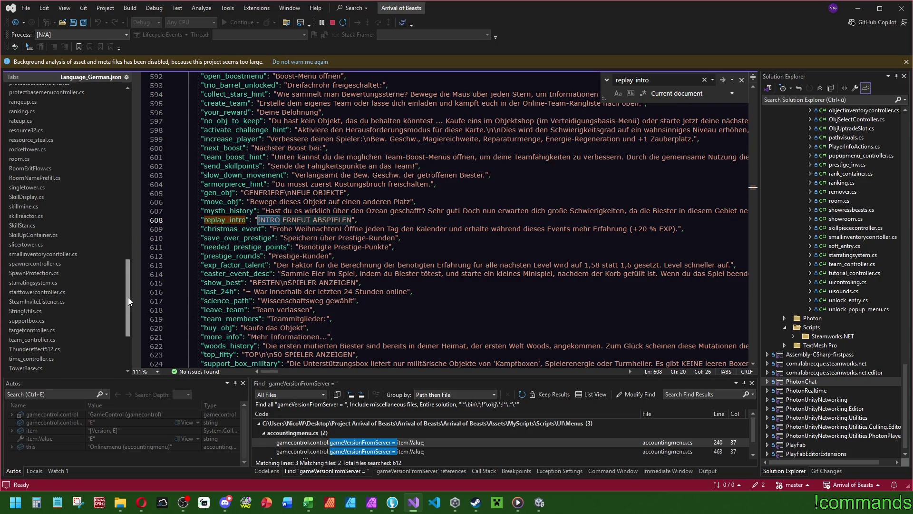
drag(128, 298, 130, 256)
click(547, 506)
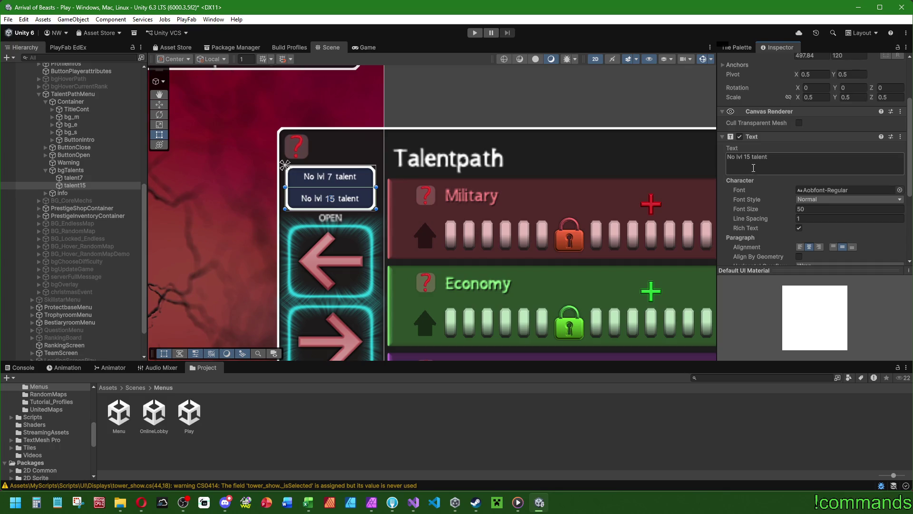
- Add the Replace_language script to talent7 via a 'lan' component search
click(67, 178)
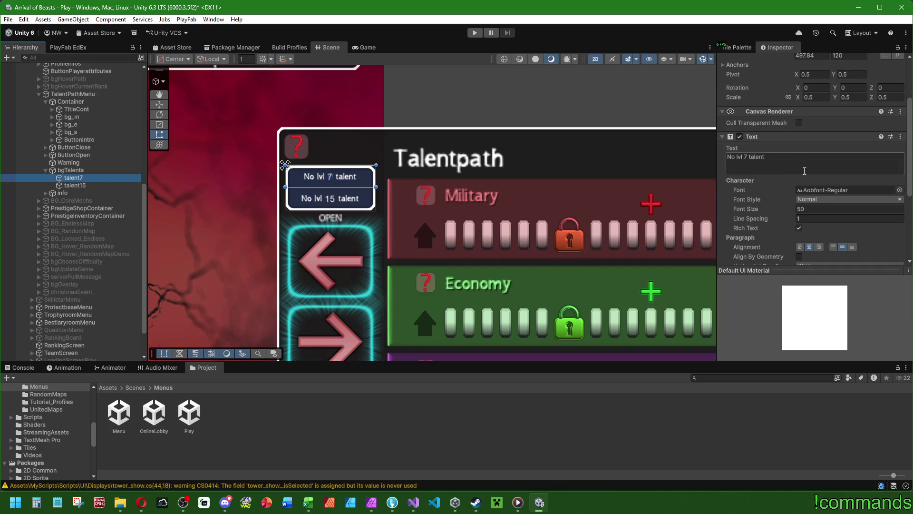
scroll(775, 214, down, 5)
click(768, 253)
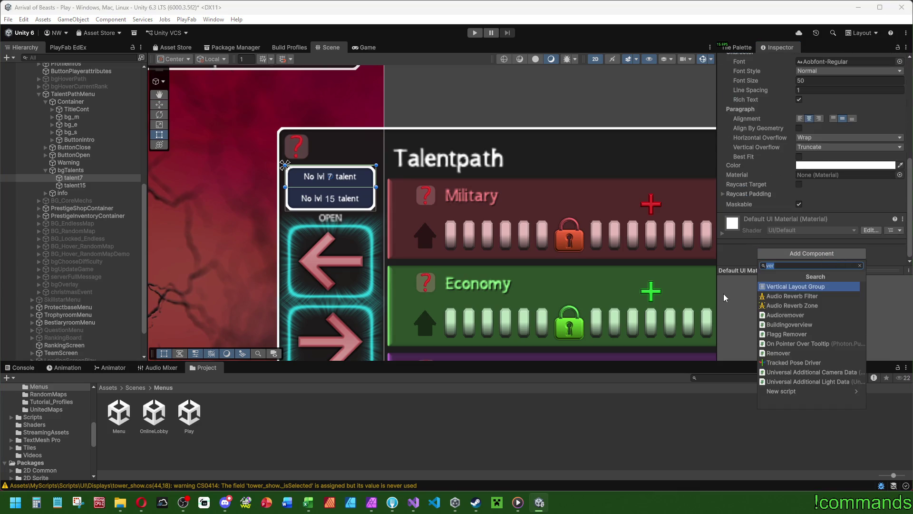
text(lan)
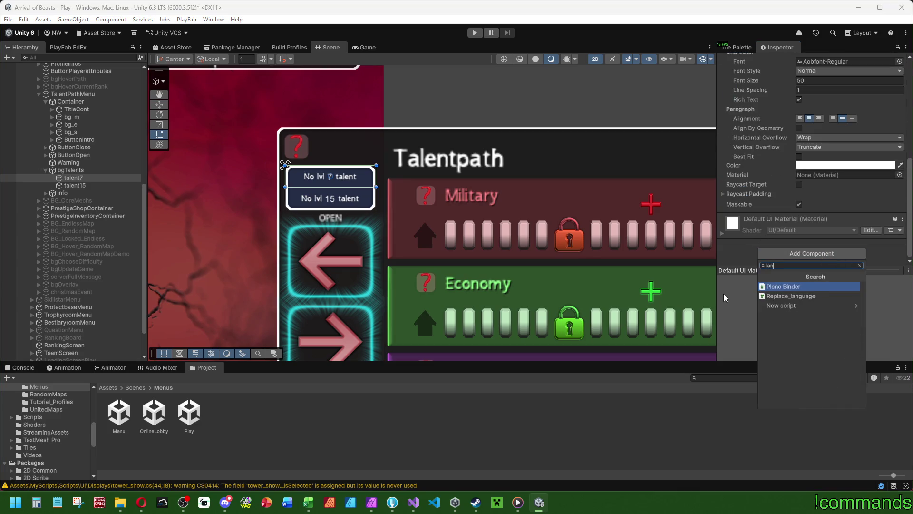
key(Down)
key(Return)
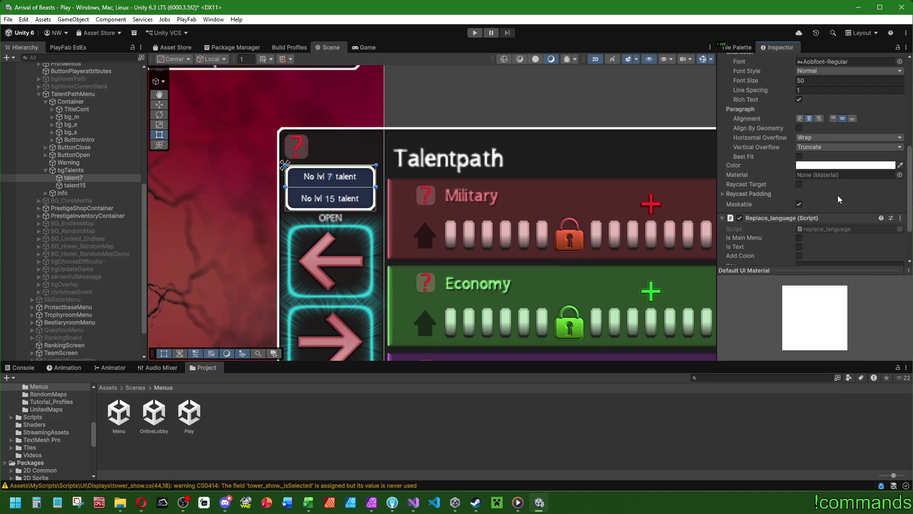
scroll(837, 195, down, 3)
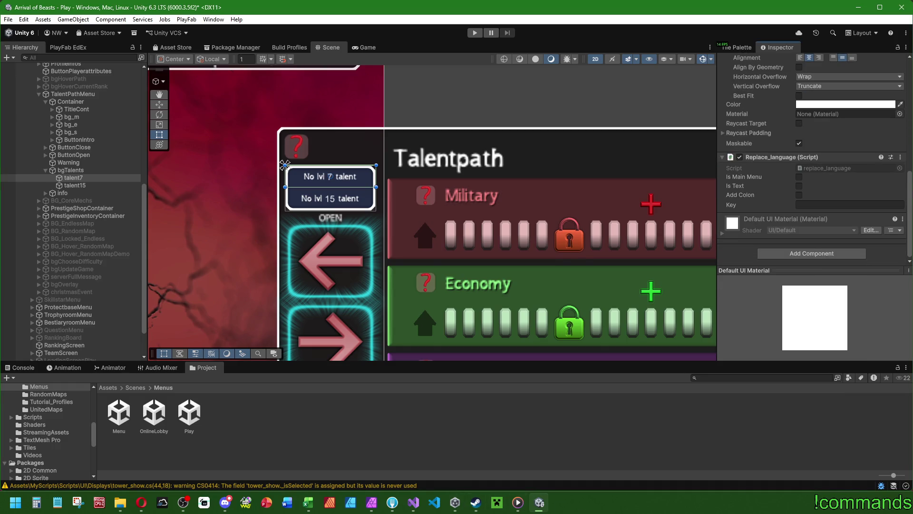
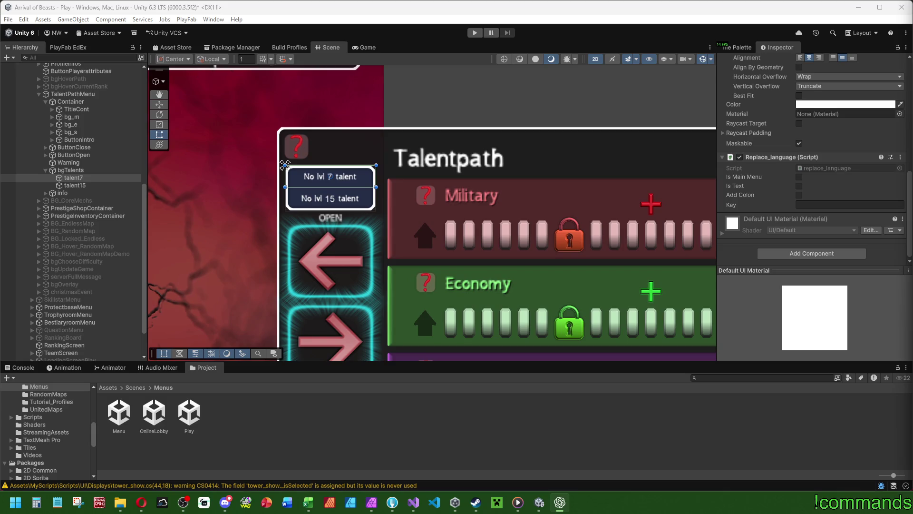
- Bring Visual Studio to the front, showing Language_German.json at the replay_intro key
mouse_move(538, 503)
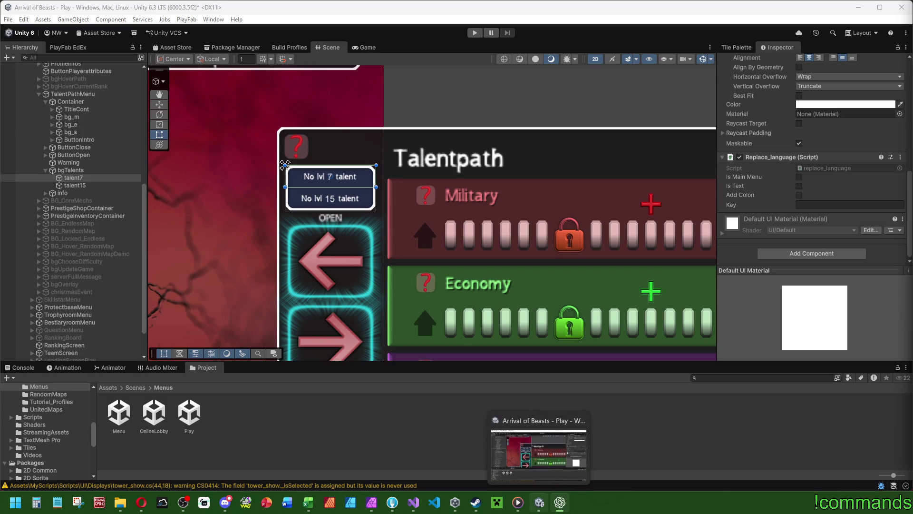
click(413, 502)
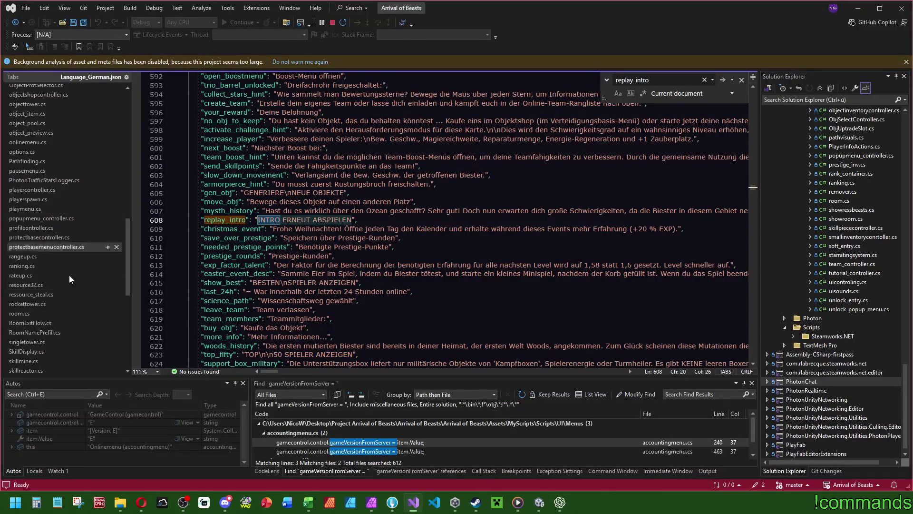
- Paste the no_lvl_7_talent and no_lvl_15_talent entries under // texts in the English language file
scroll(62, 286, down, 3)
scroll(58, 289, down, 4)
click(38, 350)
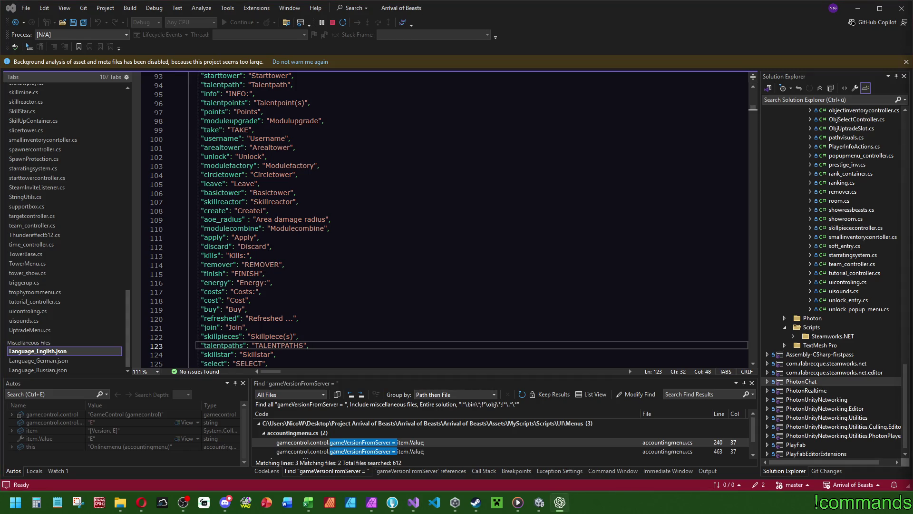
scroll(483, 164, down, 18)
scroll(373, 196, down, 20)
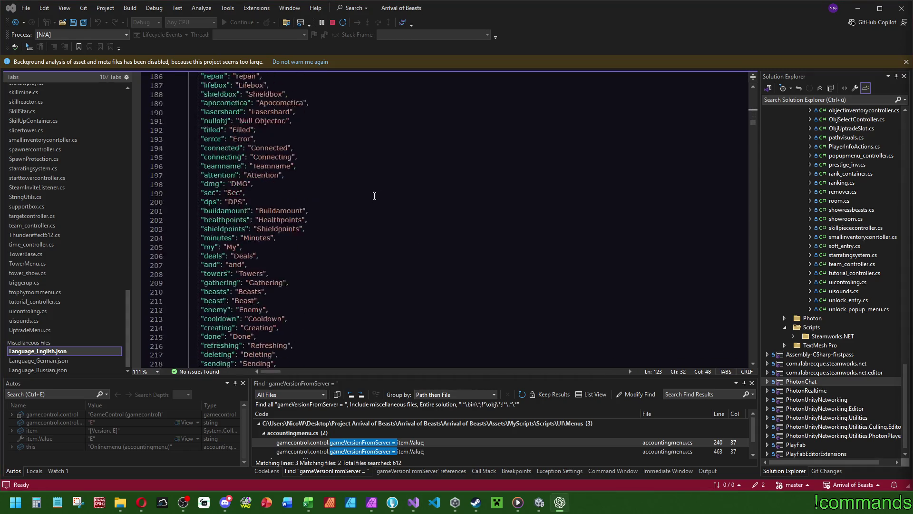
scroll(371, 191, down, 17)
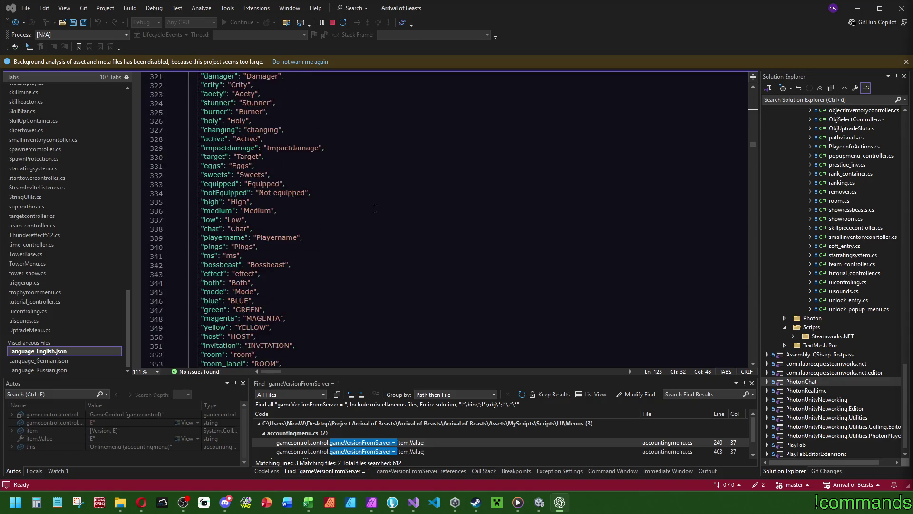
click(372, 192)
key(ctrl+v)
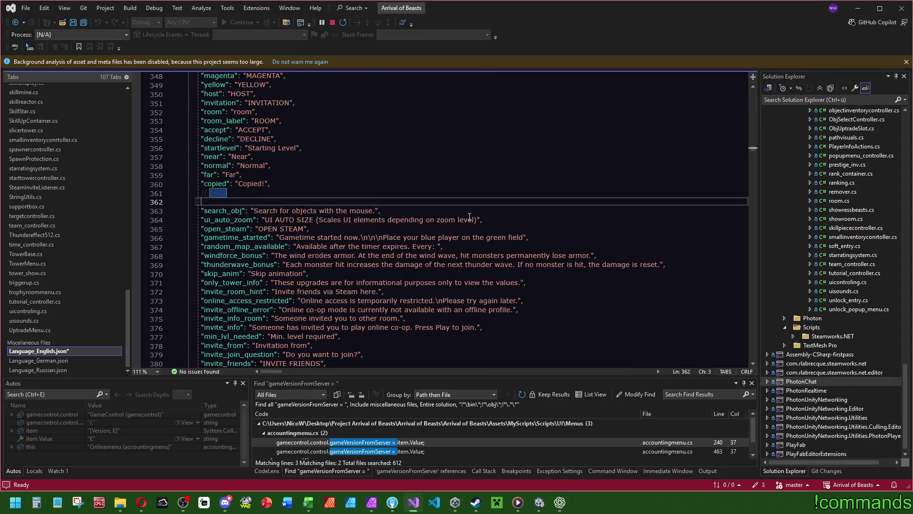
click(200, 211)
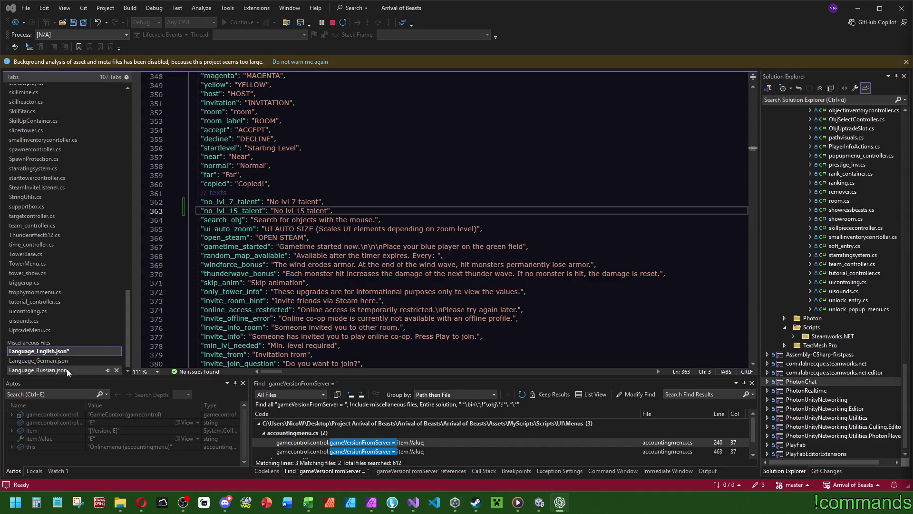
- Paste the two no-talent entries under // texts in the German language file
click(39, 360)
mouse_move(755, 189)
mouse_down()
mouse_move(754, 119)
mouse_move(753, 149)
mouse_up()
click(437, 221)
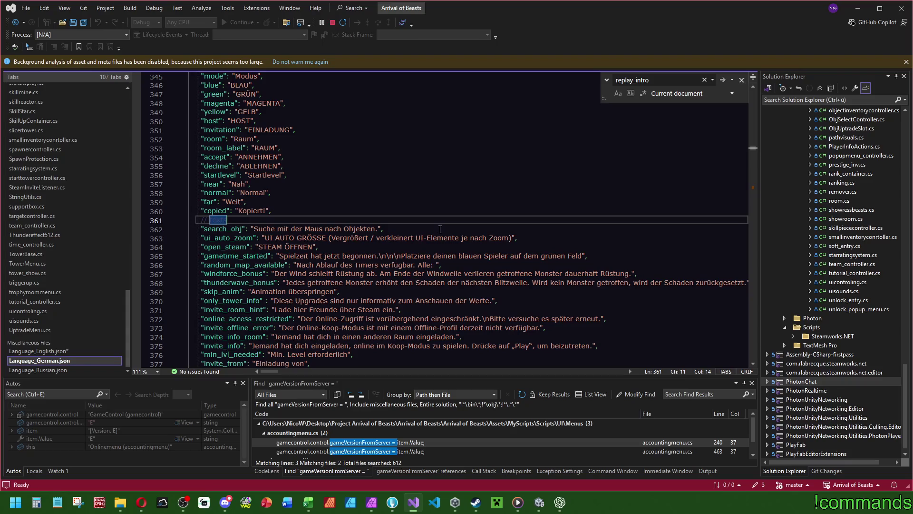
key(ctrl+v)
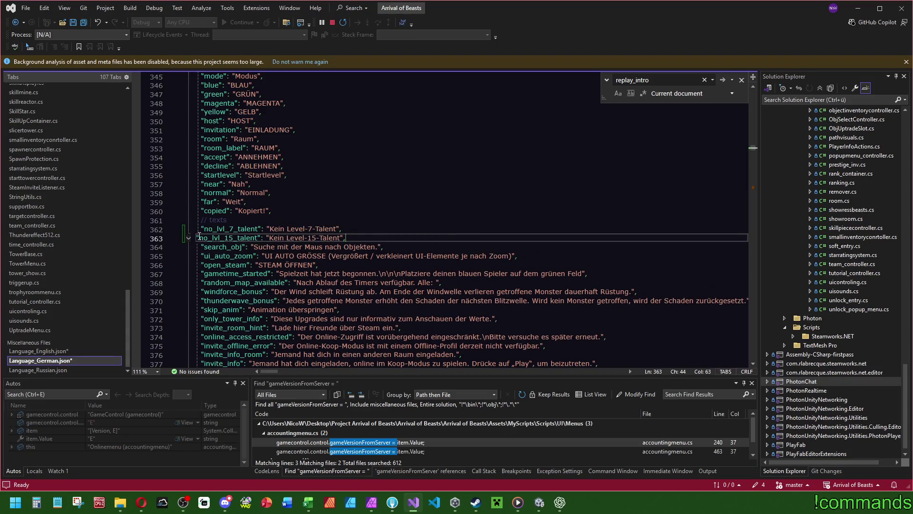
key(Home)
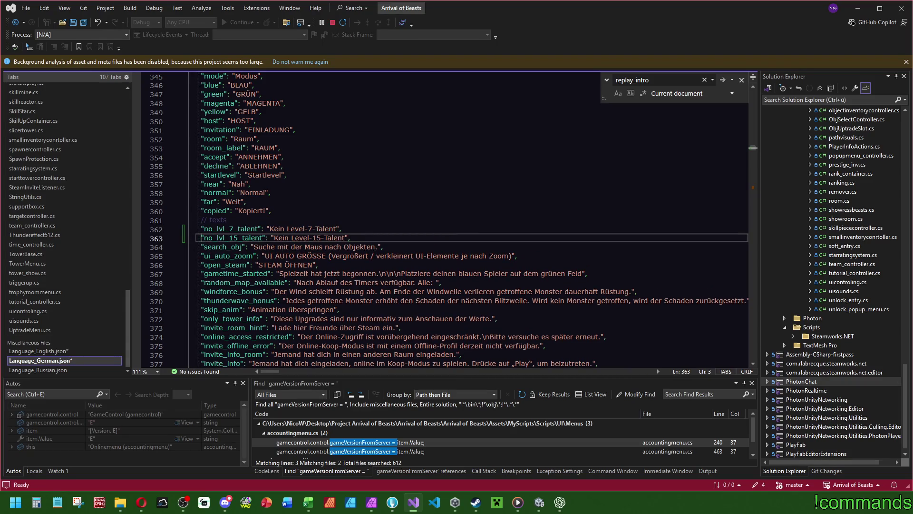
- Paste and indent the two no-talent entries under // texts in the Russian language file
click(28, 370)
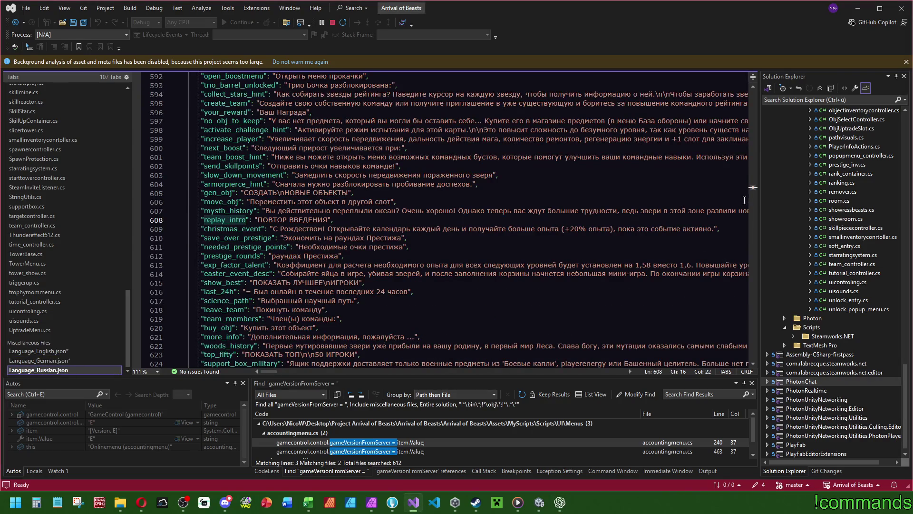
drag(754, 195, 756, 151)
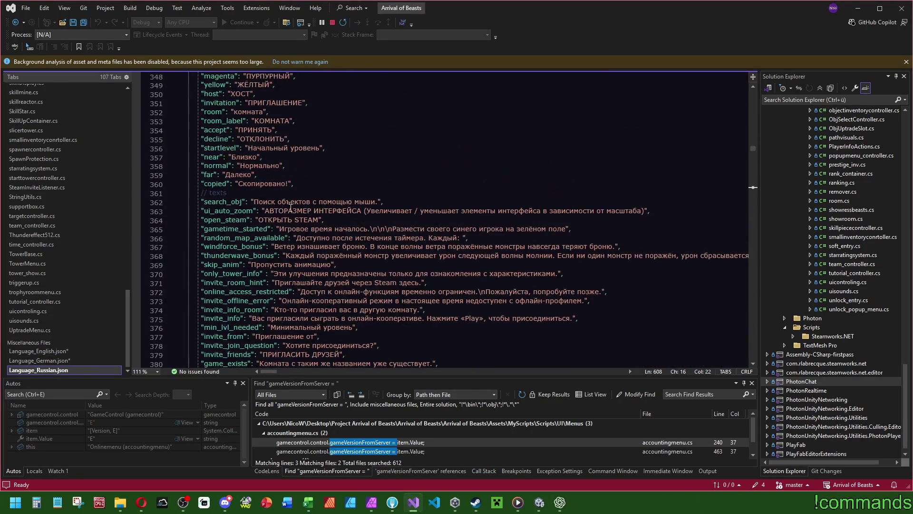
double_click(293, 193)
key(End)
key(Return)
text("no_lvl_7_talent": "Нет таланта уровня 7", "no_lvl_15_talent": "Нет таланта уровня 15",)
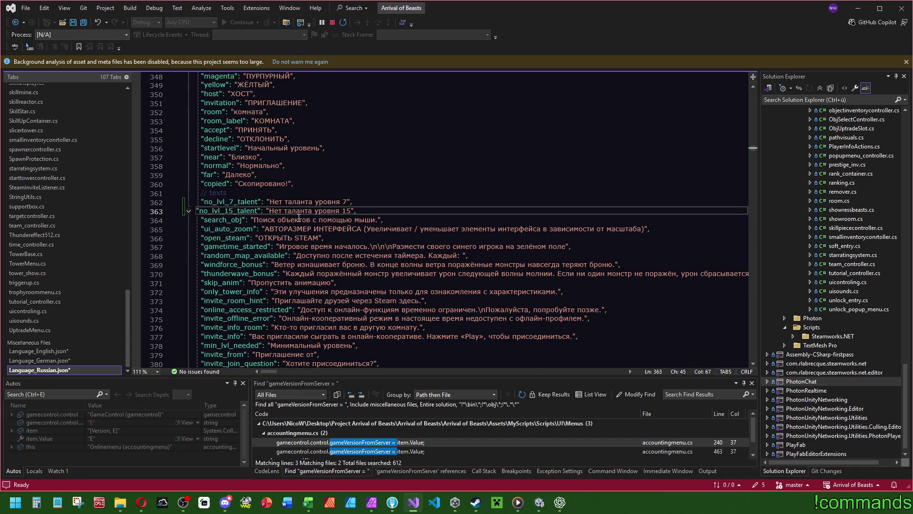
key(Home)
key(Tab)
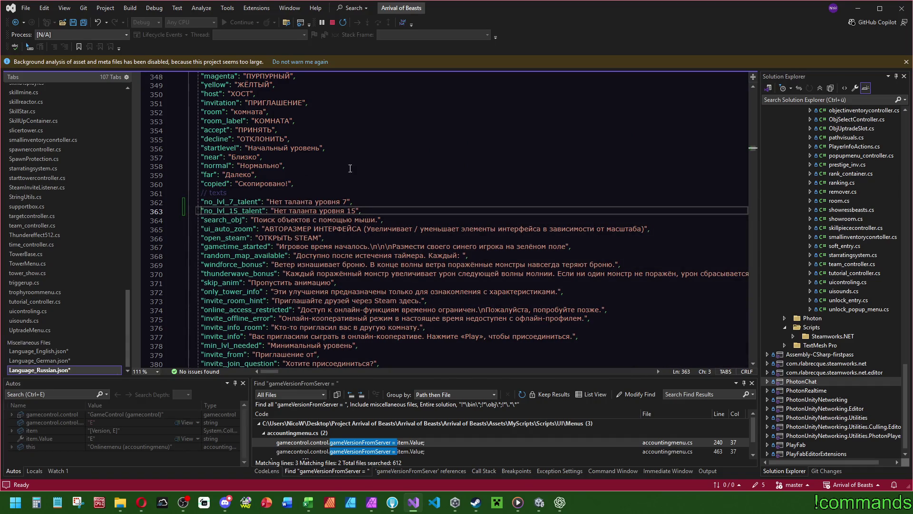
- Save all edited language files and return to Unity
click(48, 360)
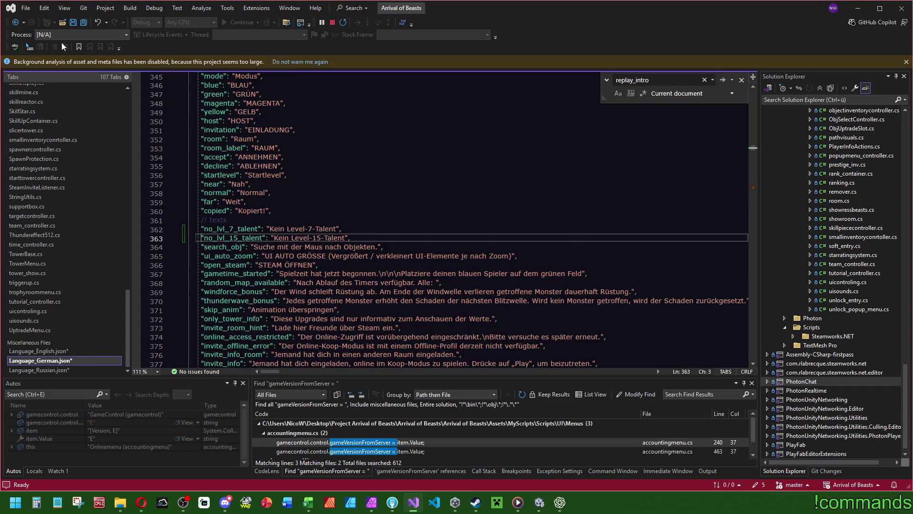
click(87, 24)
click(275, 238)
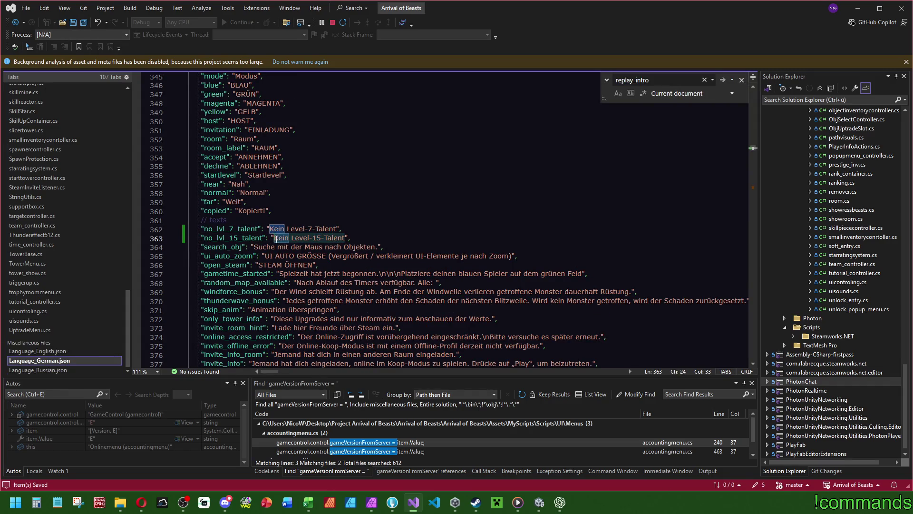
click(539, 502)
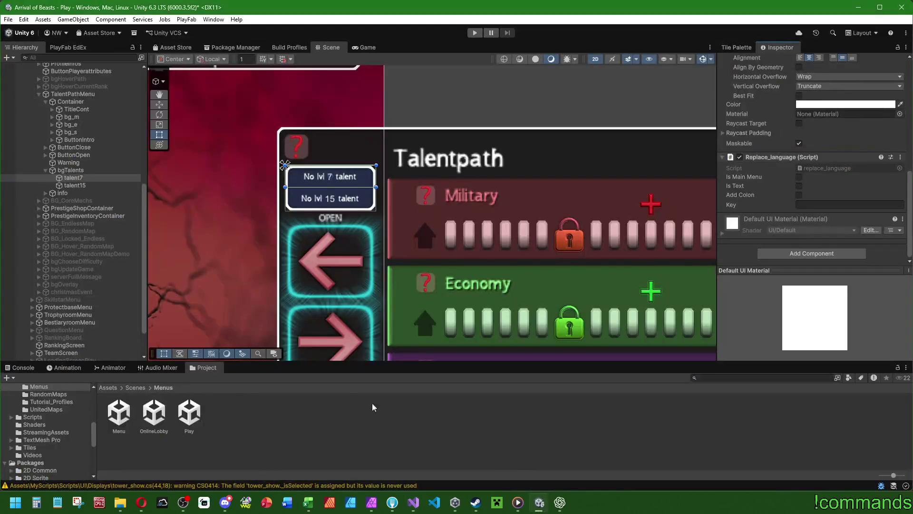
click(83, 186)
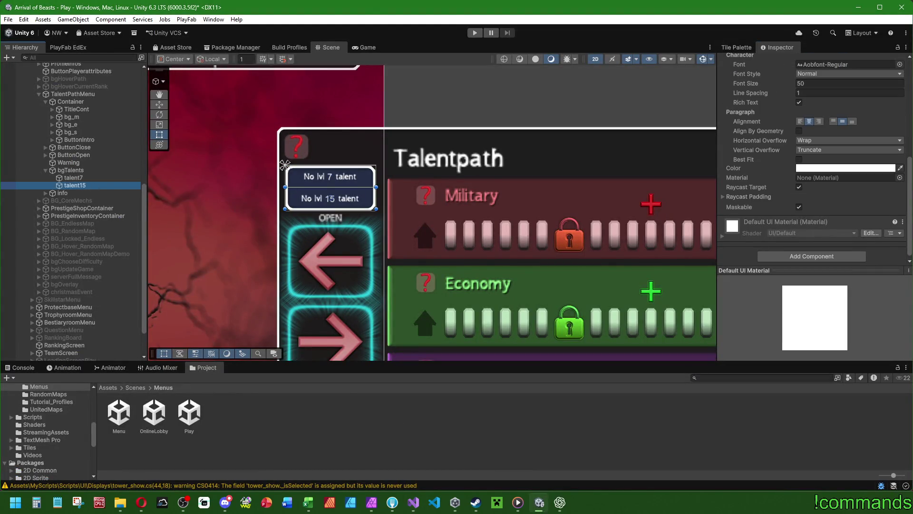
scroll(809, 190, up, 10)
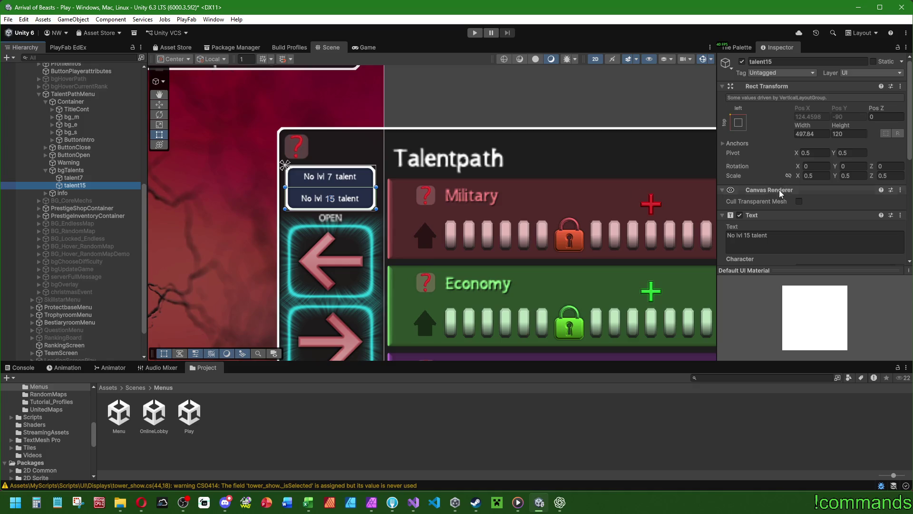
click(766, 241)
text(Kein Level-15-Talent)
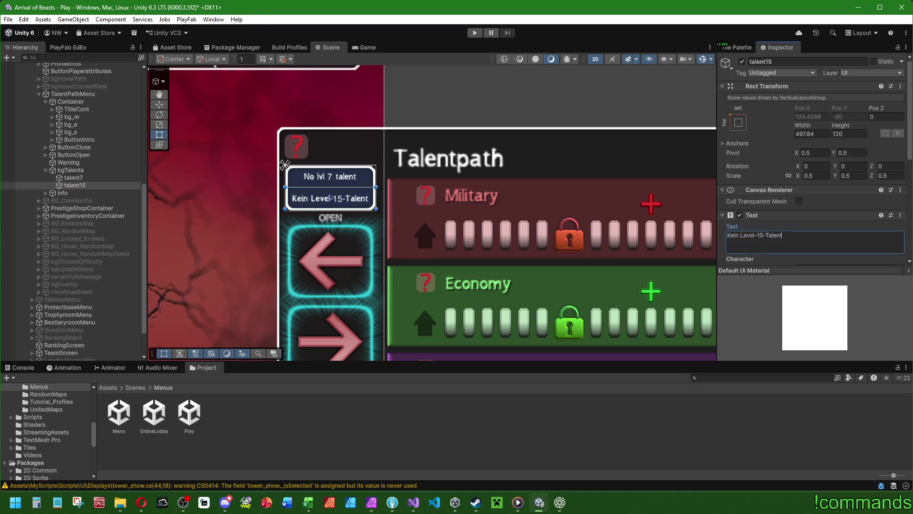
key(alt+Tab)
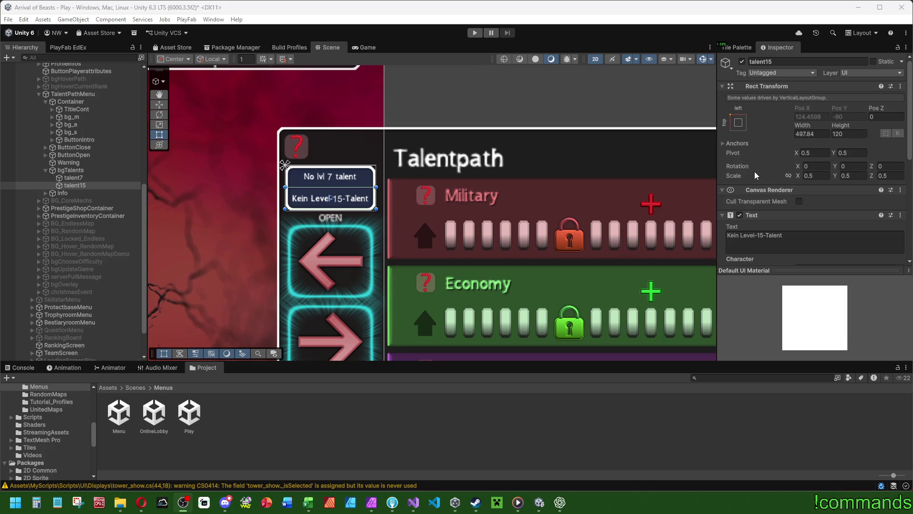
scroll(809, 222, down, 5)
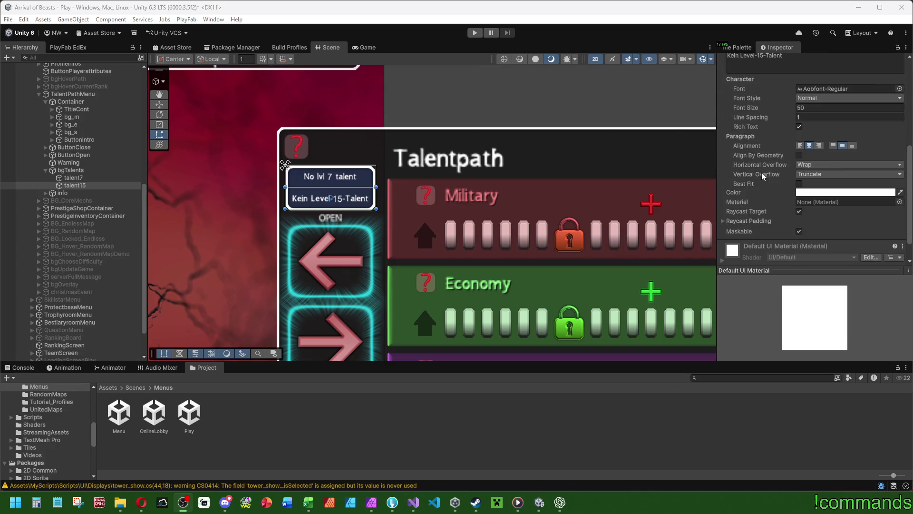
scroll(761, 197, up, 5)
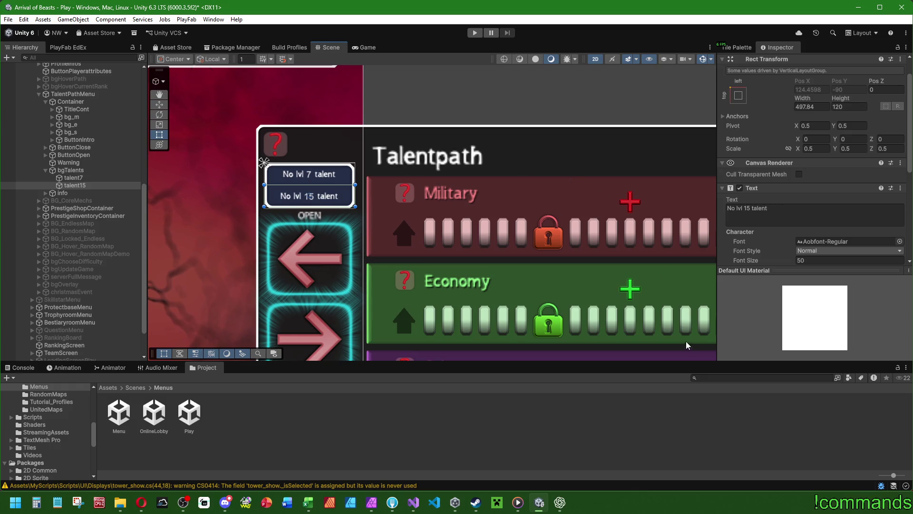
- Set talent7's translation Key to no_lvl_7_talent
scroll(808, 200, down, 5)
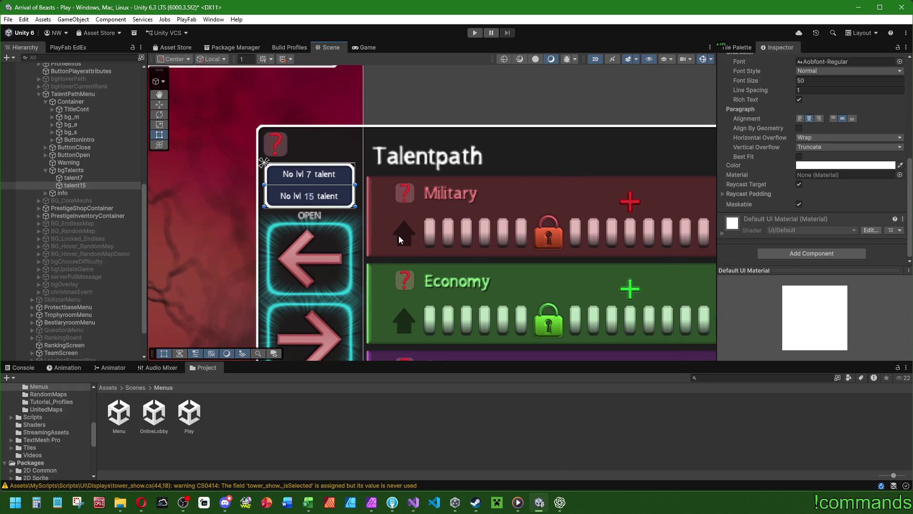
click(86, 178)
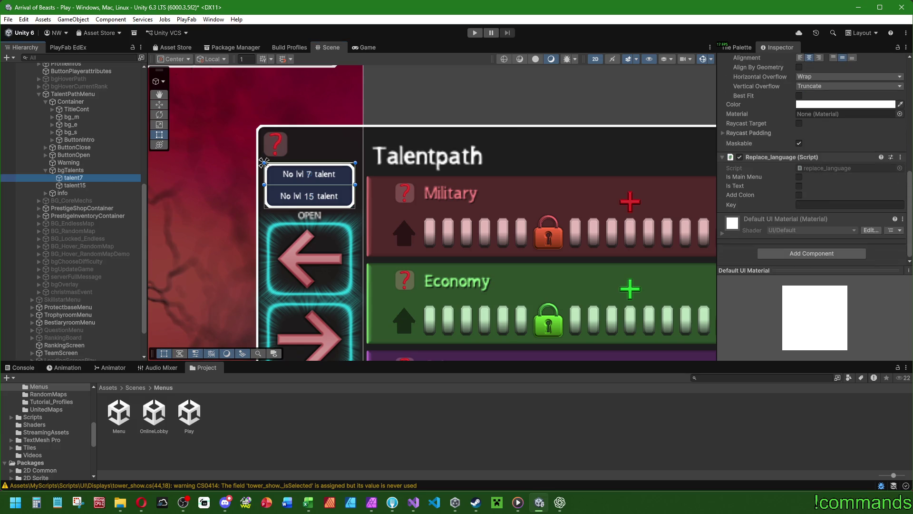
key(alt+Tab)
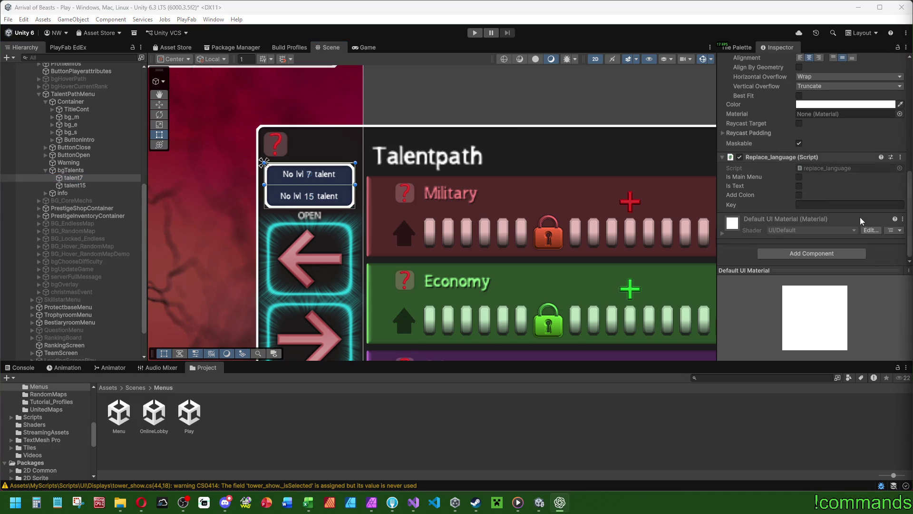
click(851, 204)
text(no_lvl_7_talent)
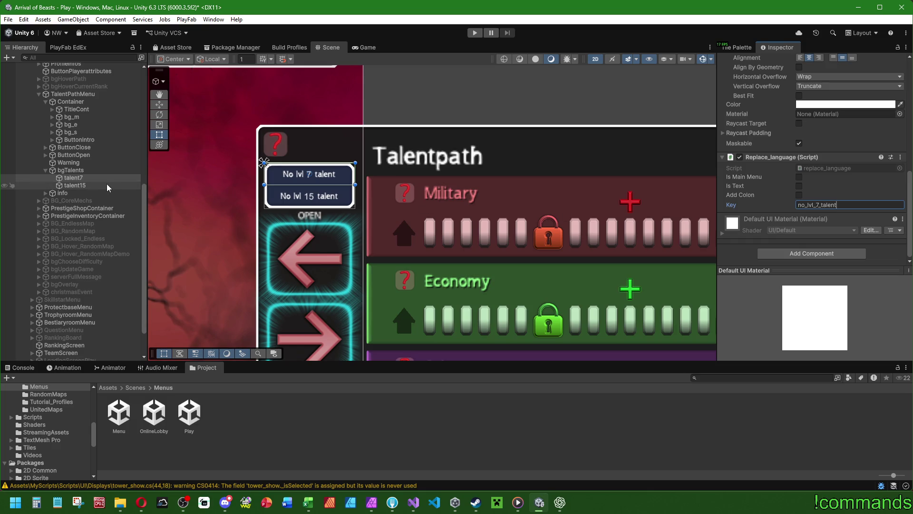
- Add a Replace_language component to talent15 and paste no_lvl_15_talent as its Key
click(109, 185)
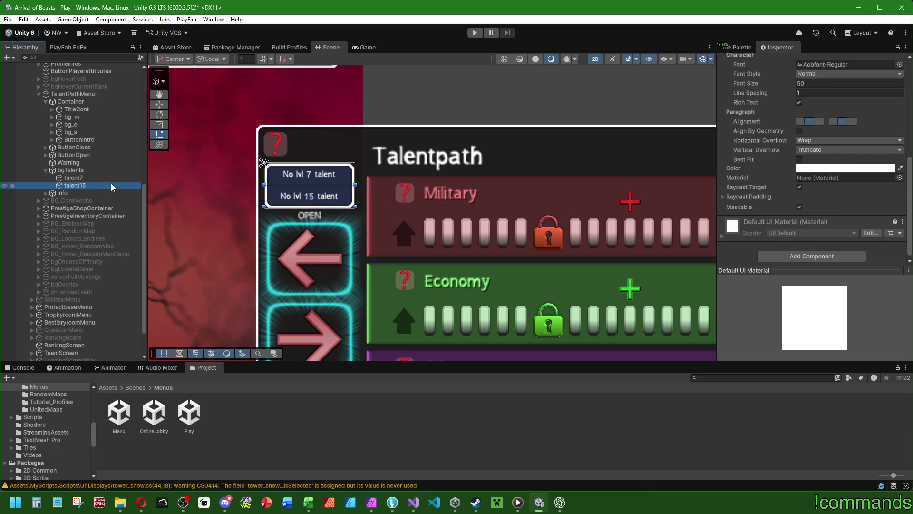
click(790, 257)
click(812, 296)
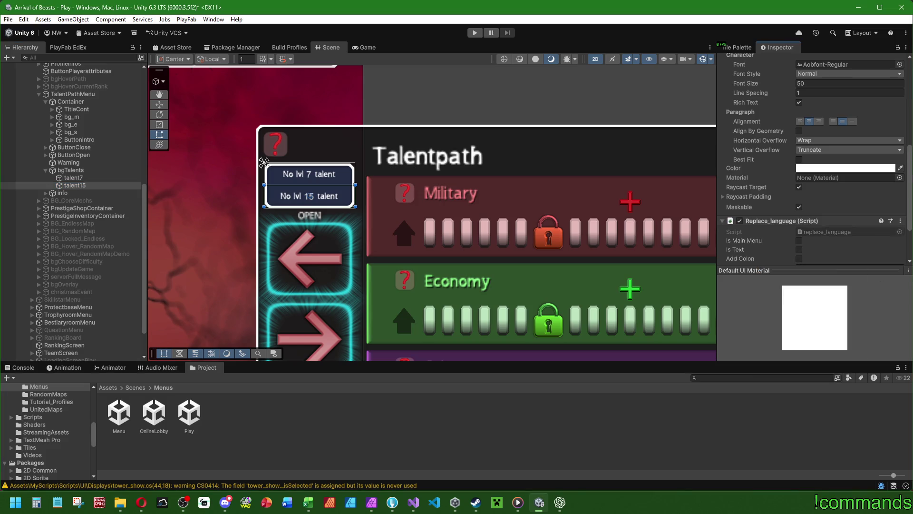
key(alt+Tab)
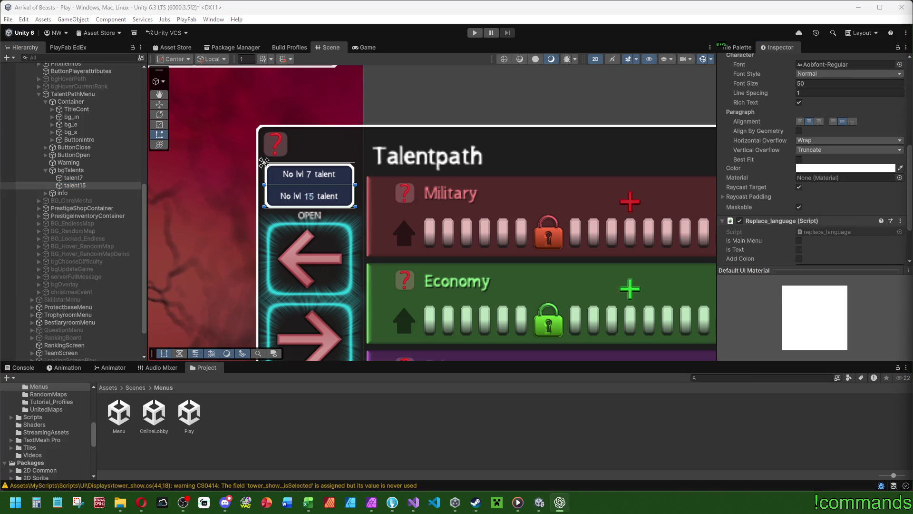
scroll(819, 228, down, 3)
click(808, 206)
text(no_lvl_15_talent)
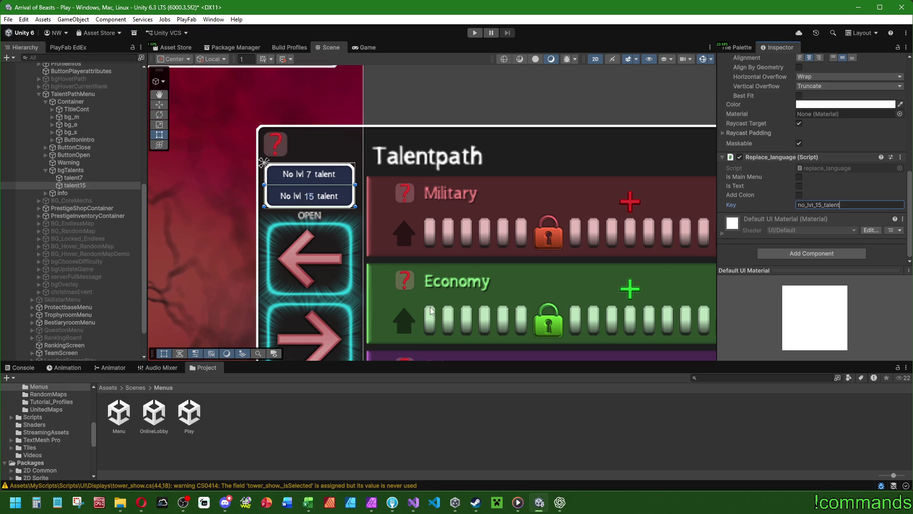
click(148, 507)
- Select bgTalents in the Hierarchy to inspect its components
scroll(496, 251, down, 4)
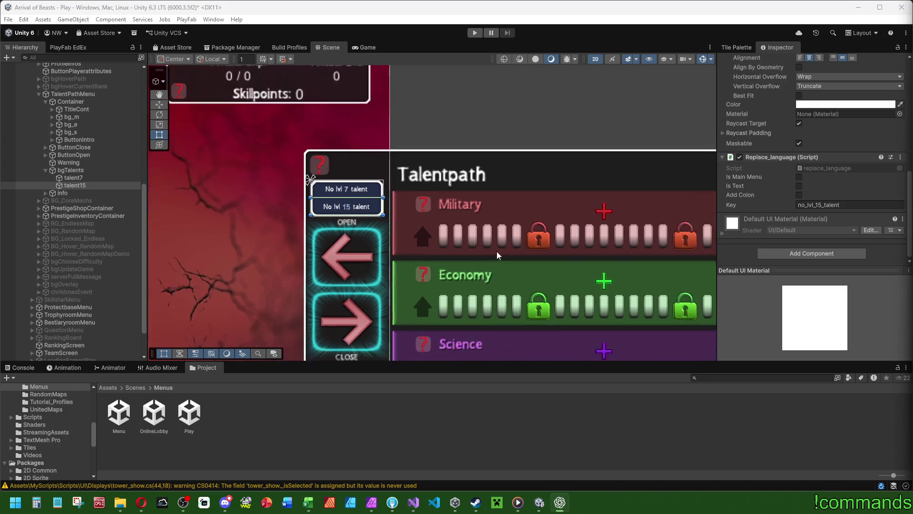
click(74, 173)
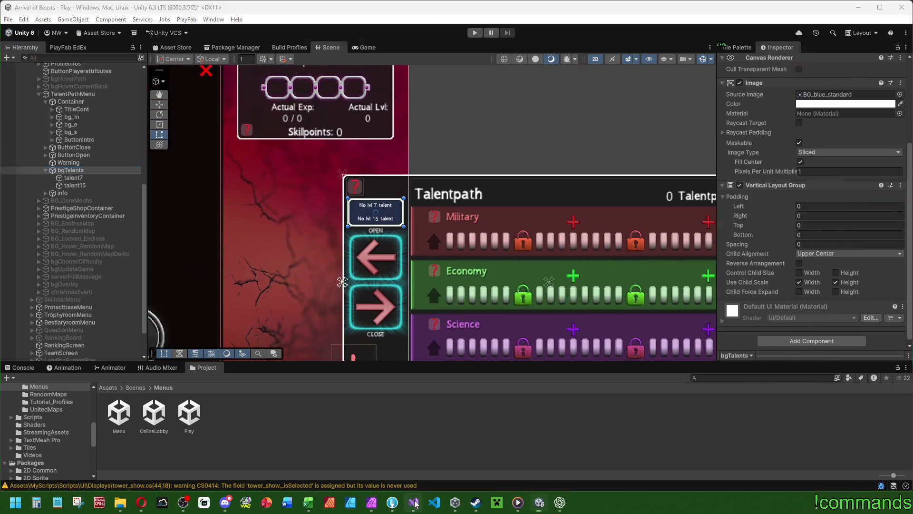
key(alt+Tab)
- In increasingattributes.cs, add '[SerializeField] private GameObject _choosenTalents;' after the talent15 field
scroll(62, 237, up, 15)
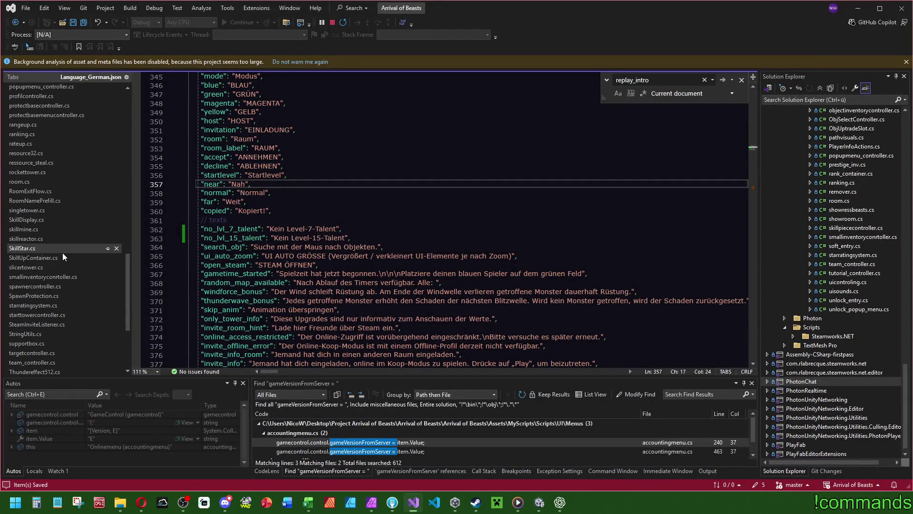
scroll(66, 250, up, 3)
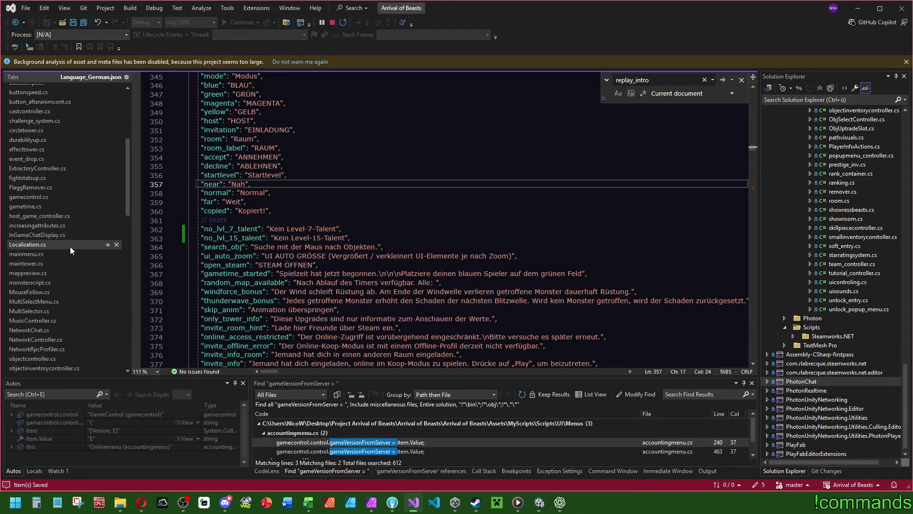
click(67, 225)
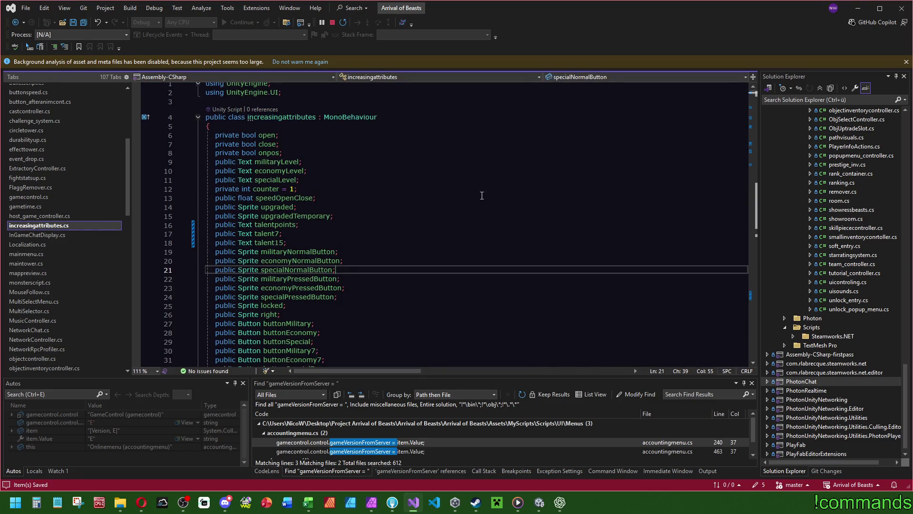
click(317, 235)
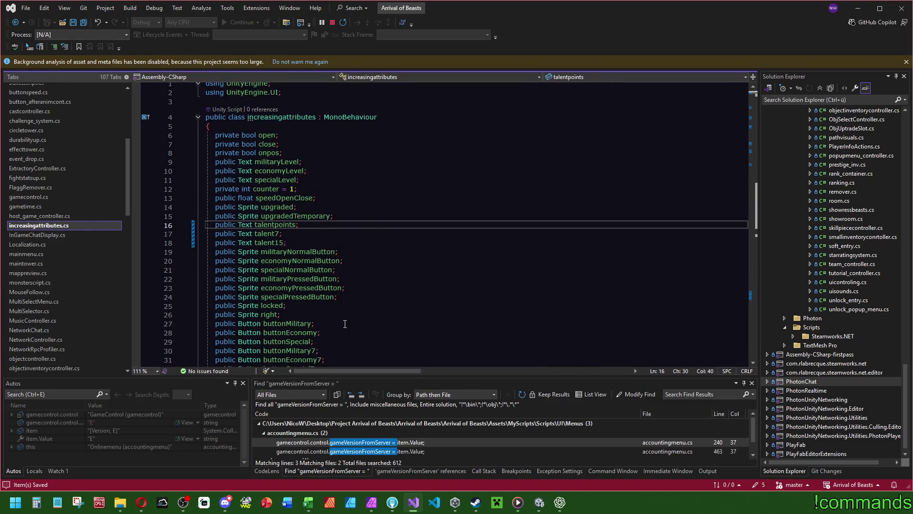
key(Down)
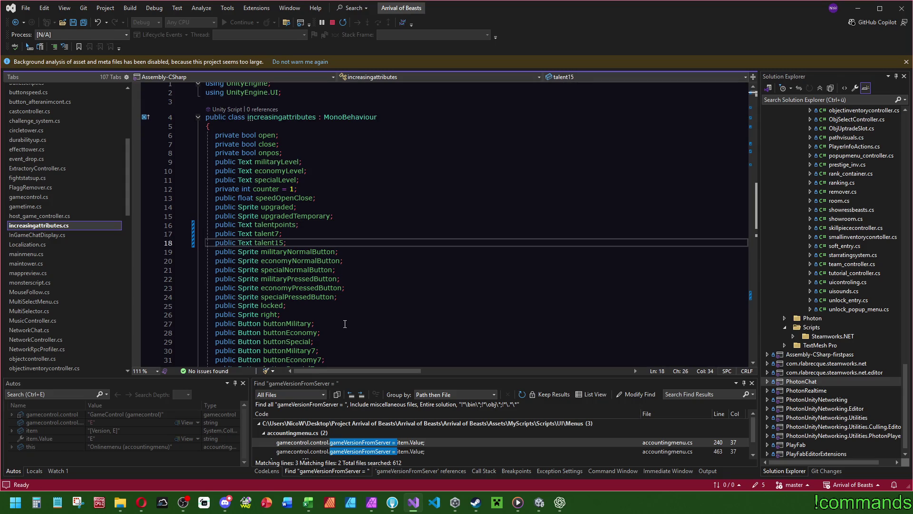
key(Return)
text([)
key(Escape)
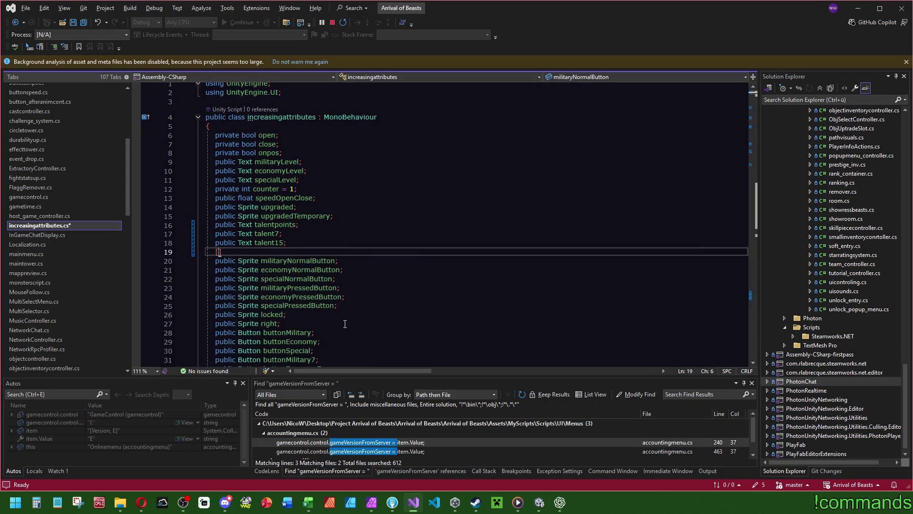
text(Seri)
key(Tab)
text(] priva)
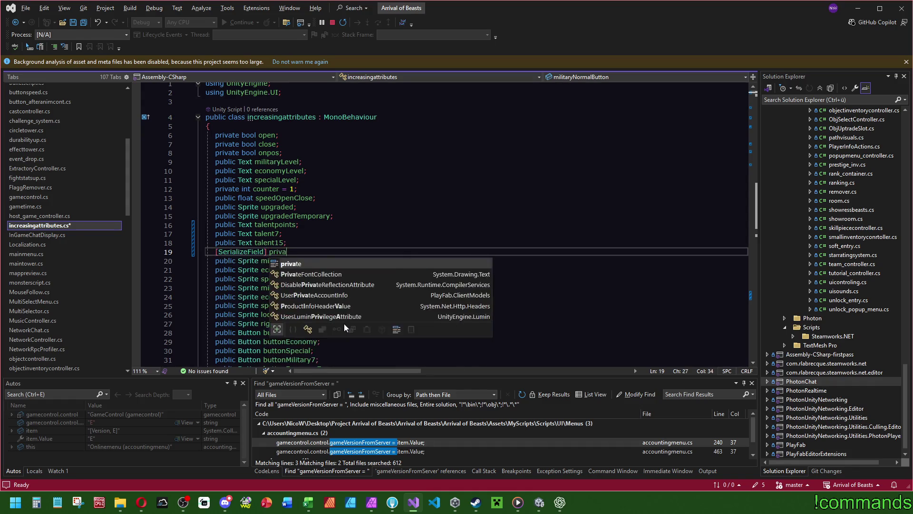
key(space)
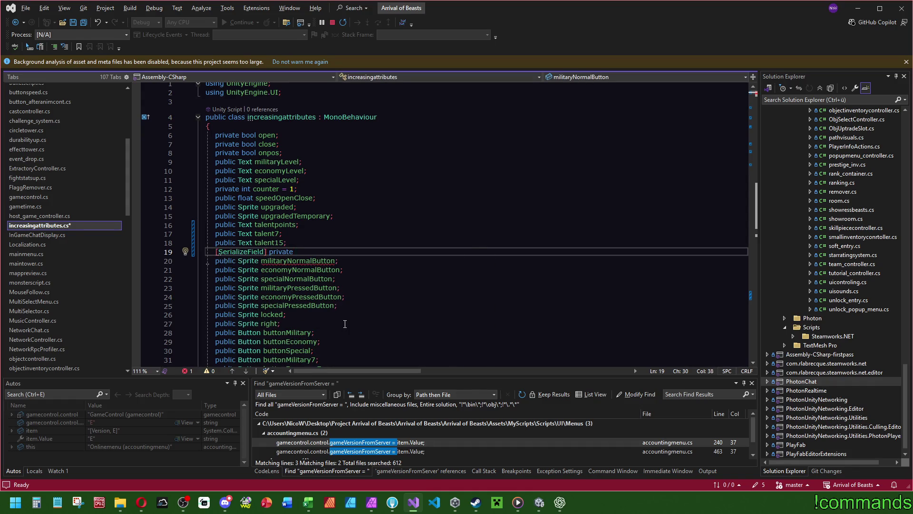
text(Game)
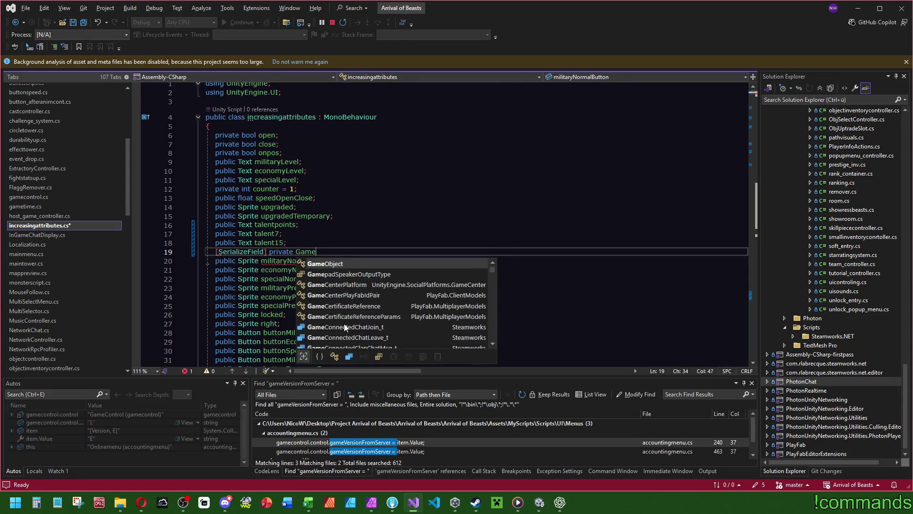
text(Object _chose)
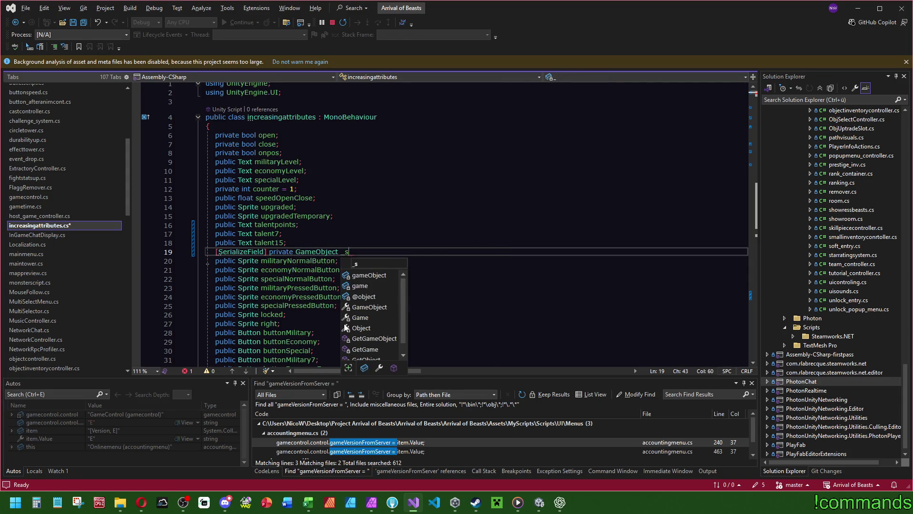
key(BackSpace)
key(BackSpace)
text(ose)
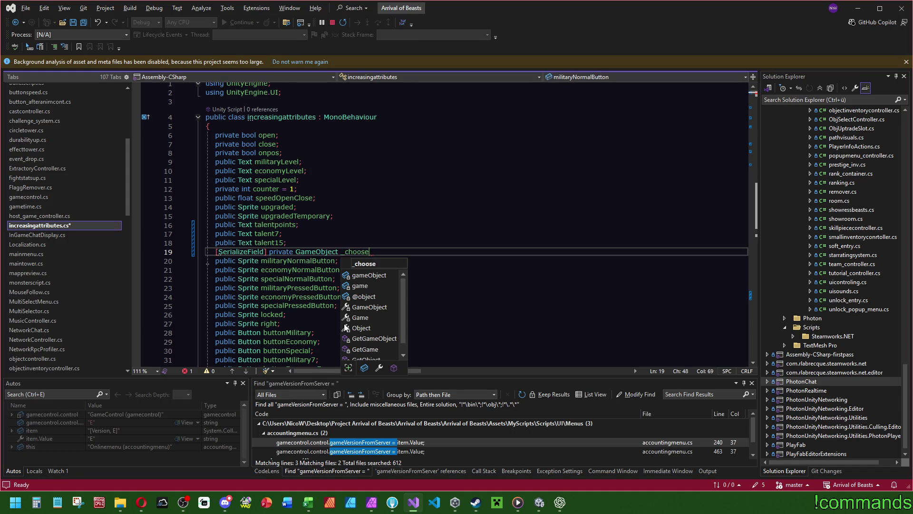
text(nTalents;)
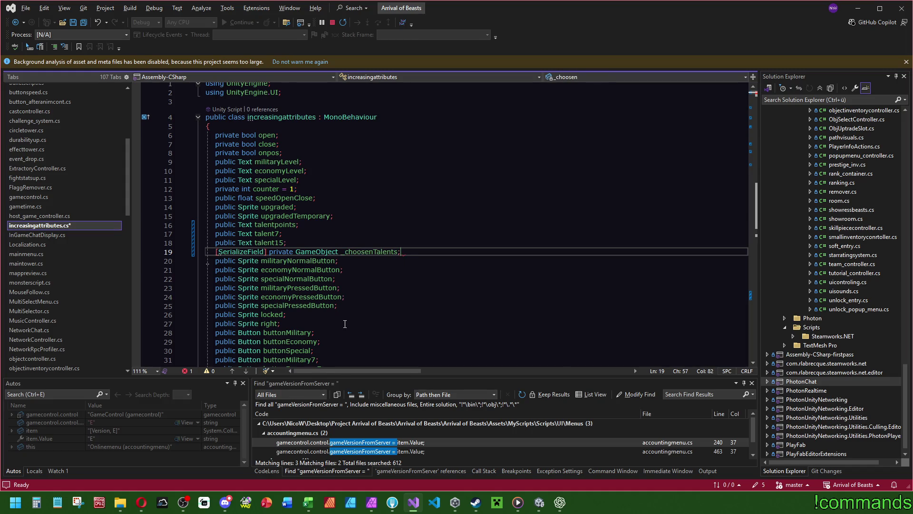
- Rename the field to _choosenTalentsView, save the script, and return to Unity
key(ctrl+r)
key(ctrl+r)
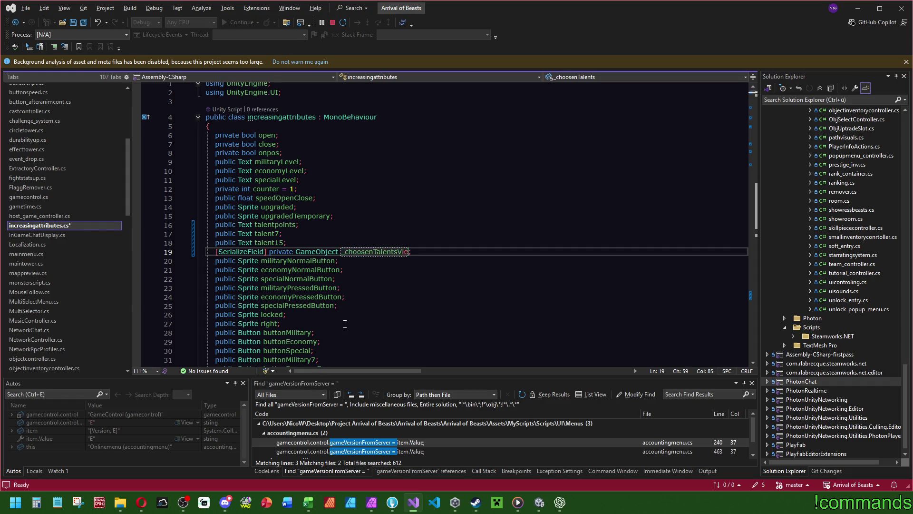
text(View)
click(85, 22)
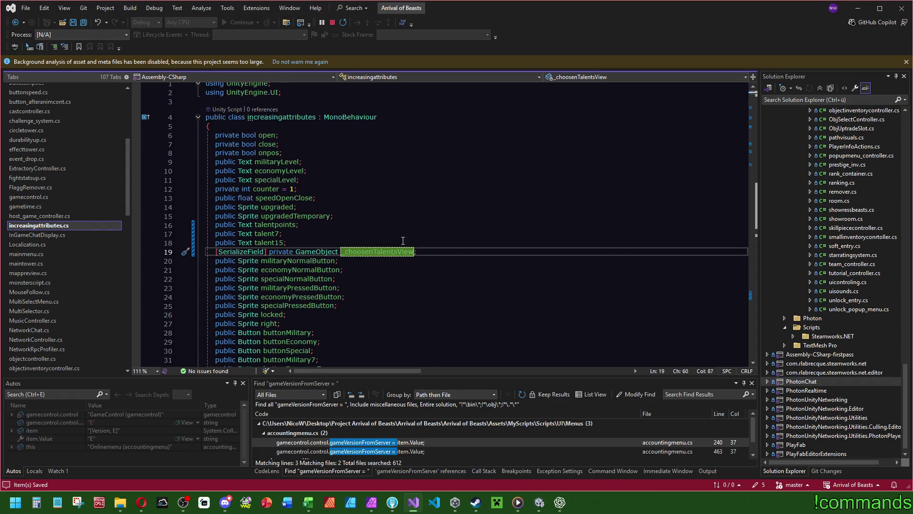
click(539, 507)
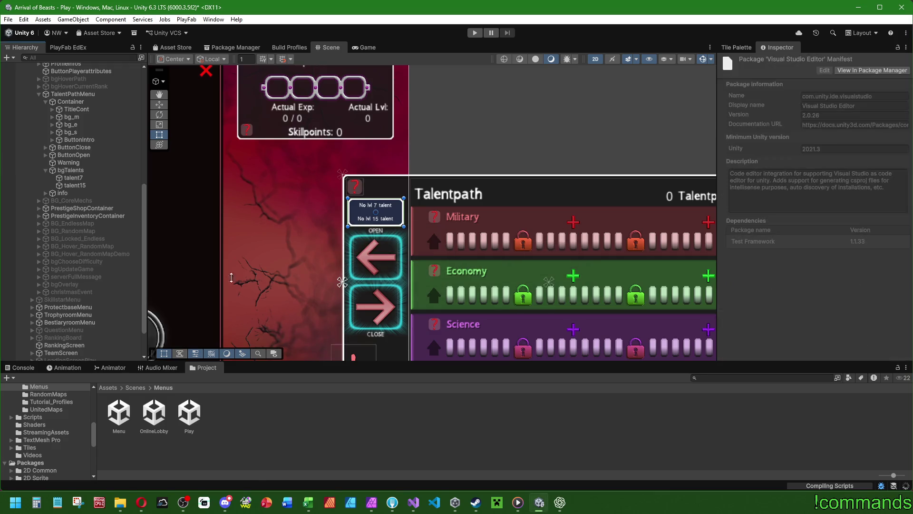
- Assign bgTalents to TalentPathMenu's Choosen Talents View field
click(70, 170)
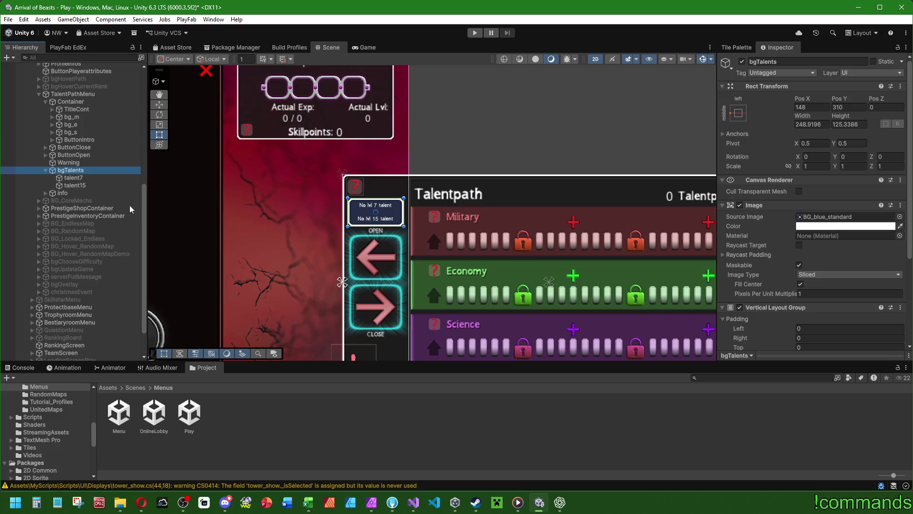
click(87, 94)
scroll(781, 266, down, 3)
scroll(782, 266, down, 3)
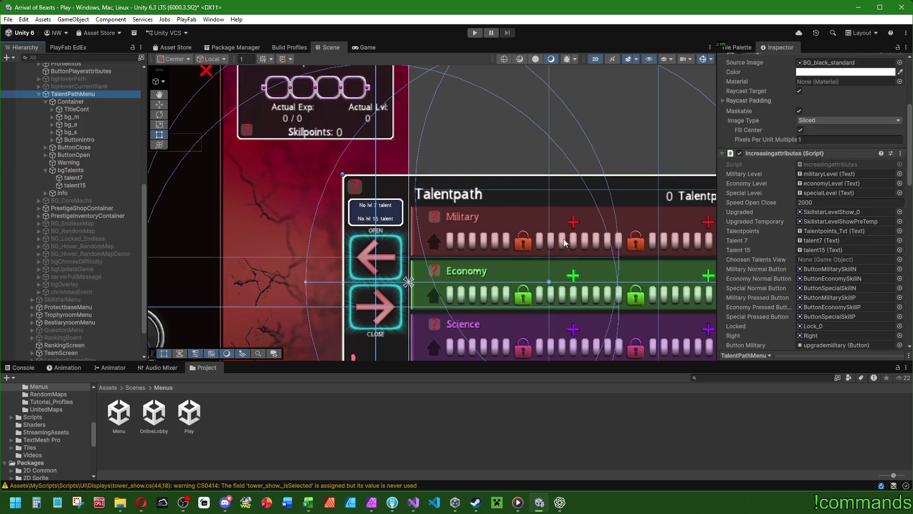
mouse_move(70, 171)
mouse_down()
mouse_move(842, 243)
mouse_move(837, 260)
mouse_up()
click(71, 170)
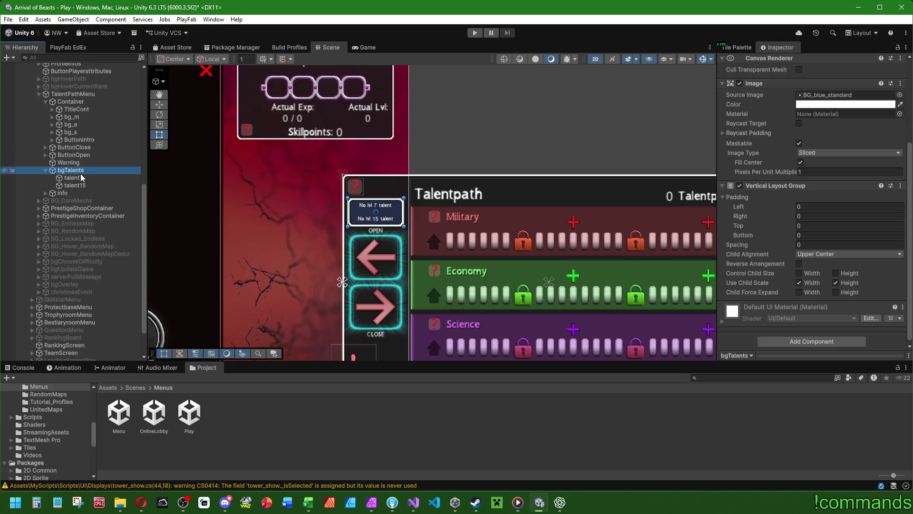
- Remove the Replace_language component from both talent7 and talent15
click(72, 178)
scroll(780, 161, down, 5)
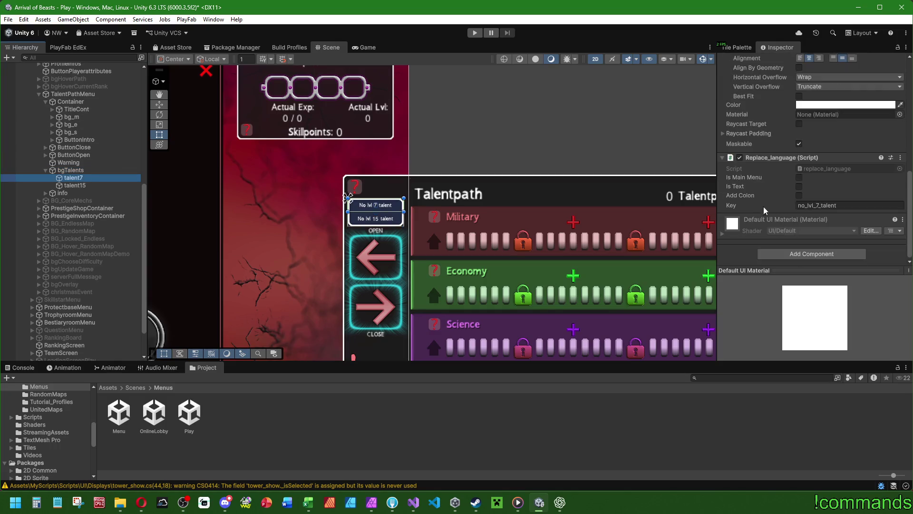
right_click(780, 162)
click(830, 199)
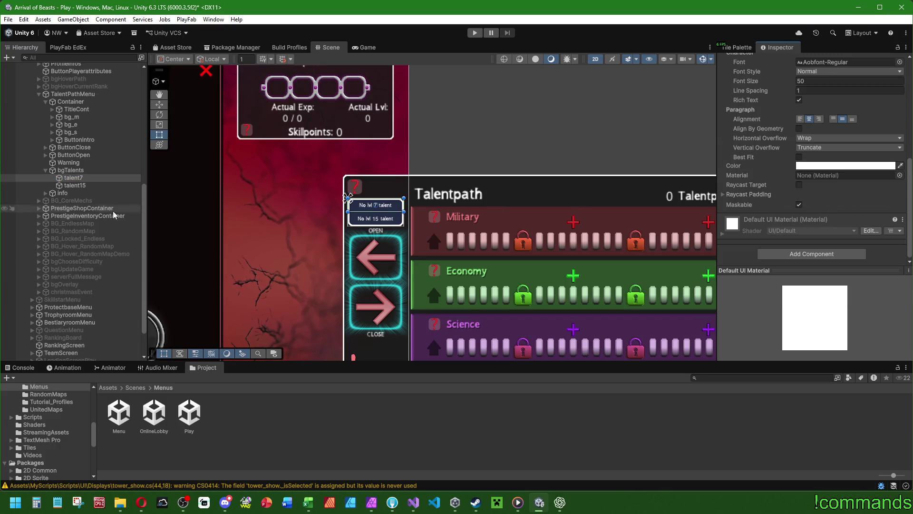
click(89, 187)
scroll(770, 161, down, 3)
right_click(770, 158)
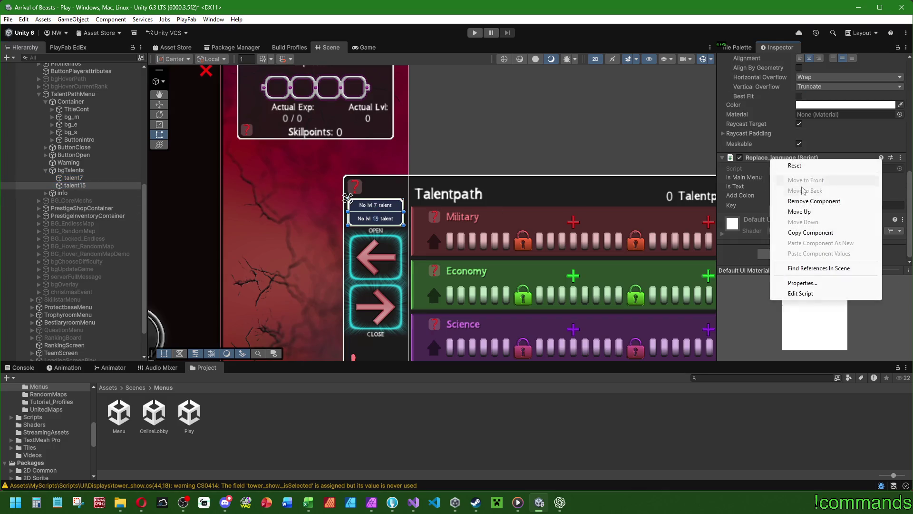
click(814, 202)
- Deactivate bgTalents, frame the Talentpath menu, and clear the Console
click(97, 171)
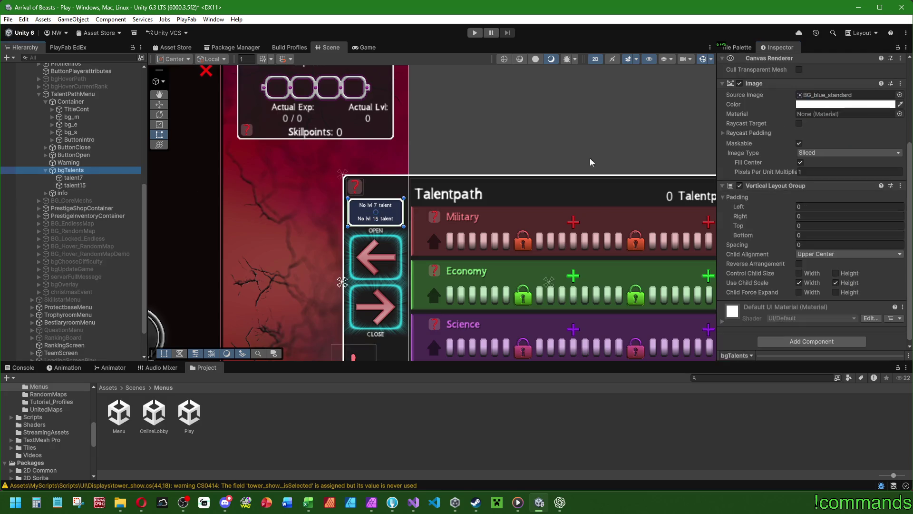
click(741, 62)
key(f)
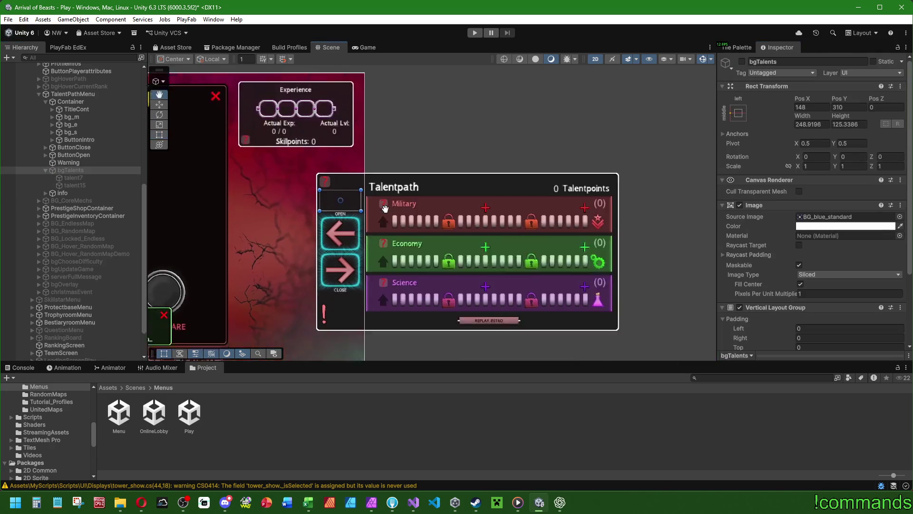
click(12, 368)
click(9, 377)
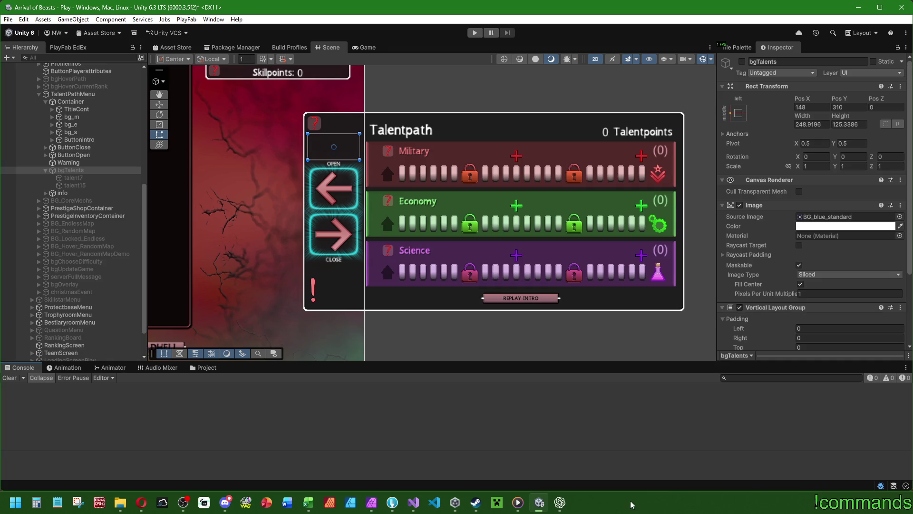
- Switch to Visual Studio and jump to the _choosenTalentsView declaration in increasingattributes.cs
mouse_move(413, 503)
click(383, 424)
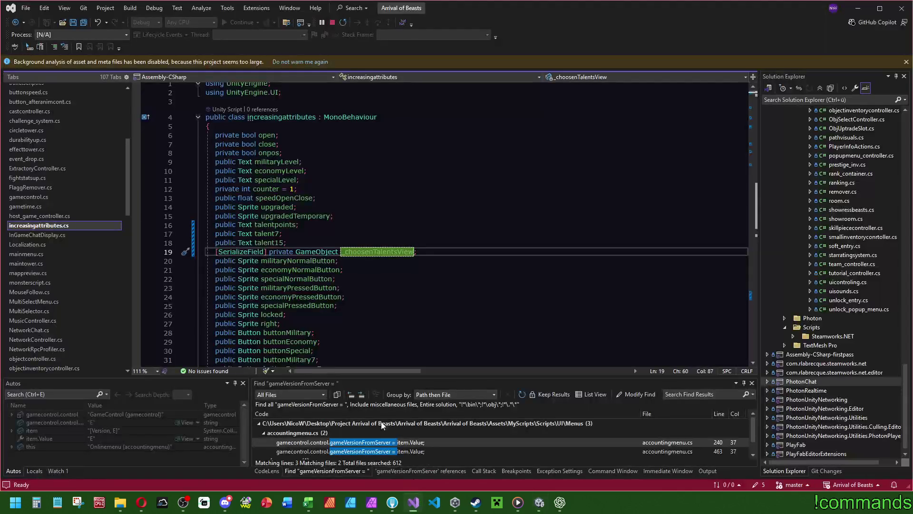
scroll(357, 252, down, 2)
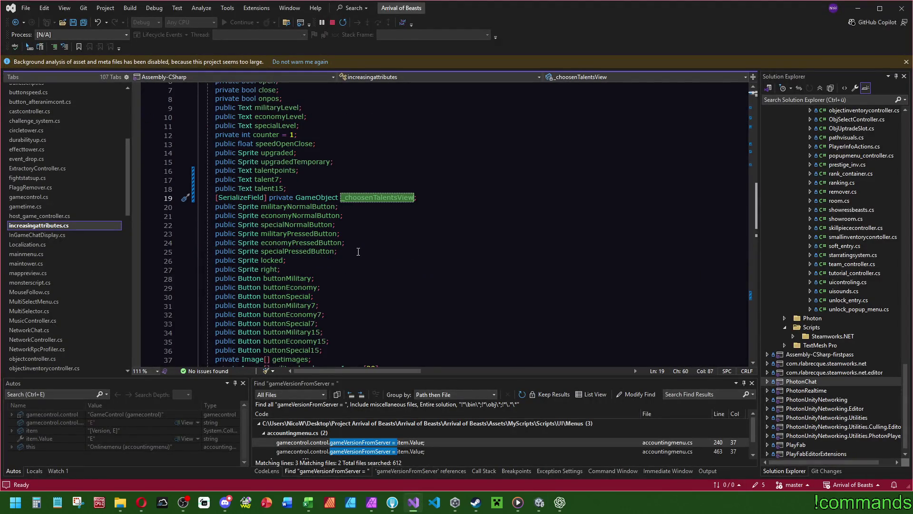
scroll(608, 216, down, 20)
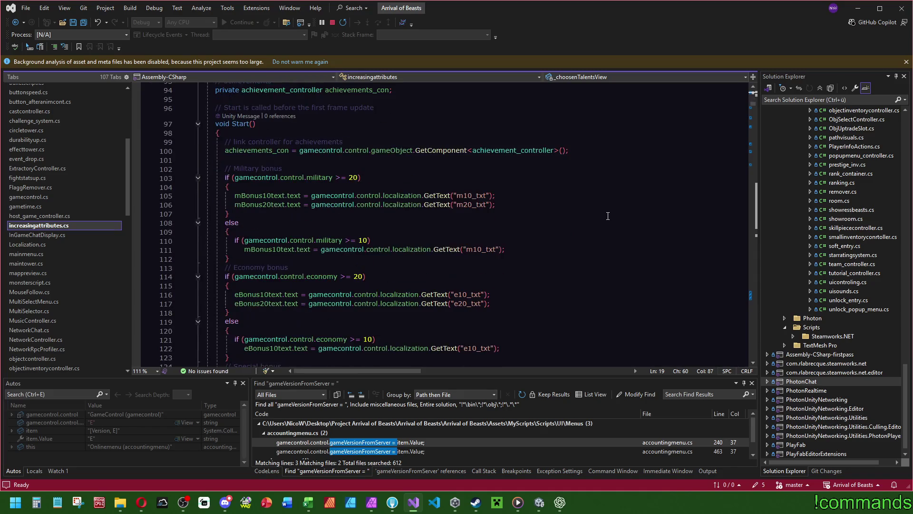
scroll(254, 126, down, 4)
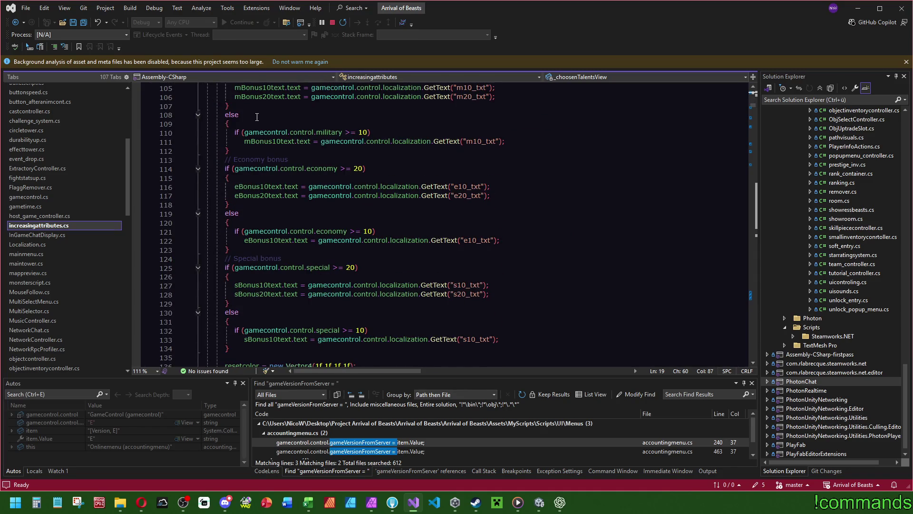
scroll(263, 122, down, 6)
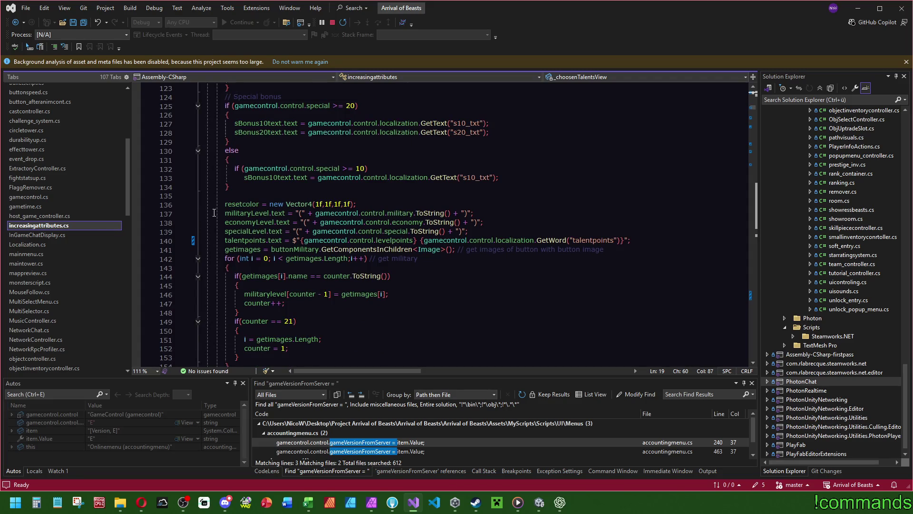
scroll(432, 207, down, 15)
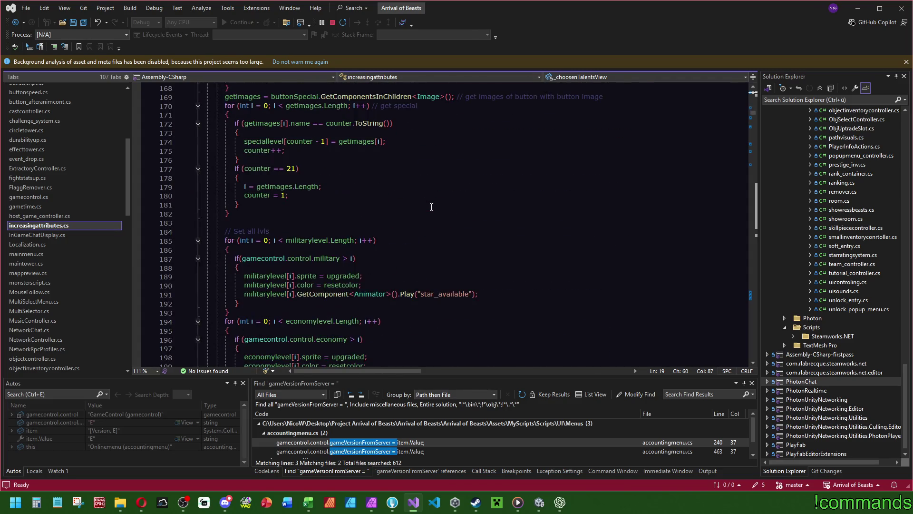
scroll(430, 204, down, 4)
scroll(707, 141, up, 4)
click(754, 113)
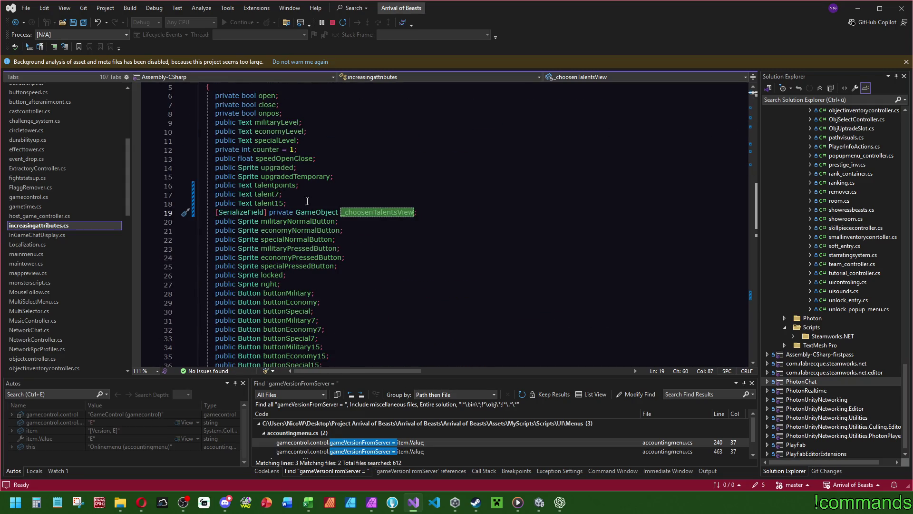
- Search the file for talent7 and review its uses in the SetAbilityText method
double_click(272, 194)
key(ctrl+f)
click(754, 295)
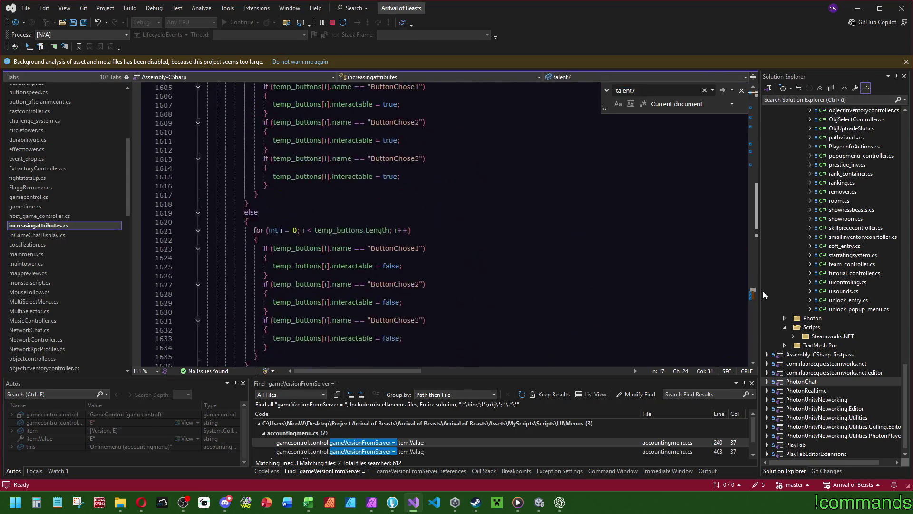
scroll(403, 225, down, 10)
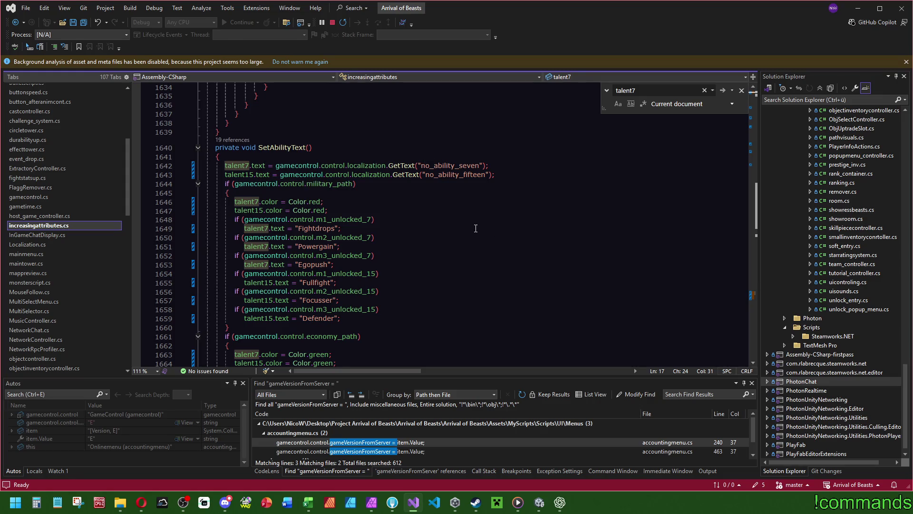
scroll(476, 229, down, 2)
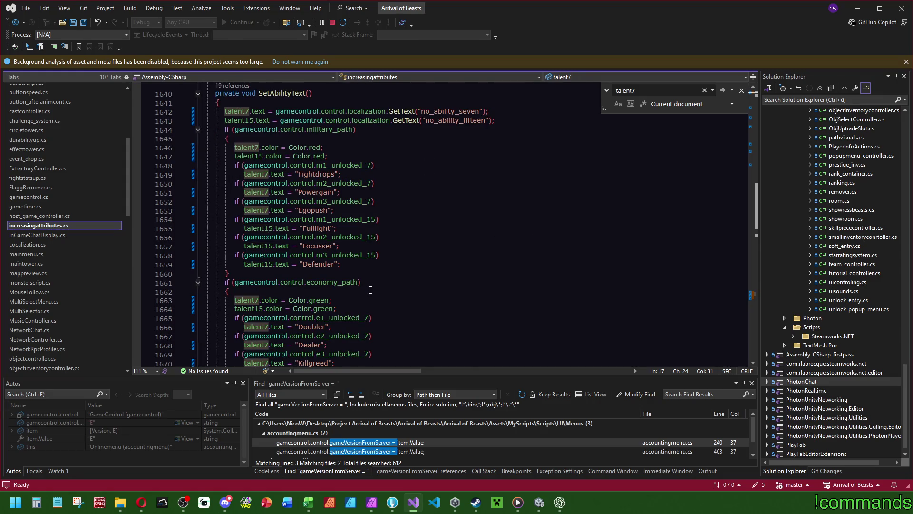
scroll(370, 289, down, 5)
scroll(324, 261, down, 6)
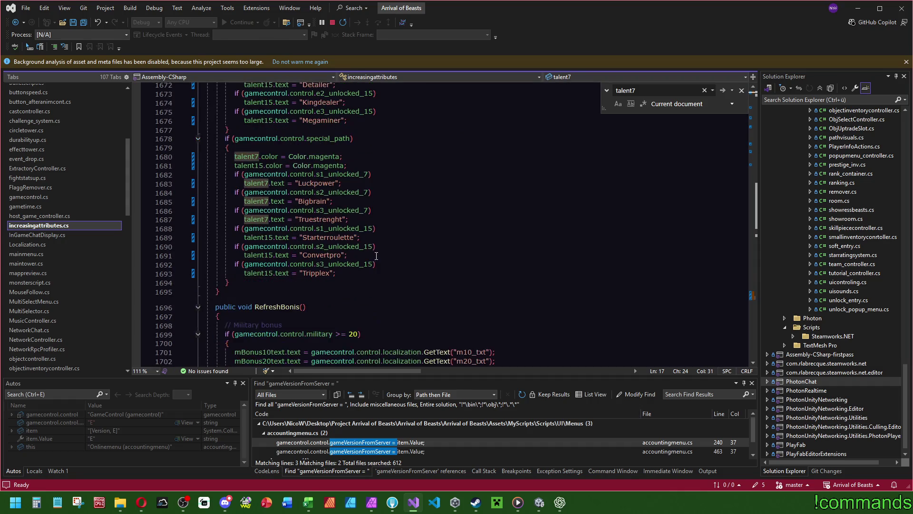
scroll(351, 216, up, 7)
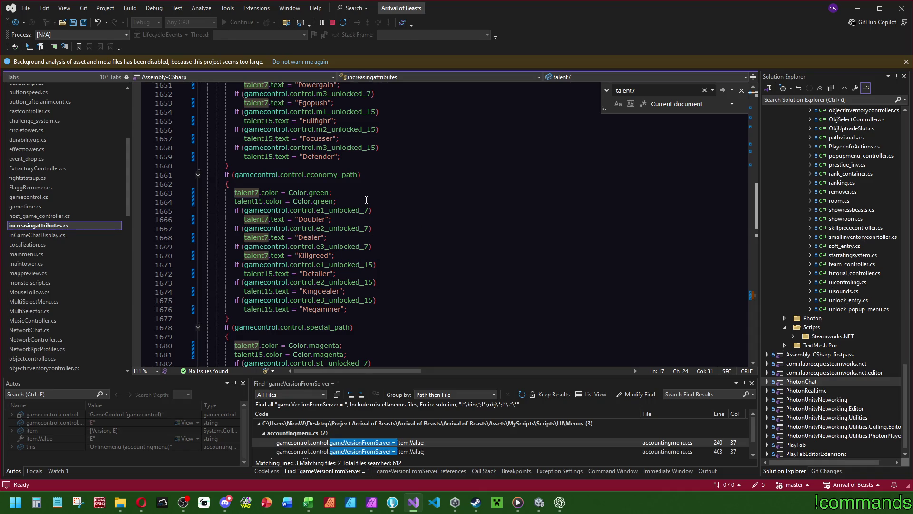
scroll(364, 203, up, 4)
mouse_move(360, 167)
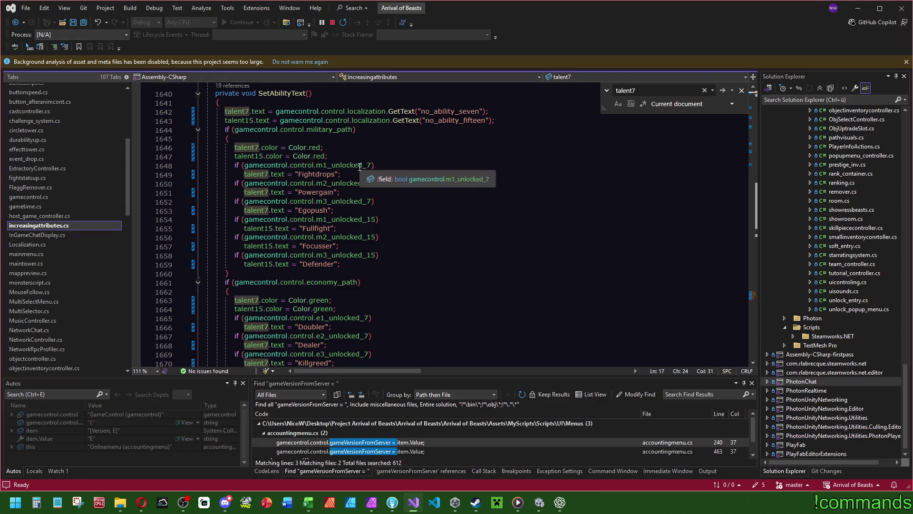
mouse_move(356, 185)
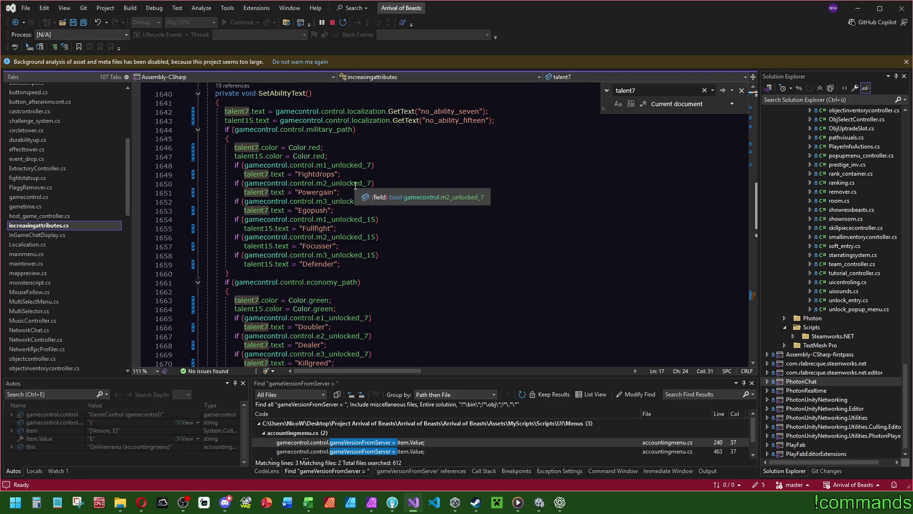
mouse_move(342, 201)
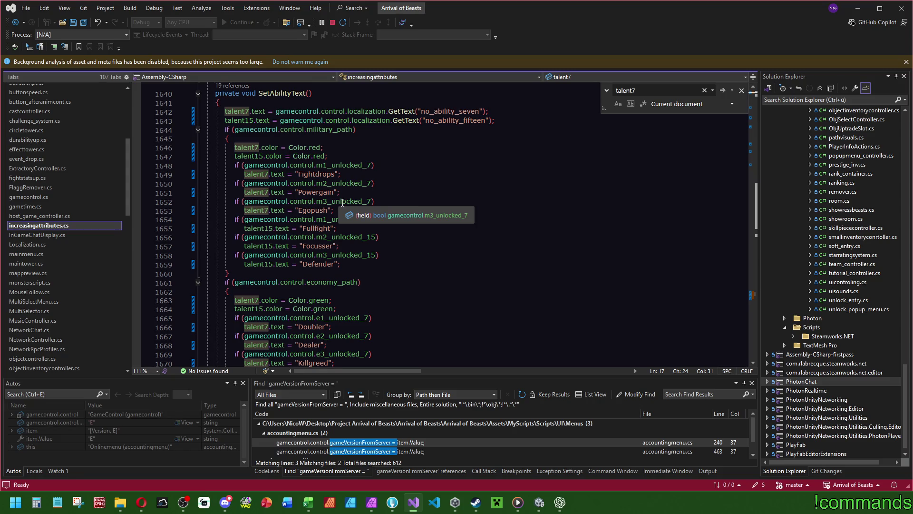
scroll(342, 203, up, 4)
click(533, 186)
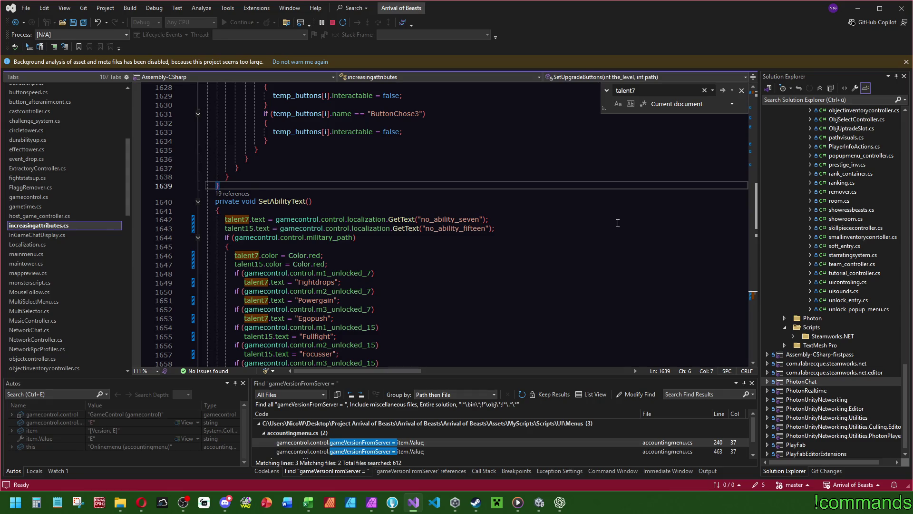
scroll(618, 223, down, 2)
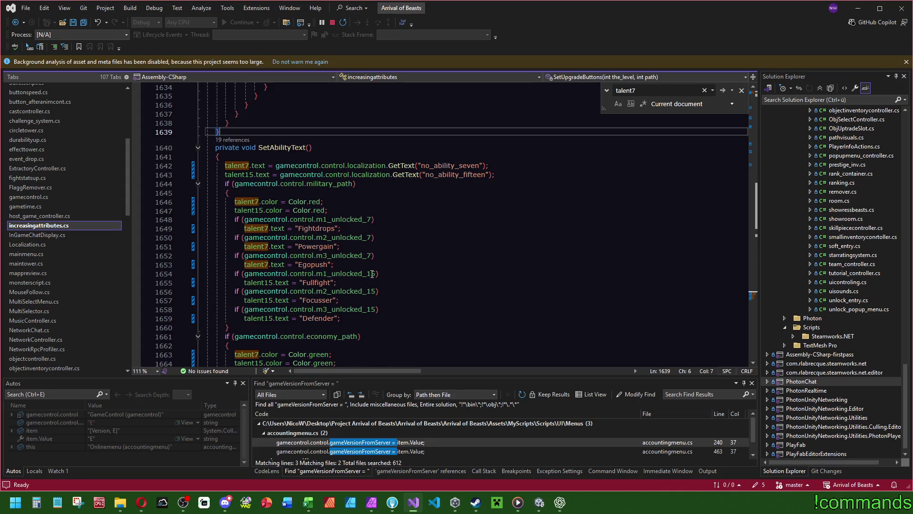
- Declare a new private bool HasUnlockedTalent7() method above SetAbilityText and open its body
key(Return)
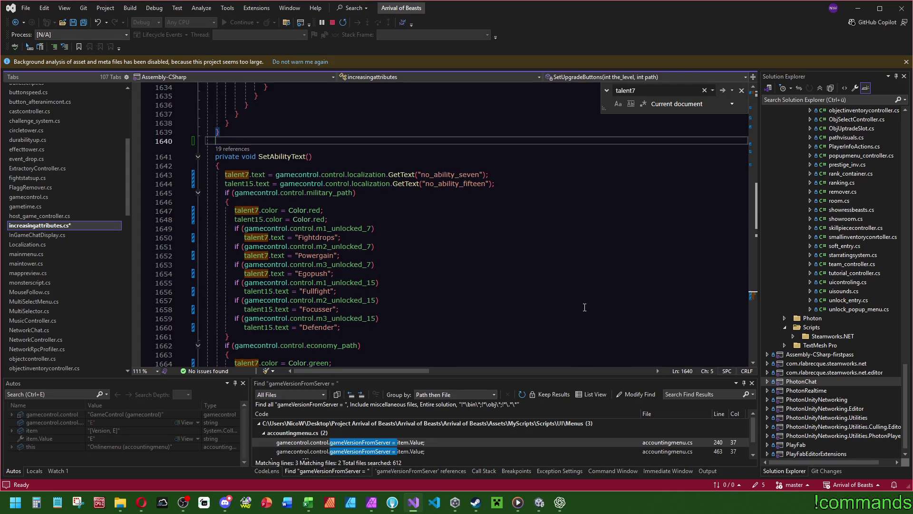
text(private bool HasTalen)
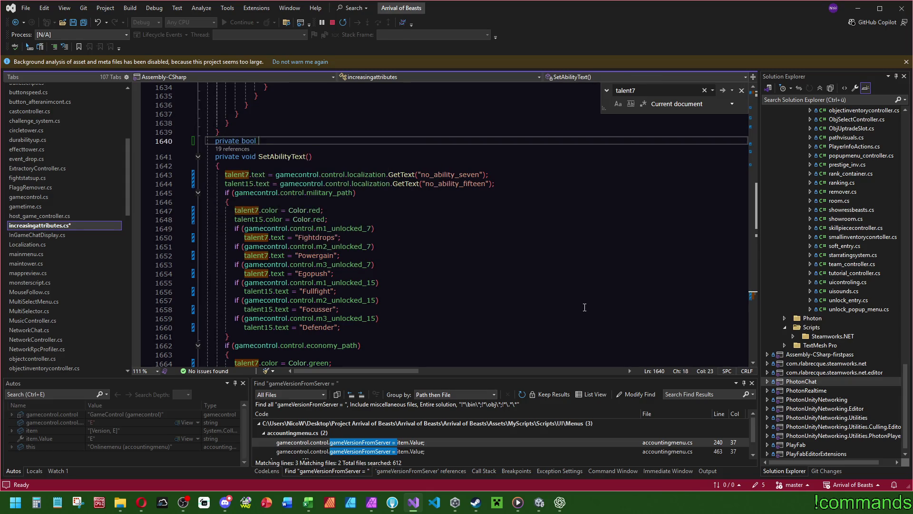
text(t7)
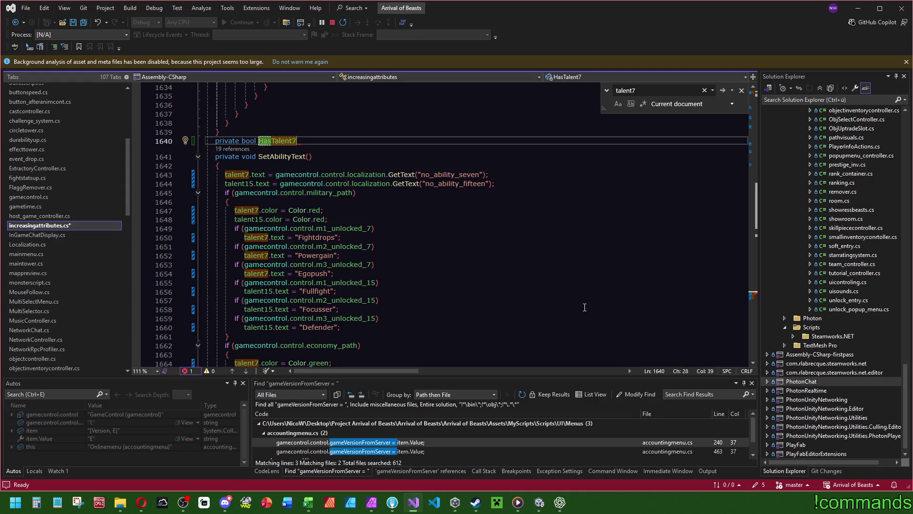
key(Left)
key(Left)
key(Left)
text(UnlockedTalent7)
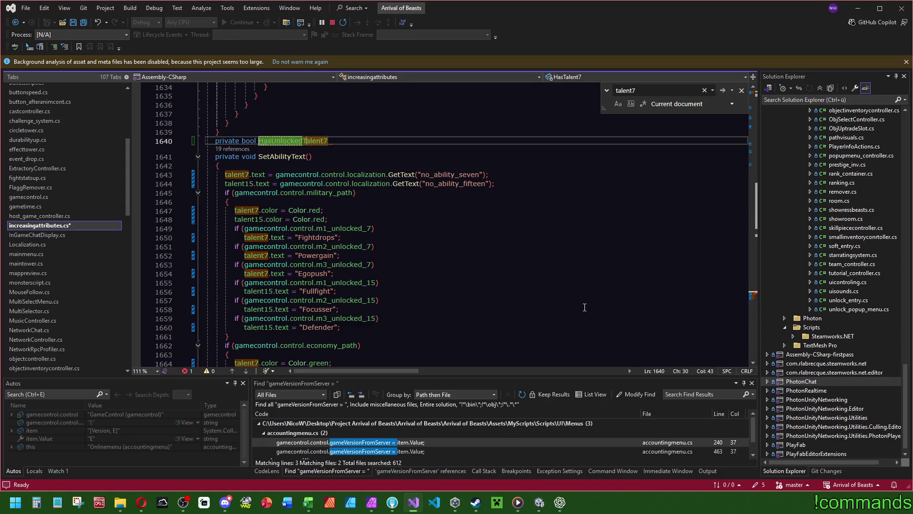
text(())
key(Return)
text({)
key(Return)
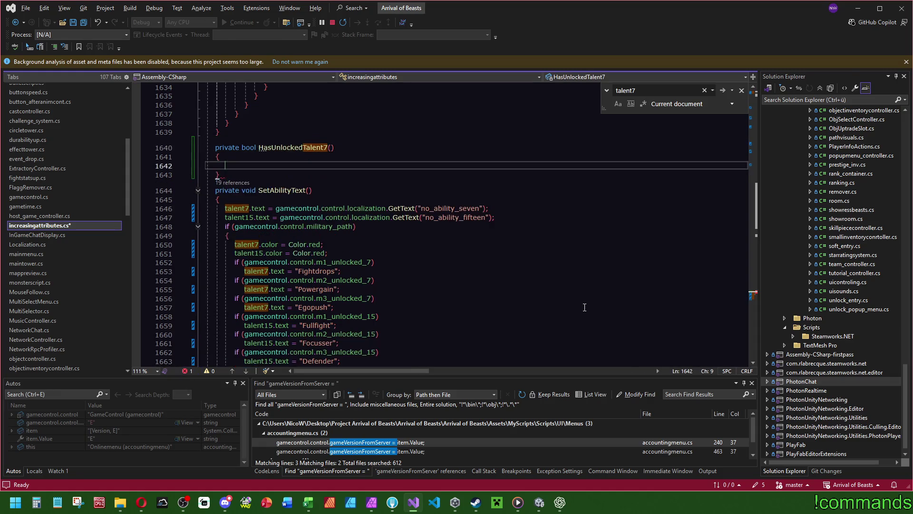
- Copy the m1_unlocked_7 condition into HasUnlockedTalent7 followed by return true
scroll(523, 317, down, 2)
drag(374, 208, 234, 207)
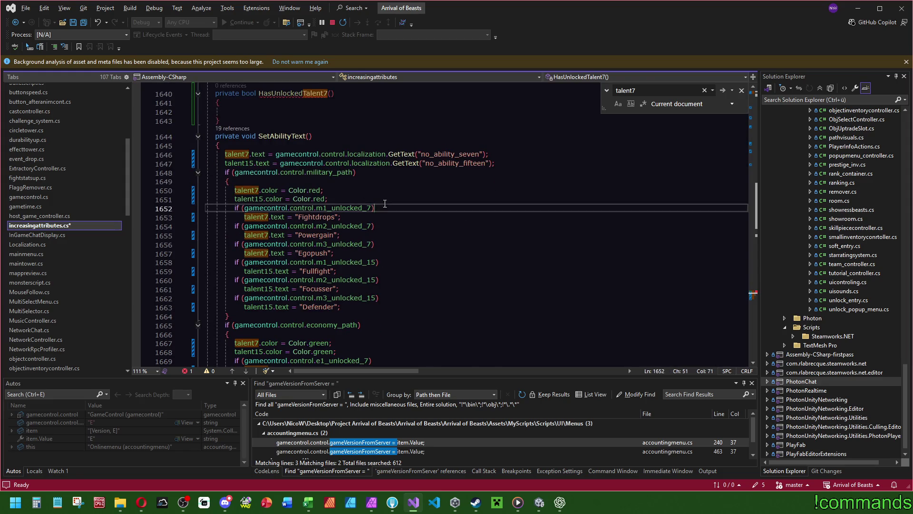
key(ctrl+c)
click(313, 111)
key(ctrl+v)
key(Return)
text(return true;)
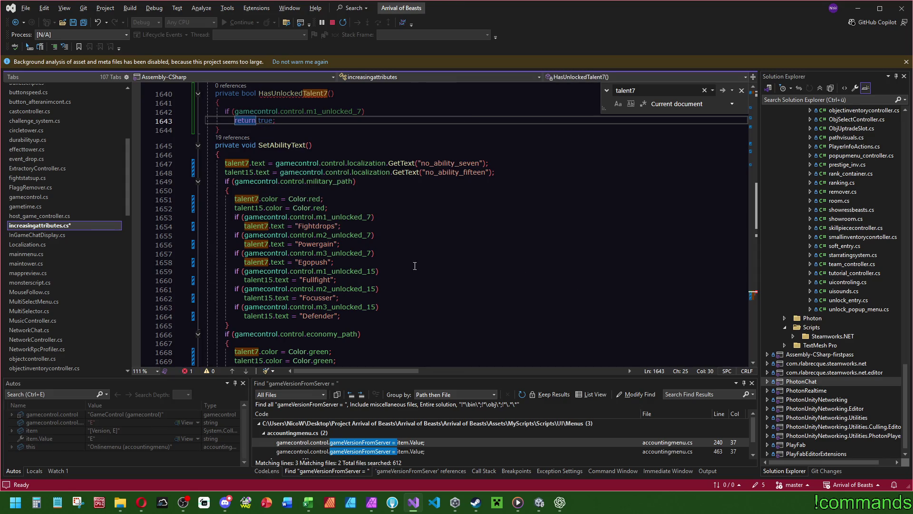
- Add the m2_unlocked_7 condition with its own return true
click(344, 226)
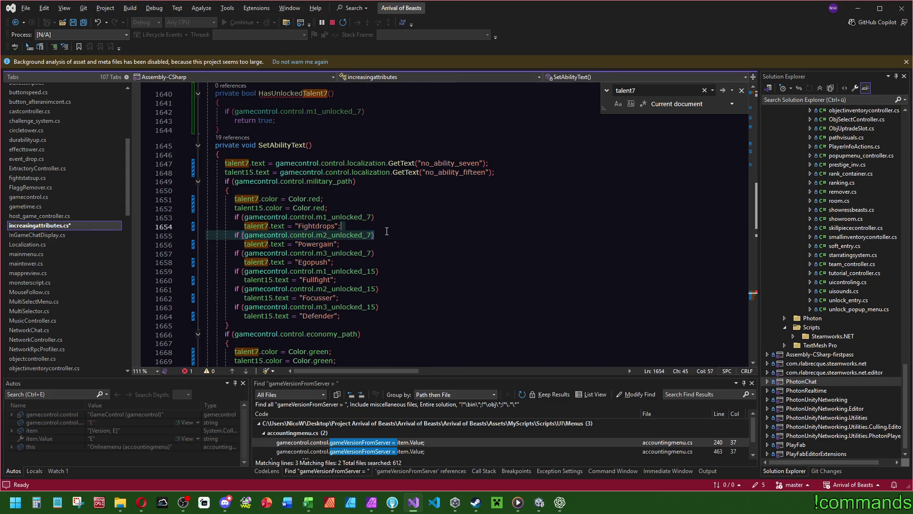
key(ctrl+c)
click(364, 118)
key(Return)
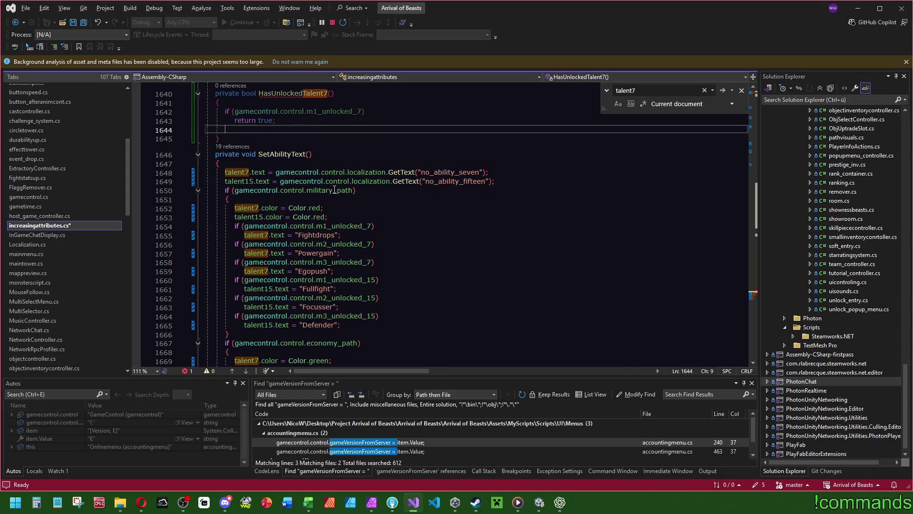
key(ctrl+v)
key(Up)
key(BackSpace)
key(Up)
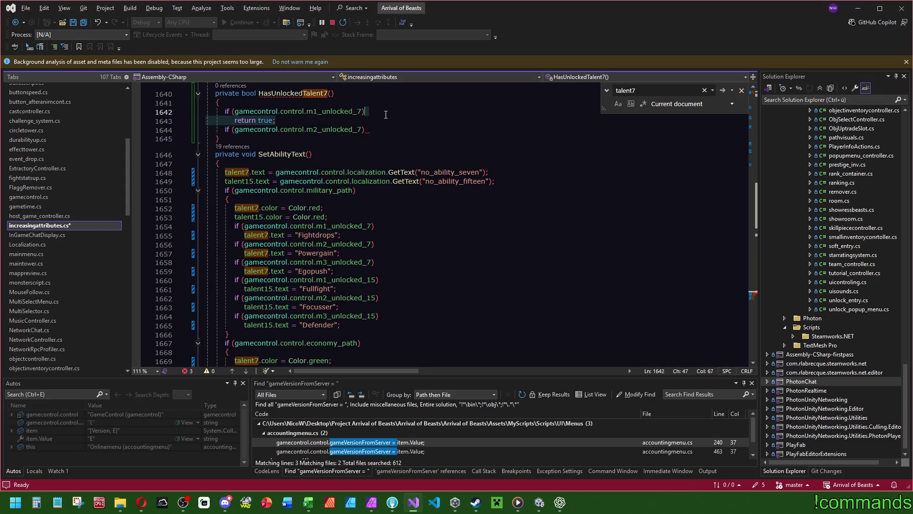
key(ctrl+c)
click(378, 129)
key(ctrl+v)
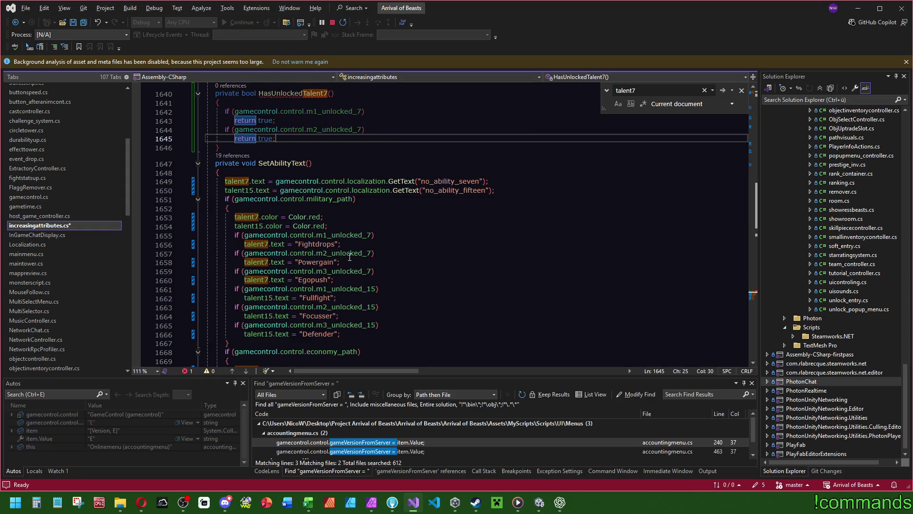
- Add the m3_unlocked_7 condition with return true
click(393, 269)
key(ctrl+c)
click(375, 139)
key(ctrl+v)
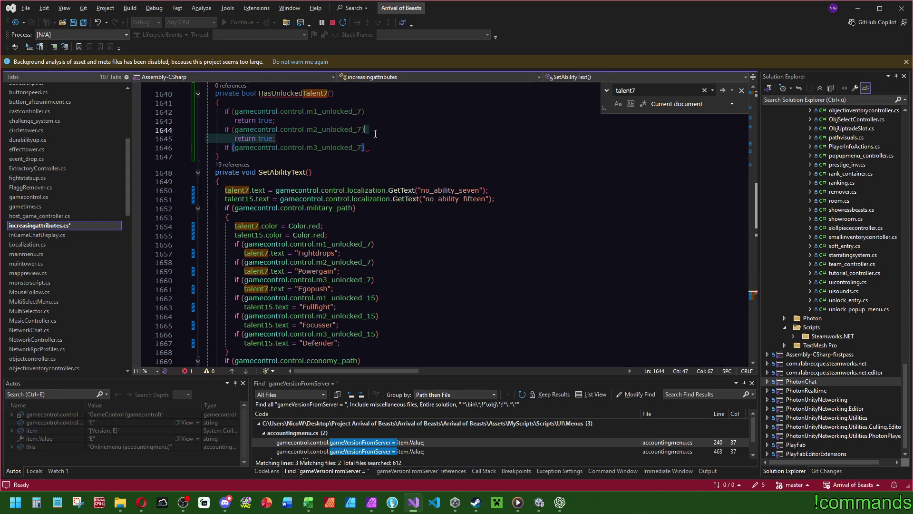
key(ctrl+v)
- Add the e1_unlocked_7 condition with return true
scroll(390, 235, down, 5)
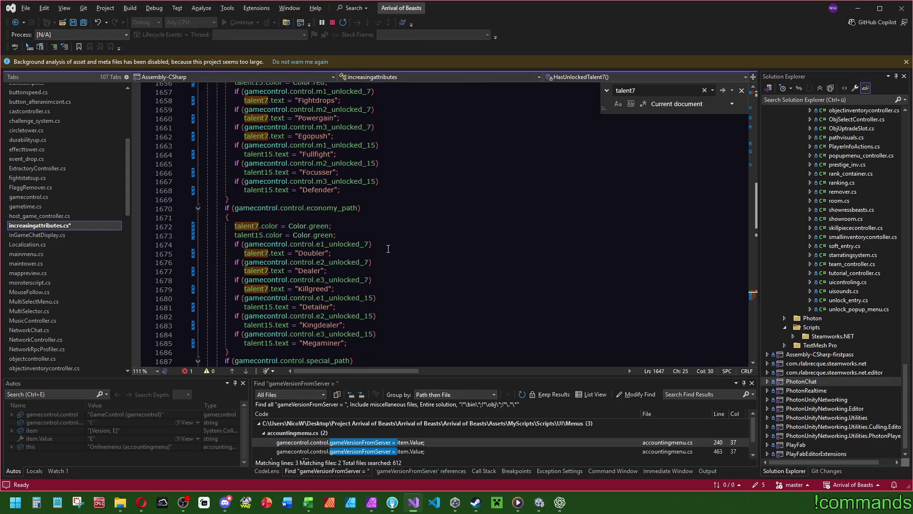
click(391, 235)
key(ctrl+c)
scroll(390, 235, up, 5)
click(372, 156)
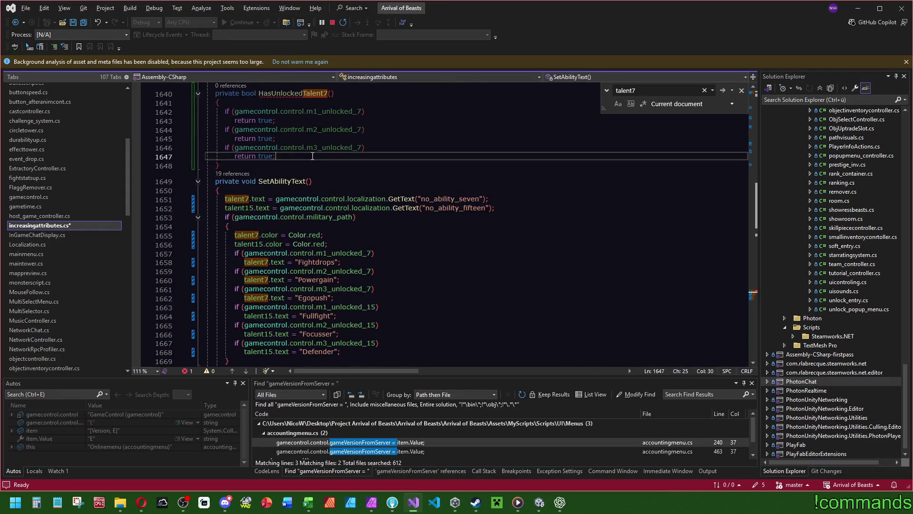
key(ctrl+v)
key(ctrl+c)
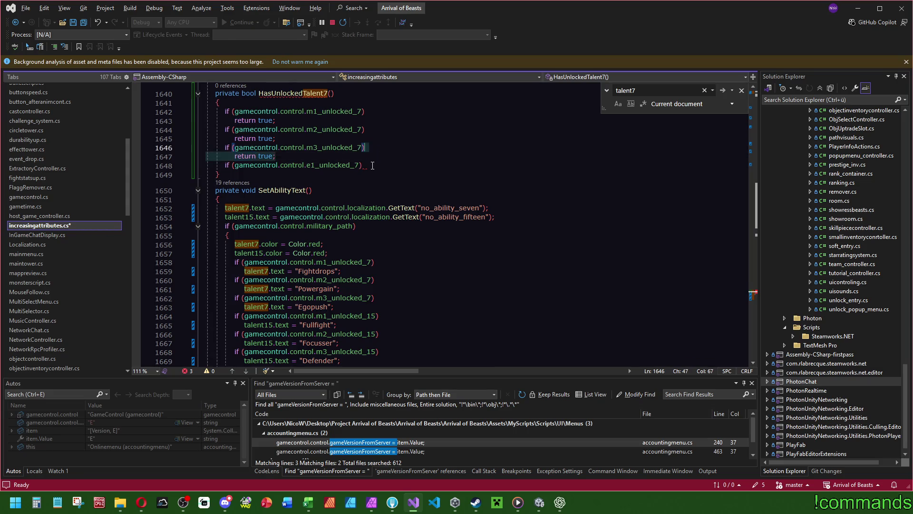
click(369, 165)
key(ctrl+v)
- Duplicate the e1 check and edit the copies into e2_unlocked_7 and e3_unlocked_7 checks
scroll(352, 230, down, 3)
scroll(371, 238, up, 6)
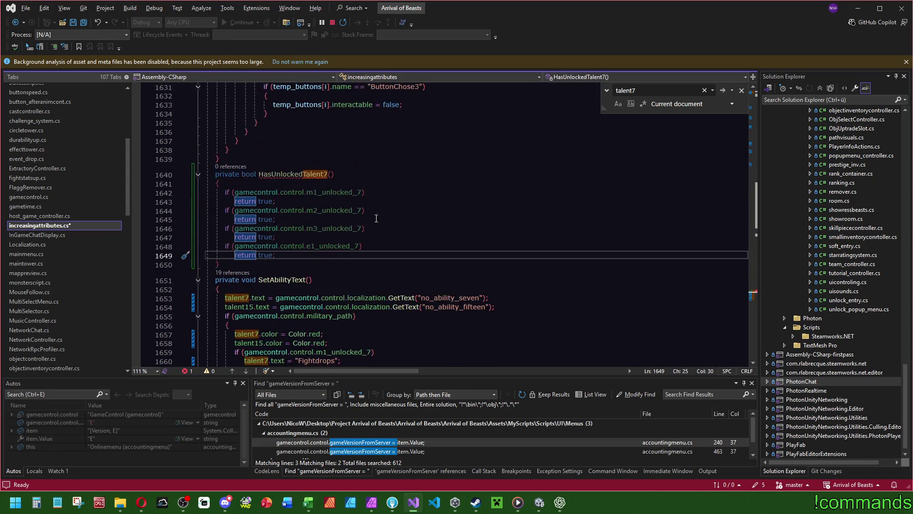
drag(287, 256, 287, 250)
key(ctrl+c)
key(ctrl+v)
key(ctrl+v)
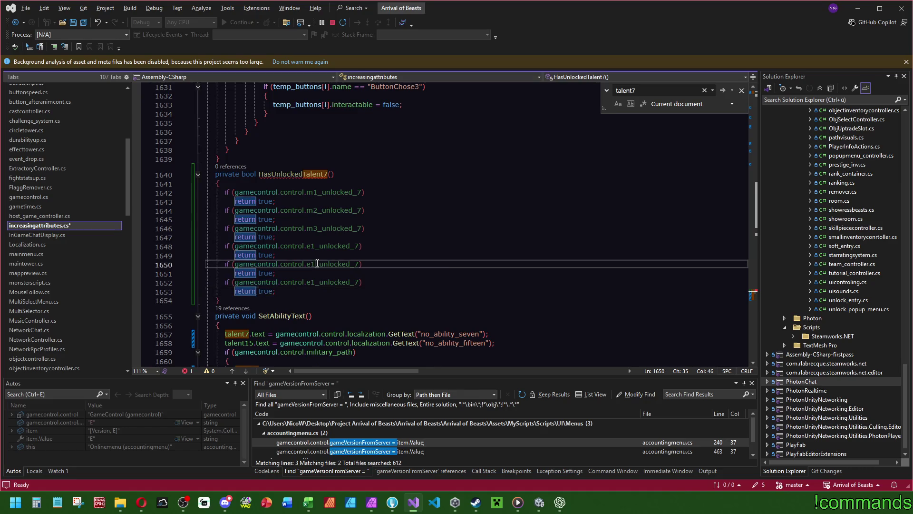
click(313, 265)
key(BackSpace)
text(2)
key(Down)
key(Down)
key(BackSpace)
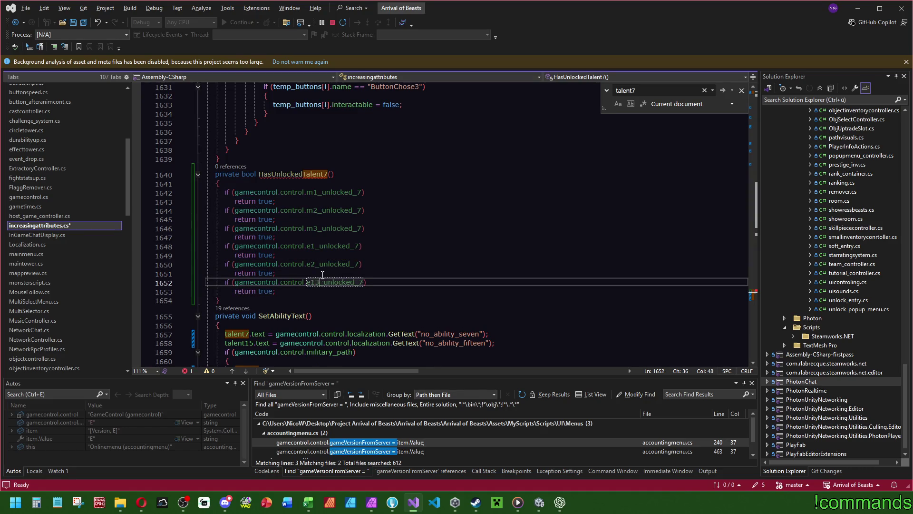
text(3)
- Paste three more checks and edit them into the s1, s2 and s3 _unlocked_7 checks
scroll(390, 236, down, 15)
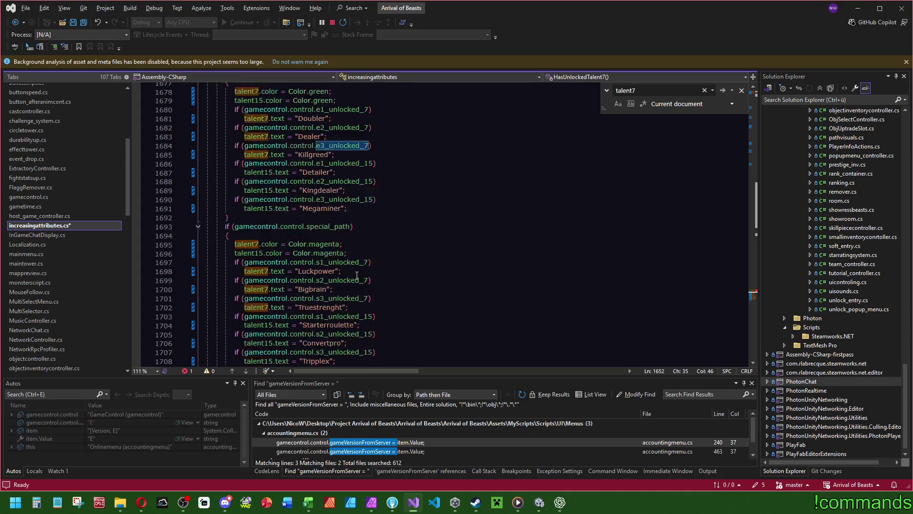
scroll(391, 237, up, 16)
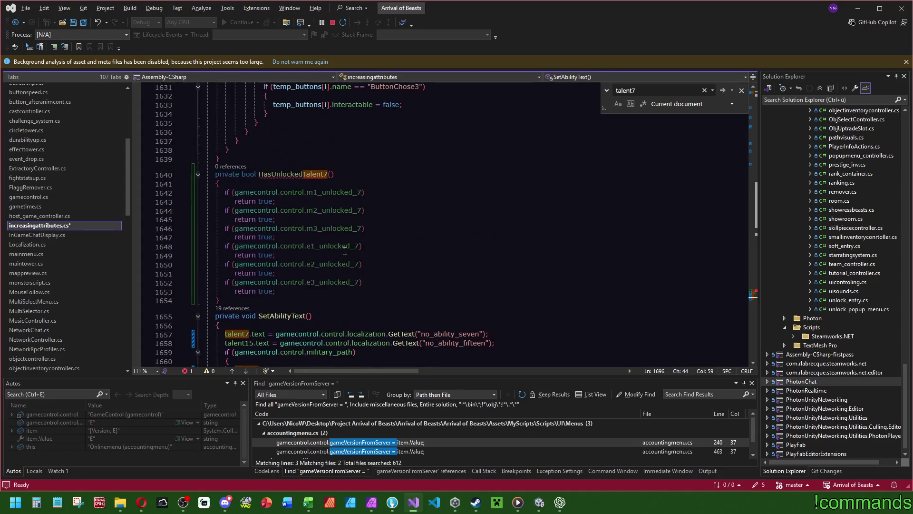
click(283, 292)
key(ctrl+v)
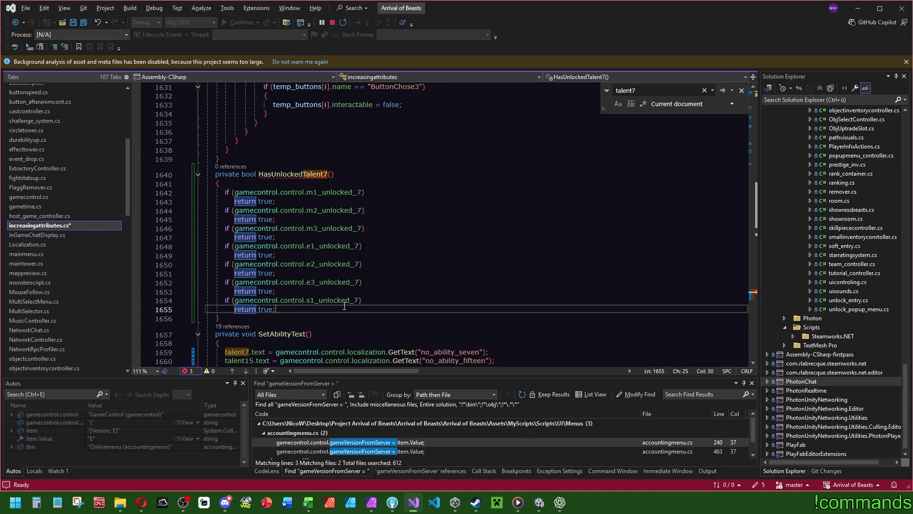
key(ctrl+v)
key(ctrl+v)
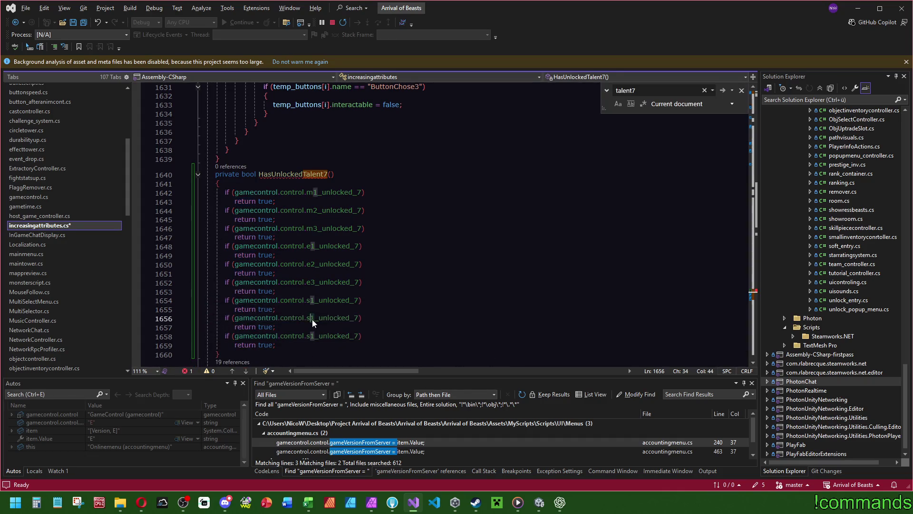
click(312, 318)
key(BackSpace)
text(2)
click(314, 336)
key(BackSpace)
text(3)
- End HasUnlockedTalent7 with return false after the last check
scroll(311, 334, down, 2)
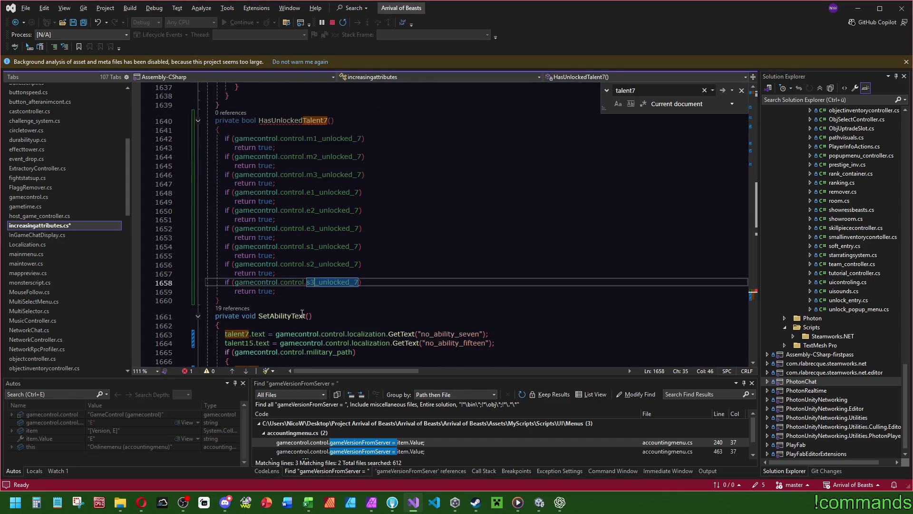
click(280, 287)
key(Return)
text(return fal)
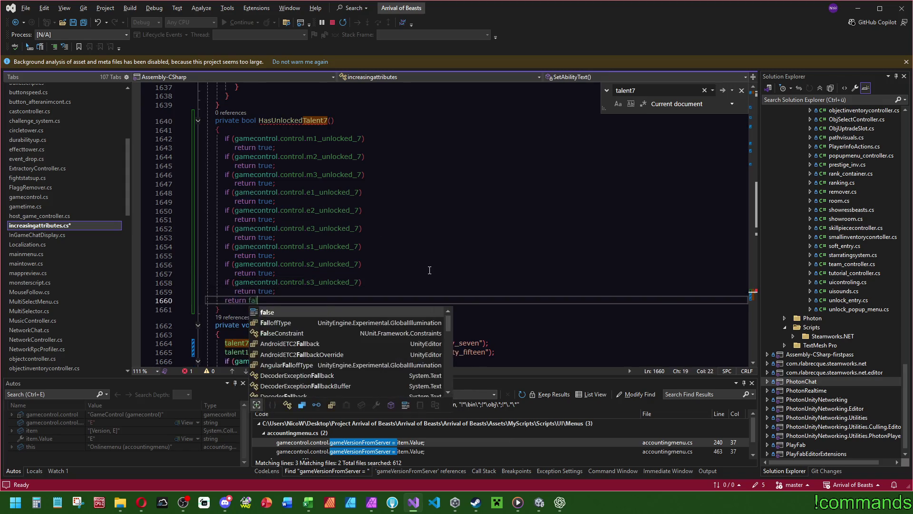
text(se;)
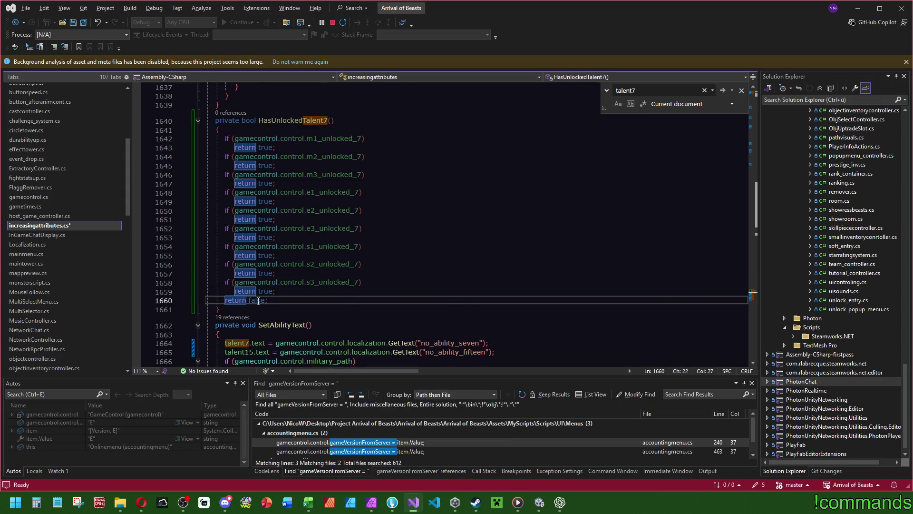
- Copy the whole HasUnlockedTalent7 method and paste a duplicate below it
drag(220, 310, 206, 120)
key(ctrl+c)
click(220, 311)
key(ctrl+v)
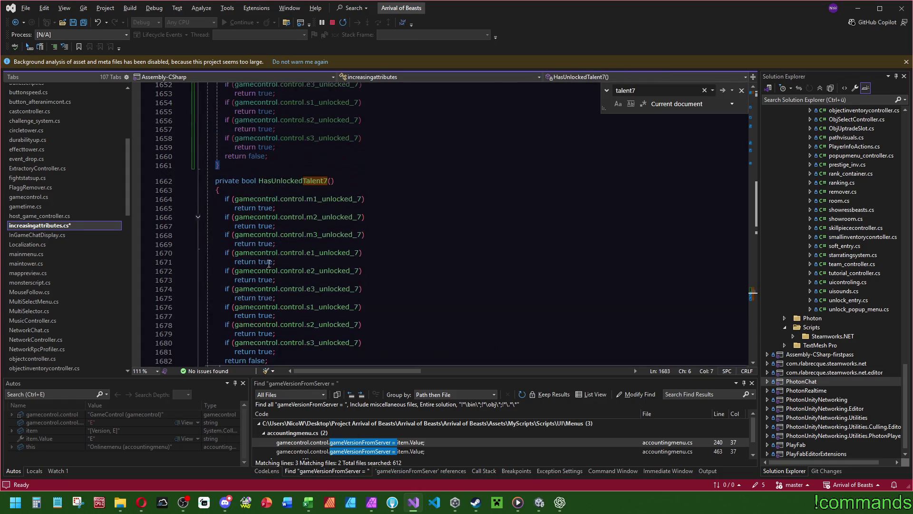
- Rename the copy to HasUnlockedTalent15 and change its first three flags from _unlocked_7 to _unlocked_15
double_click(323, 181)
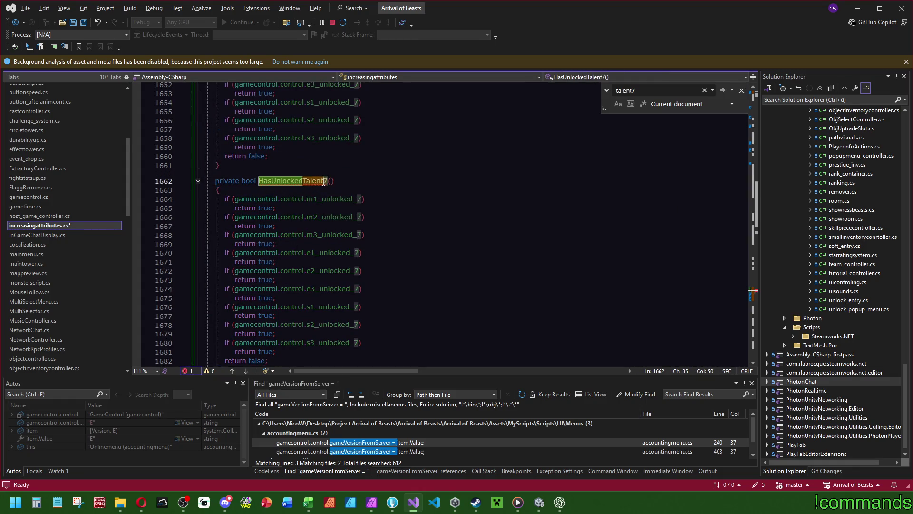
key(BackSpace)
text(15)
click(362, 199)
key(BackSpace)
text(15)
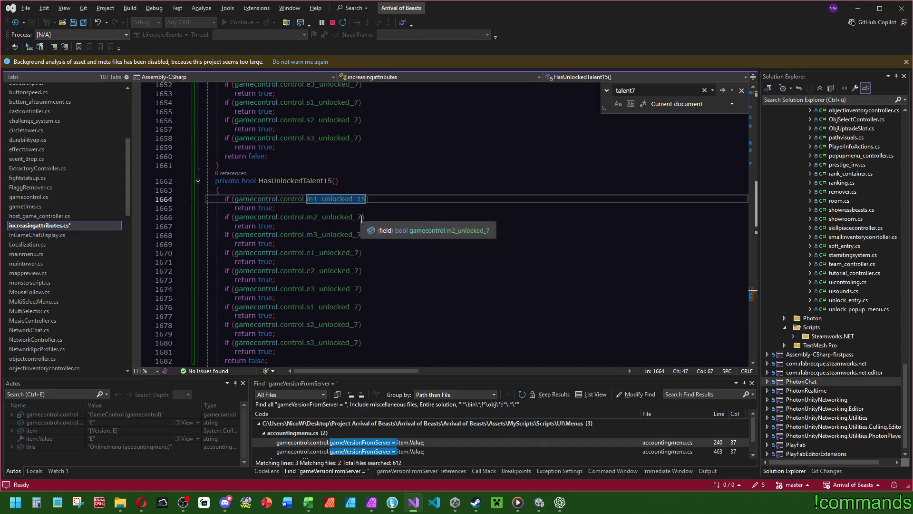
click(361, 217)
key(BackSpace)
text(15)
click(361, 235)
key(BackSpace)
text(15)
- Change the e1, e2 and e3 flags to _unlocked_15
click(362, 252)
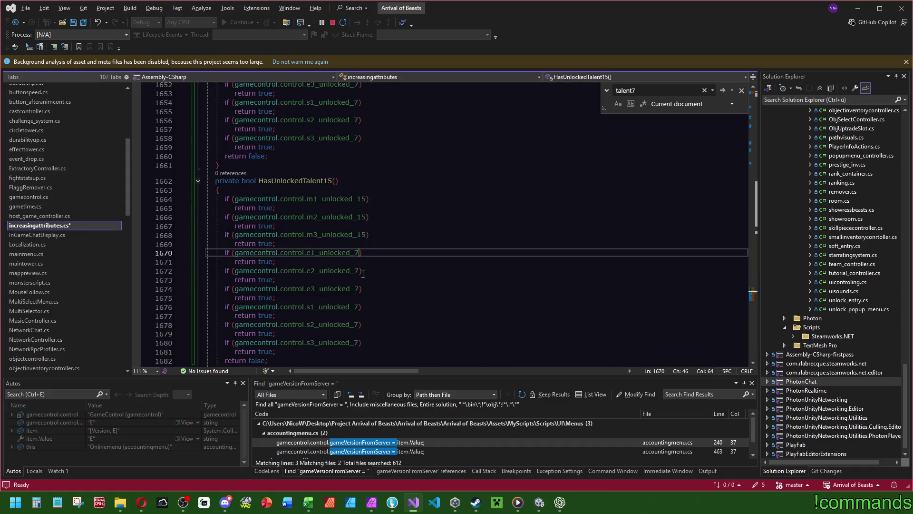
key(BackSpace)
text(15)
click(364, 271)
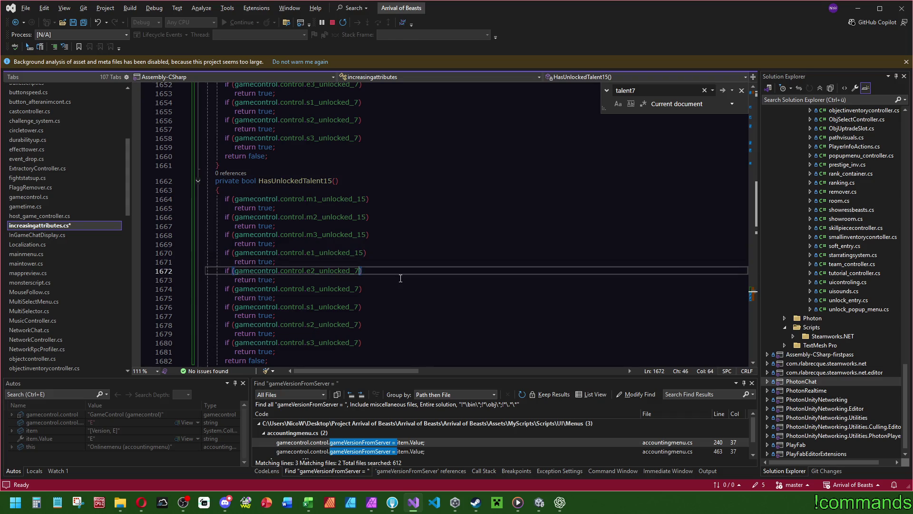
key(BackSpace)
text(15)
key(Down)
key(Down)
key(Left)
key(BackSpace)
text(15)
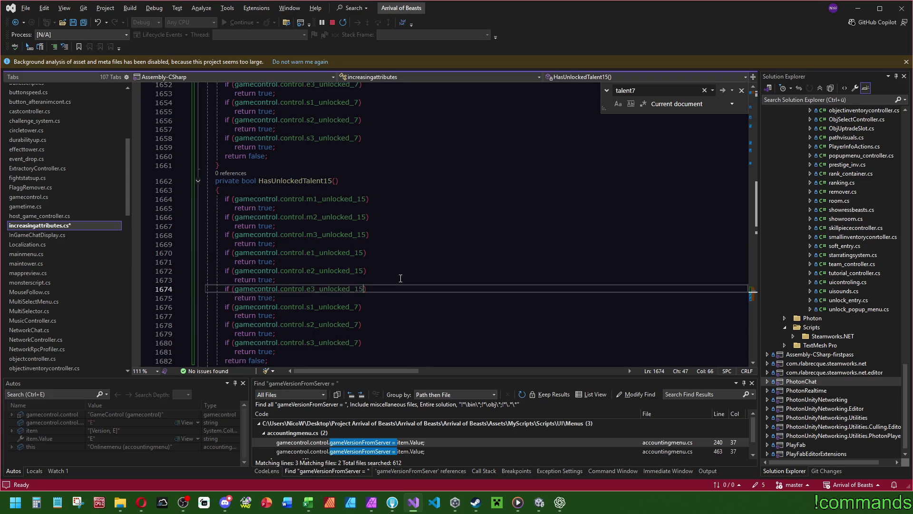
- Change the s1, s2 and s3 flags to _unlocked_15
key(ctrl+shift+Left)
key(Down)
key(Down)
key(Left)
key(BackSpace)
text(15)
key(Down)
key(Down)
key(Left)
key(BackSpace)
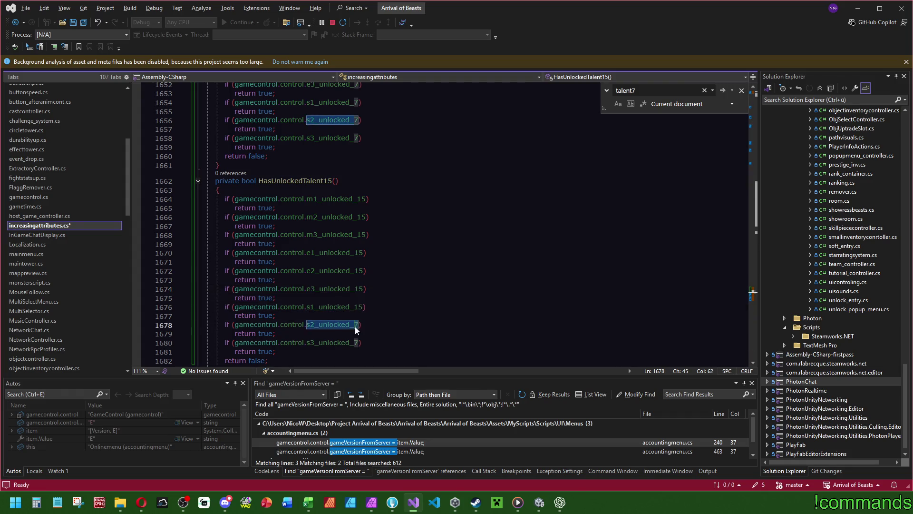
text(15)
key(Down)
key(Down)
key(Left)
key(BackSpace)
text(15)
- Save the edited script and select the no_ability_seven key name
click(372, 280)
scroll(414, 236, down, 10)
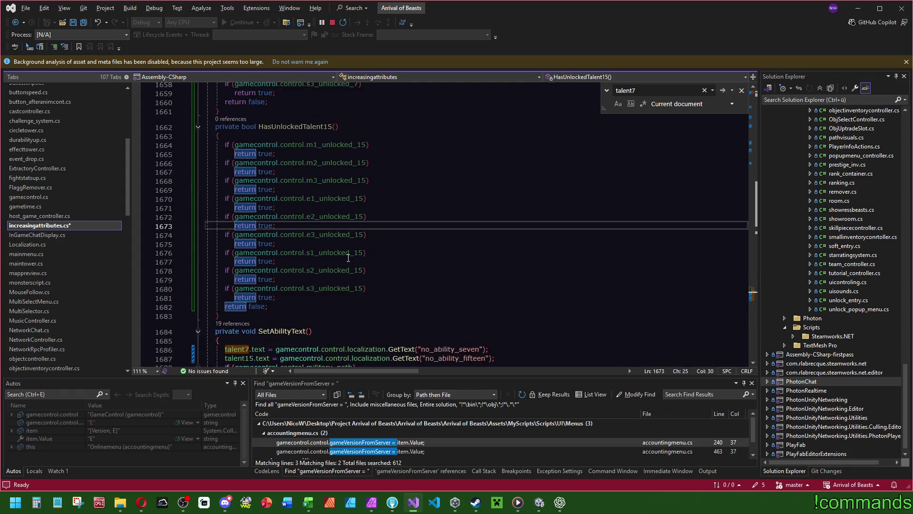
scroll(382, 266, up, 9)
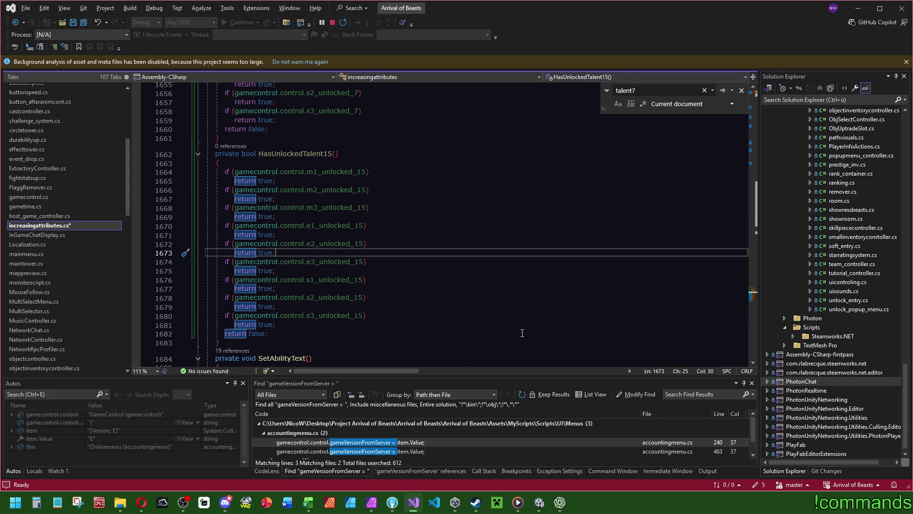
click(84, 22)
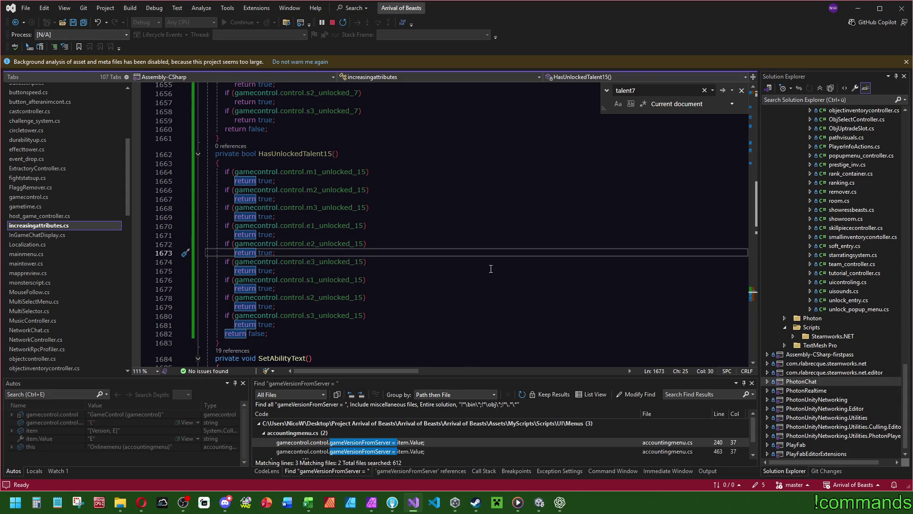
scroll(478, 279, down, 7)
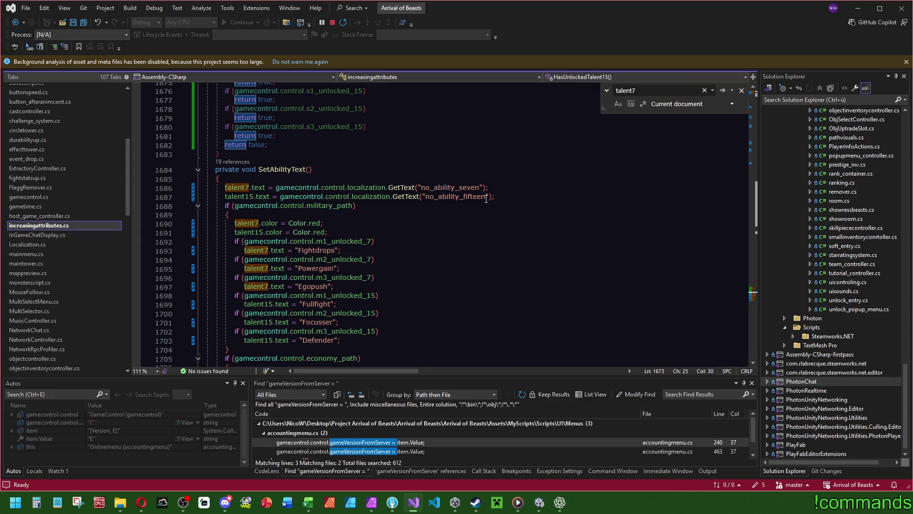
double_click(444, 186)
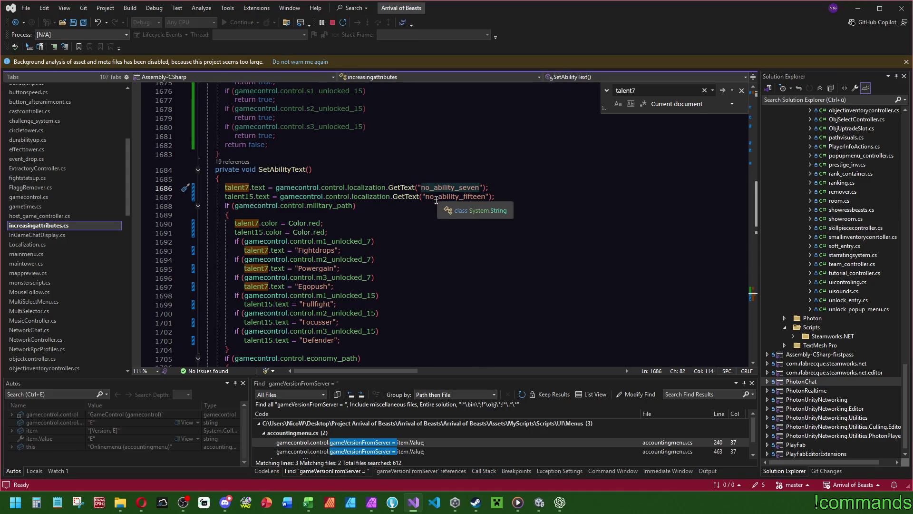
- Find and delete the no_ability_seven and no_ability_fifteen entries in the English language file
drag(127, 188, 93, 367)
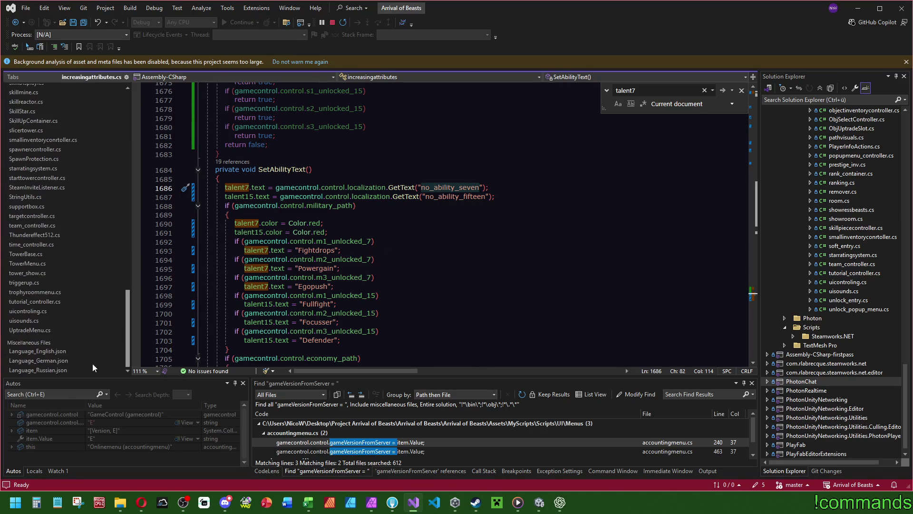
click(70, 350)
key(ctrl+f)
key(ctrl+v)
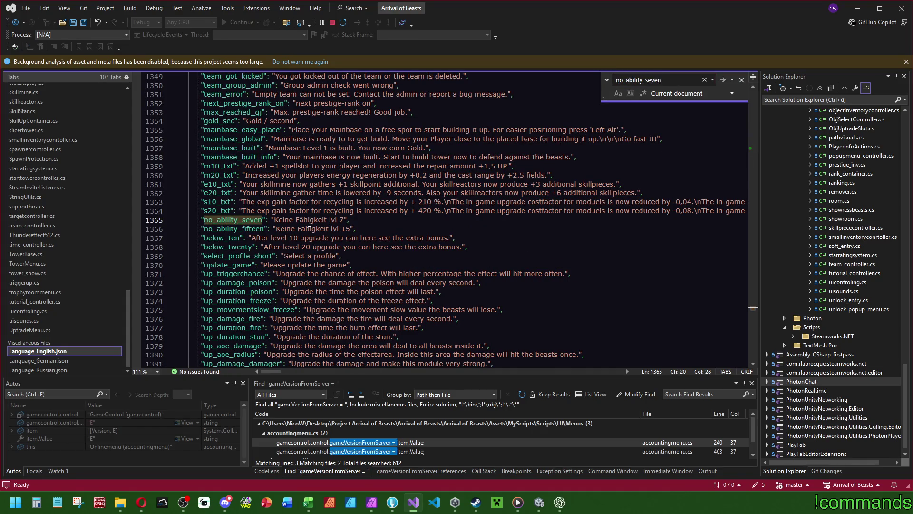
mouse_move(359, 229)
mouse_down()
mouse_move(197, 229)
mouse_move(196, 220)
mouse_up()
key(Delete)
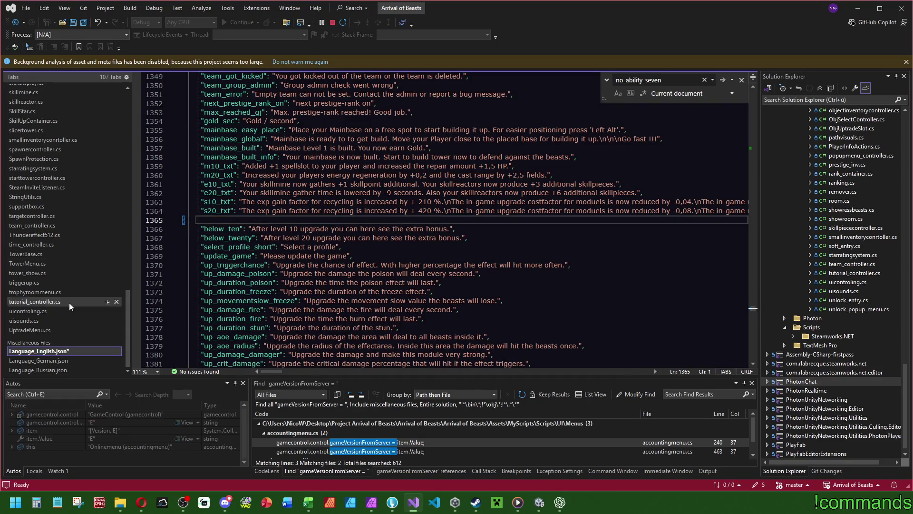
- Delete the same two no_ability entries from the German and Russian language files
click(48, 360)
key(ctrl+f)
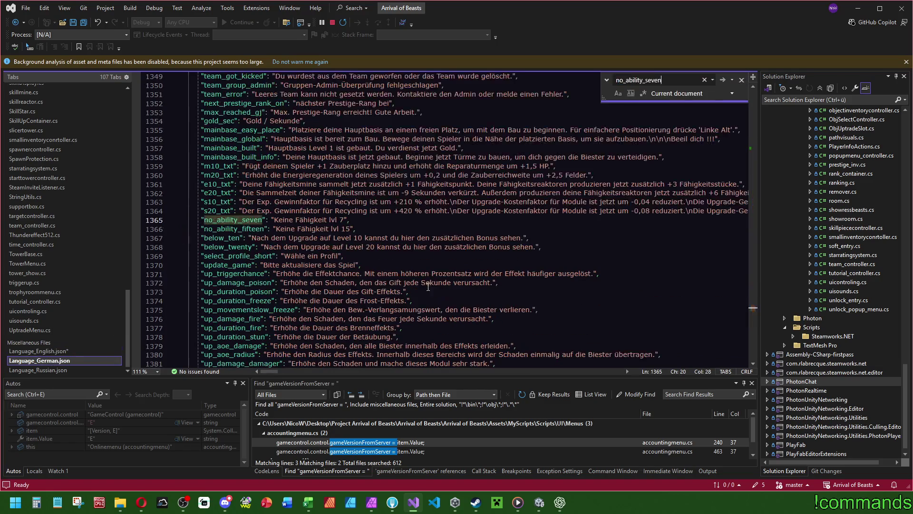
drag(355, 228, 198, 220)
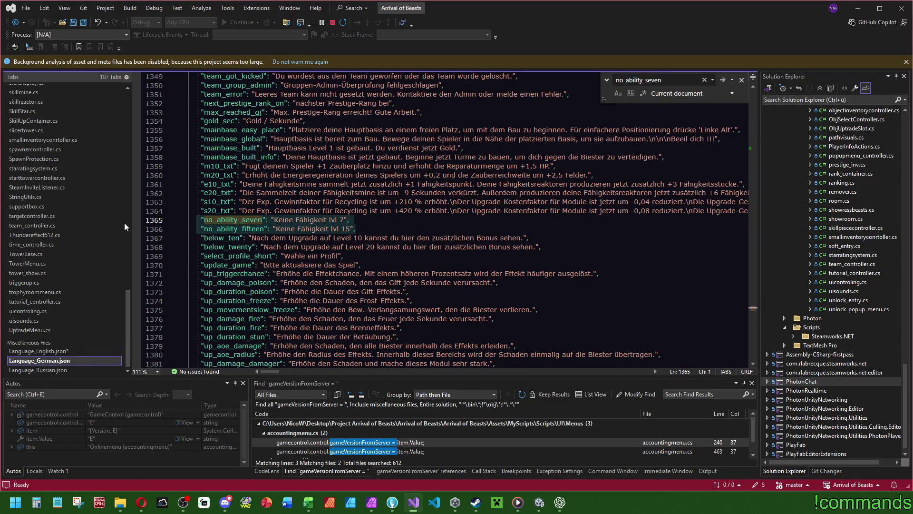
key(BackSpace)
key(BackSpace)
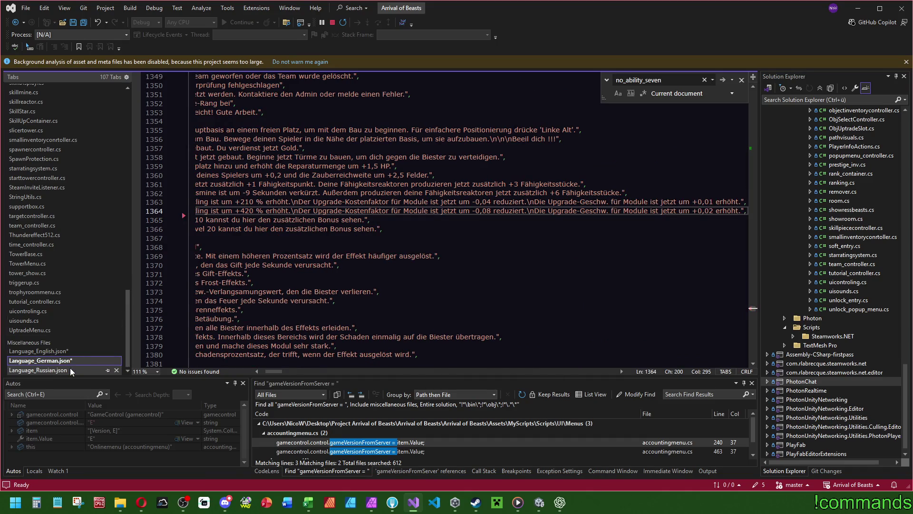
click(70, 370)
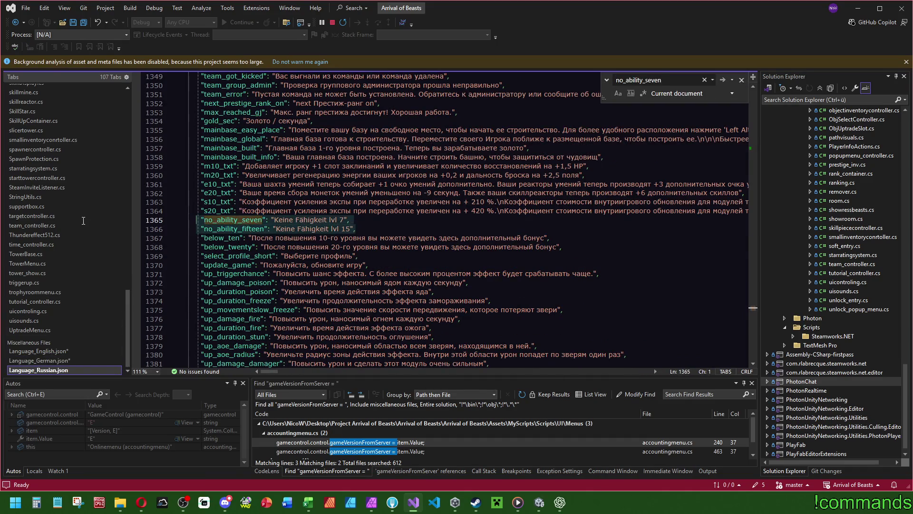
key(BackSpace)
key(BackSpace)
- Return to increasingattributes.cs at SetAbilityText
scroll(70, 274, up, 10)
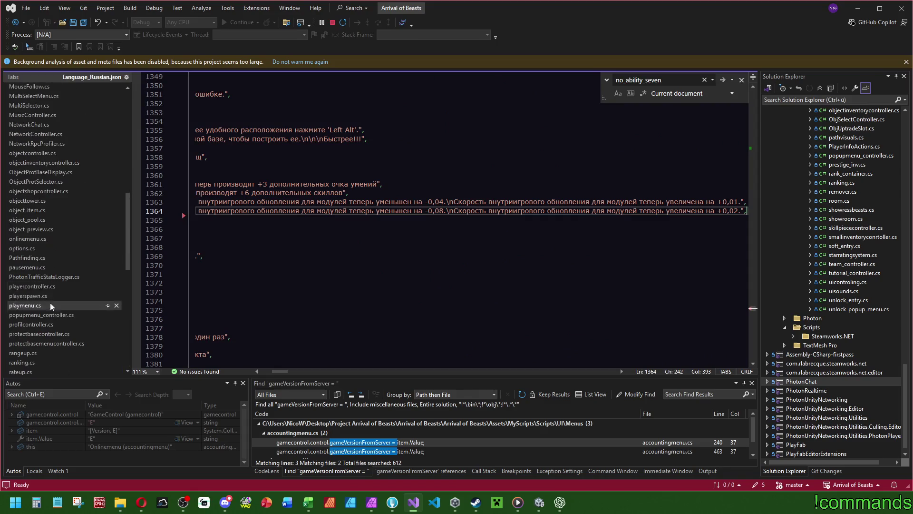
scroll(82, 262, up, 6)
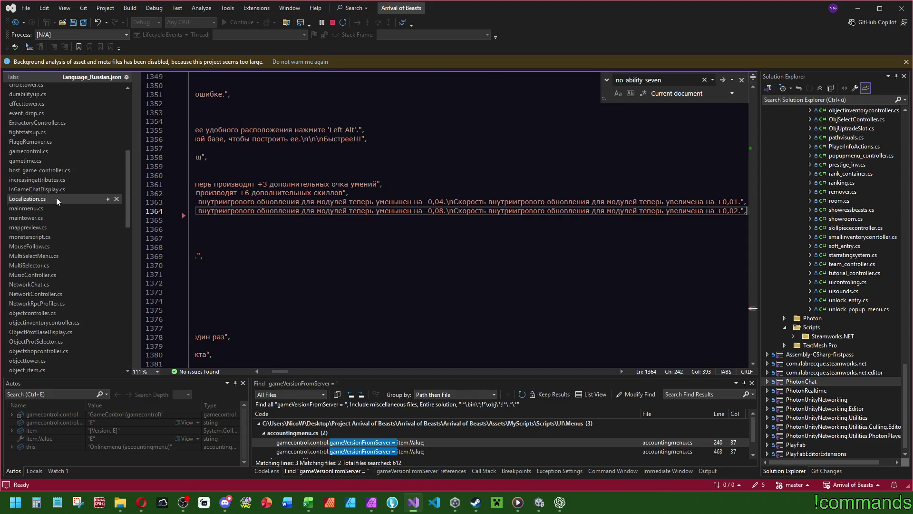
click(55, 180)
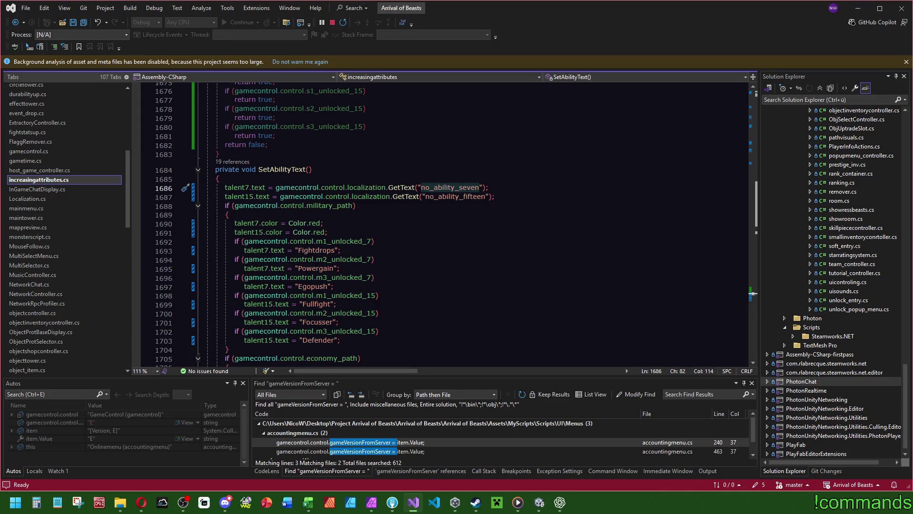
- Replace the two GetText keys with "no_lvl_7_talent" and "no_lvl_15_talent"
key(alt+Tab)
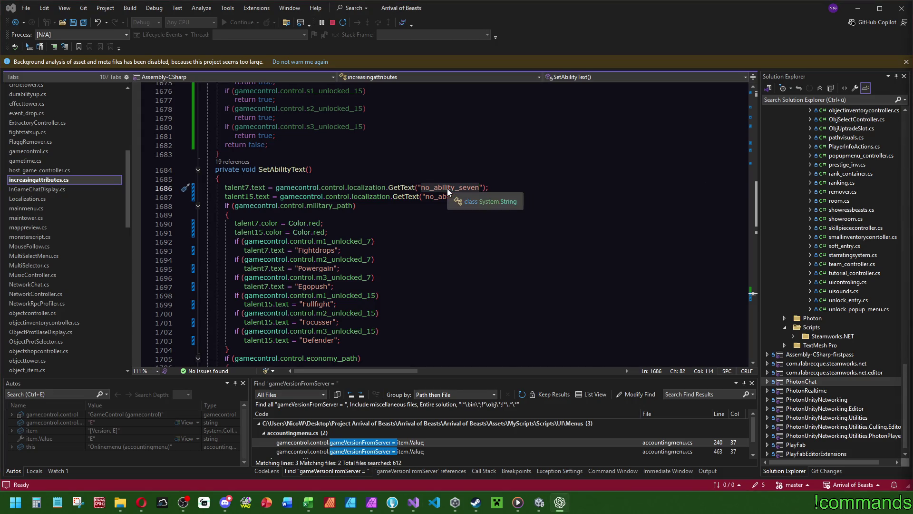
key(alt+Tab)
key(ctrl+v)
double_click(451, 197)
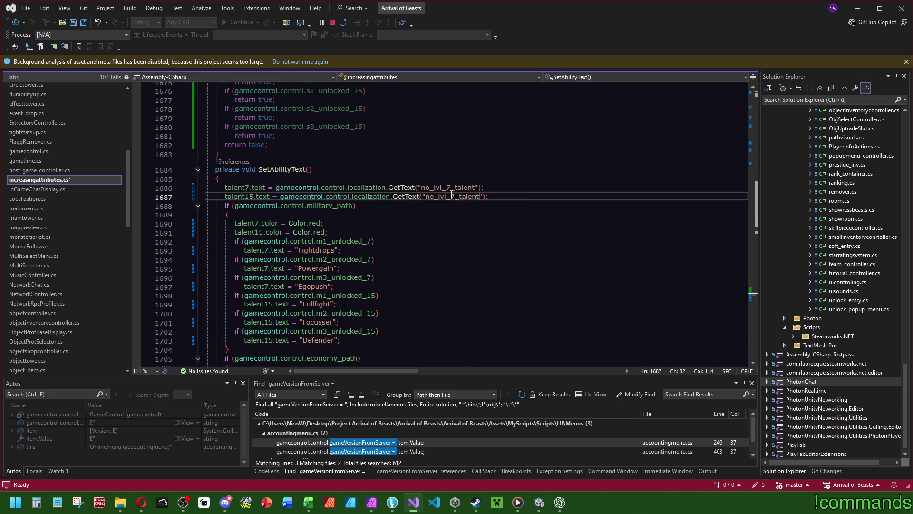
key(ctrl+v)
click(457, 197)
key(BackSpace)
text(15)
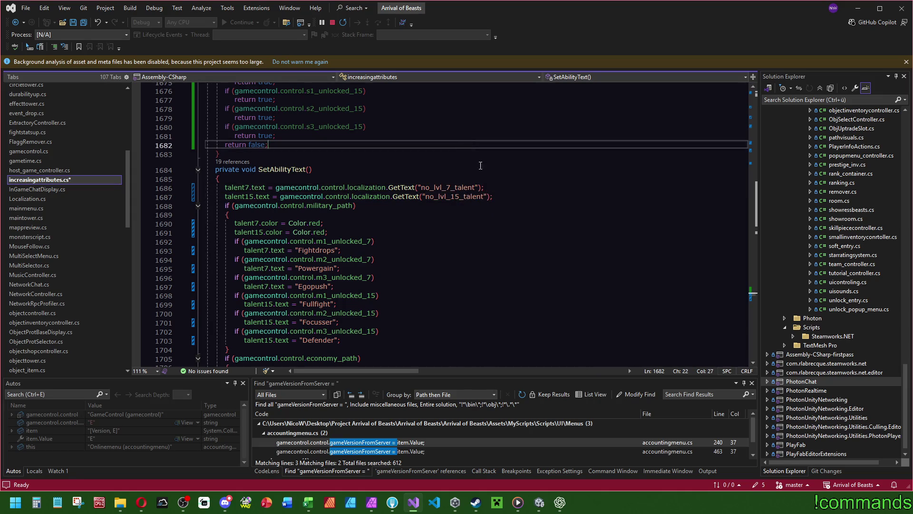
key(End)
key(shift+Up)
key(shift+Up)
- Review the edited talent lines and save increasingattributes.cs
scroll(439, 207, down, 2)
scroll(438, 208, down, 14)
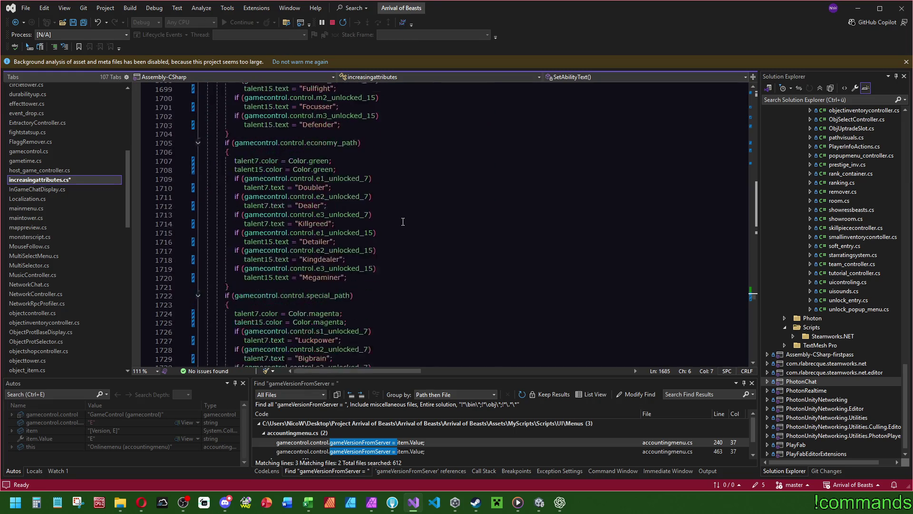
scroll(401, 215, down, 5)
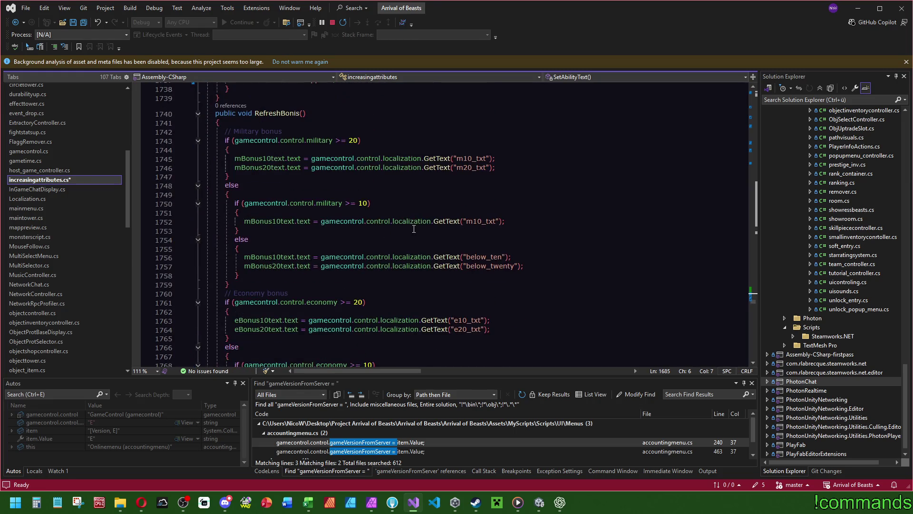
scroll(416, 224, down, 8)
scroll(433, 227, up, 20)
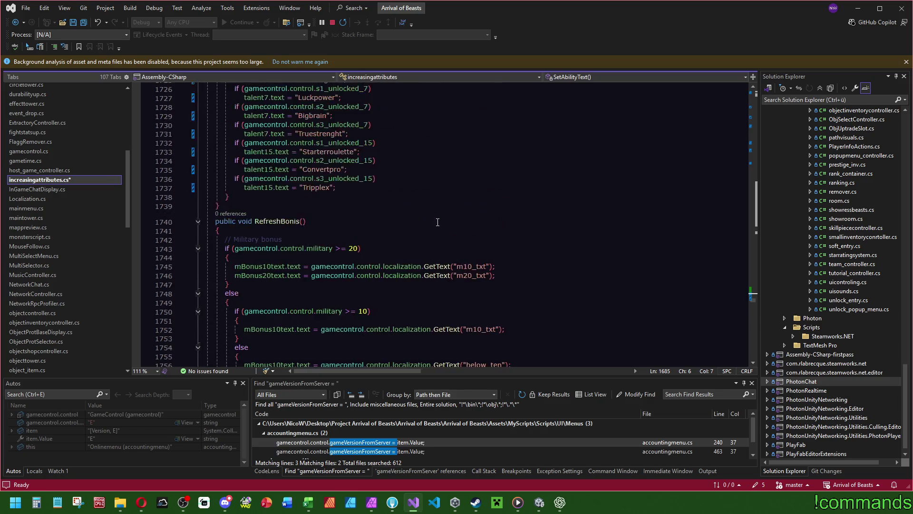
scroll(439, 234, up, 6)
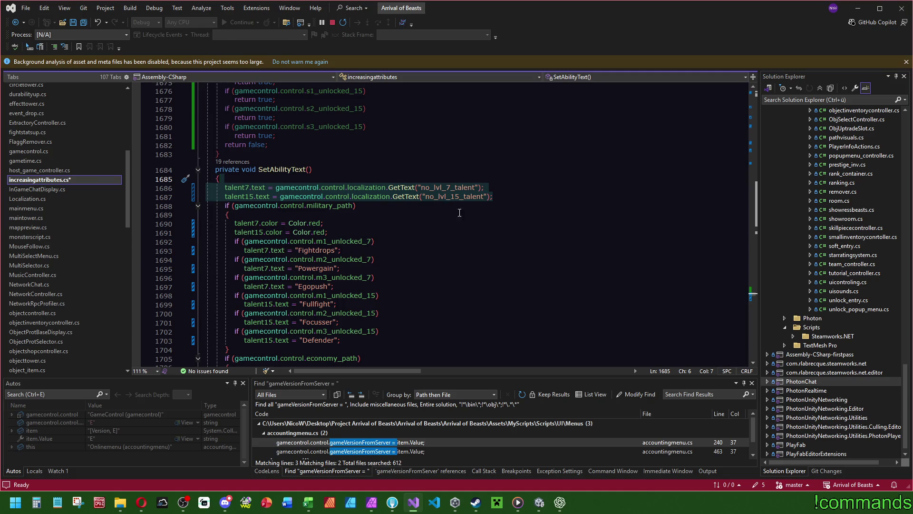
scroll(459, 212, up, 4)
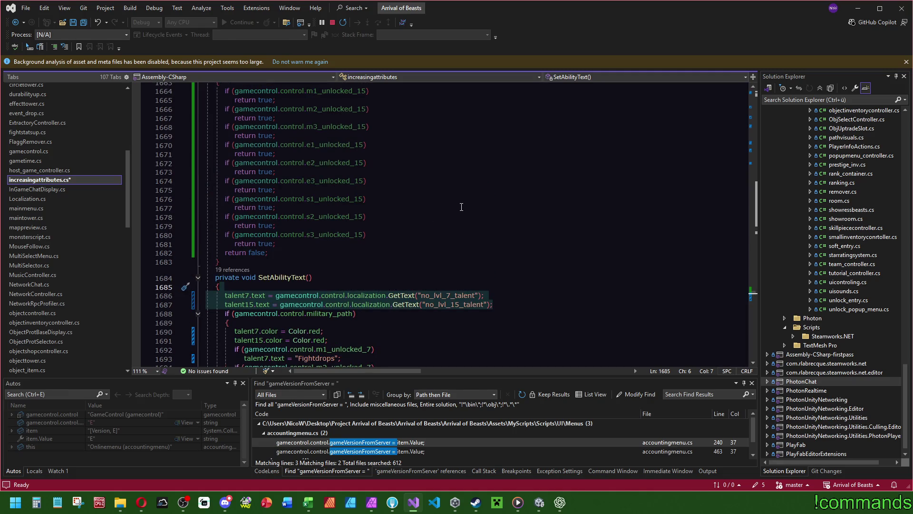
key(ctrl+s)
- Search the file for SetAbilityText to locate its call at line 214
click(285, 277)
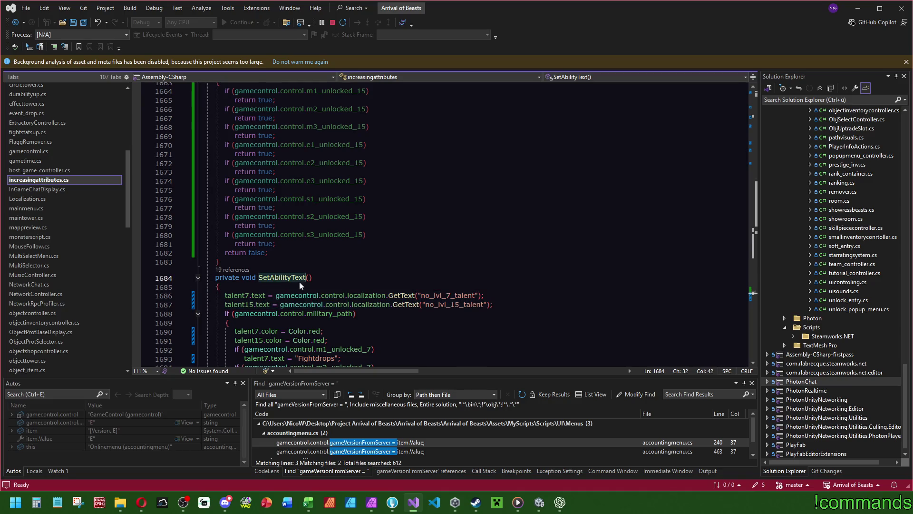
double_click(285, 278)
key(ctrl+f)
scroll(753, 292, up, 20)
key(Return)
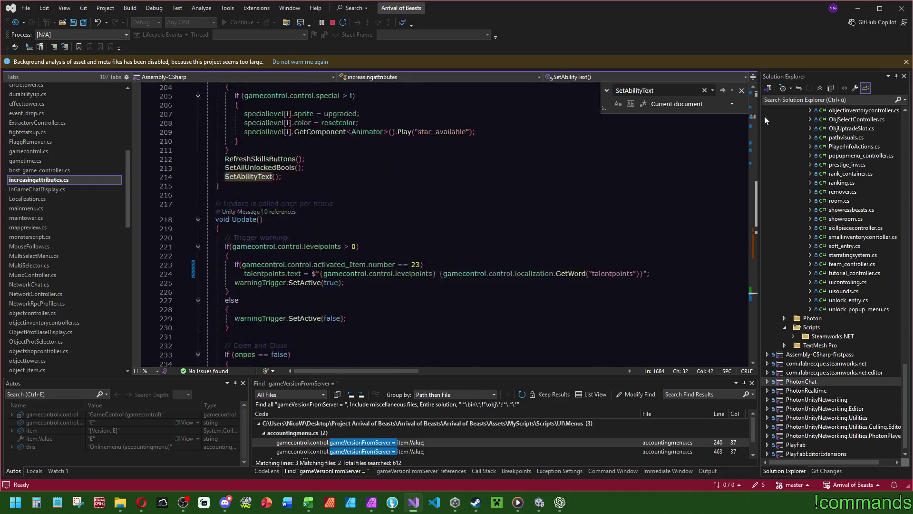
scroll(752, 106, up, 20)
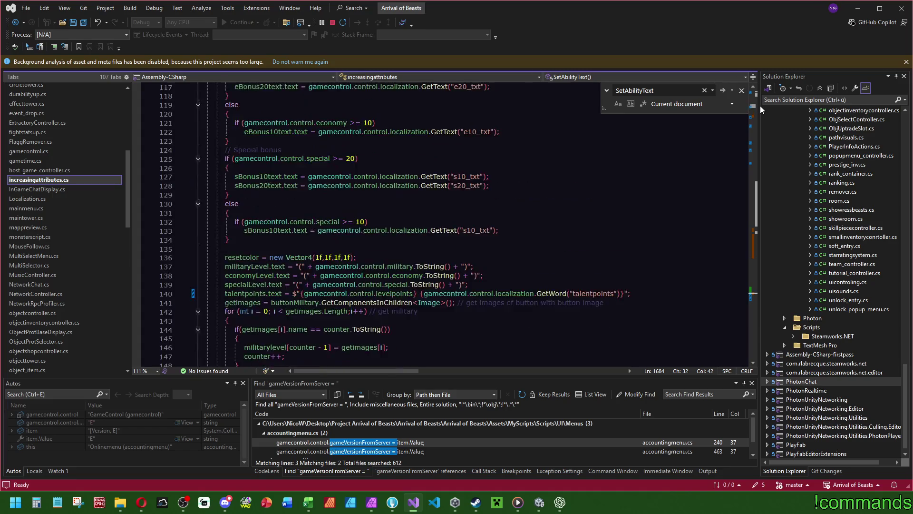
- Go to the SetAbilityText definition and remove the helper methods above it
scroll(752, 109, down, 20)
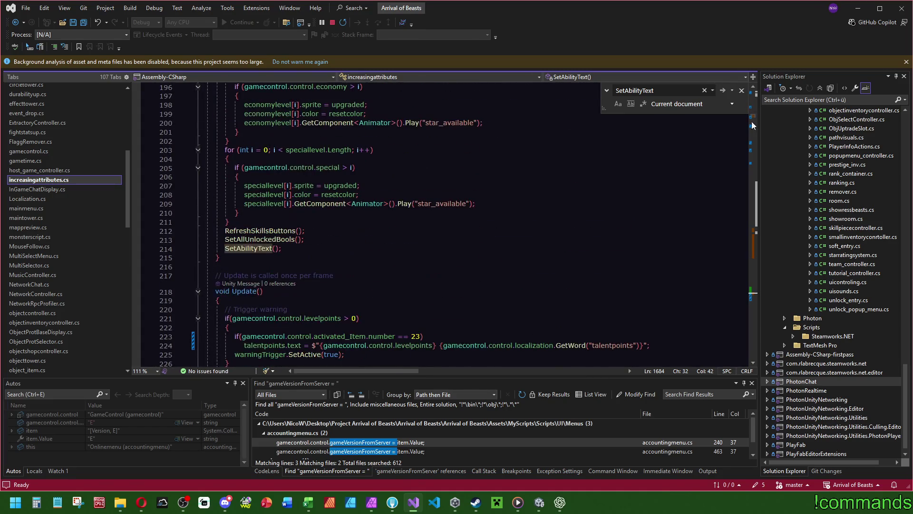
ctrl+click(258, 249)
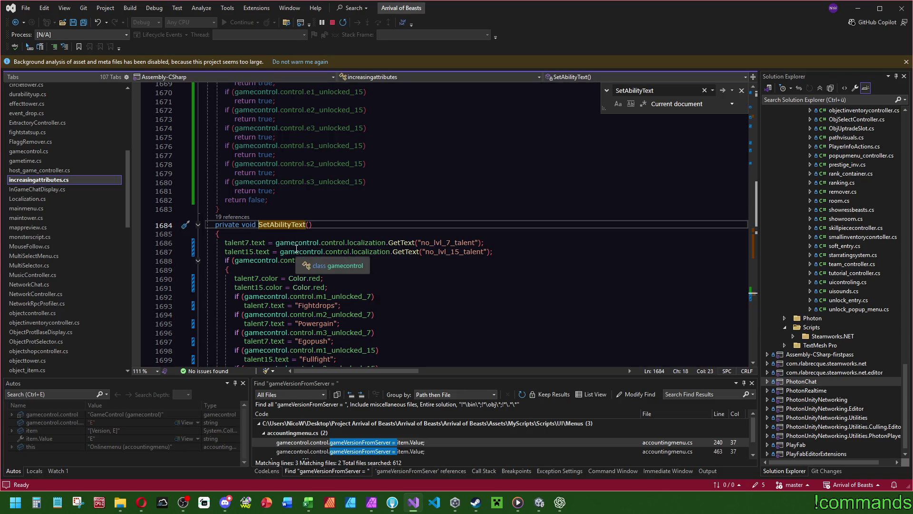
scroll(300, 243, up, 3)
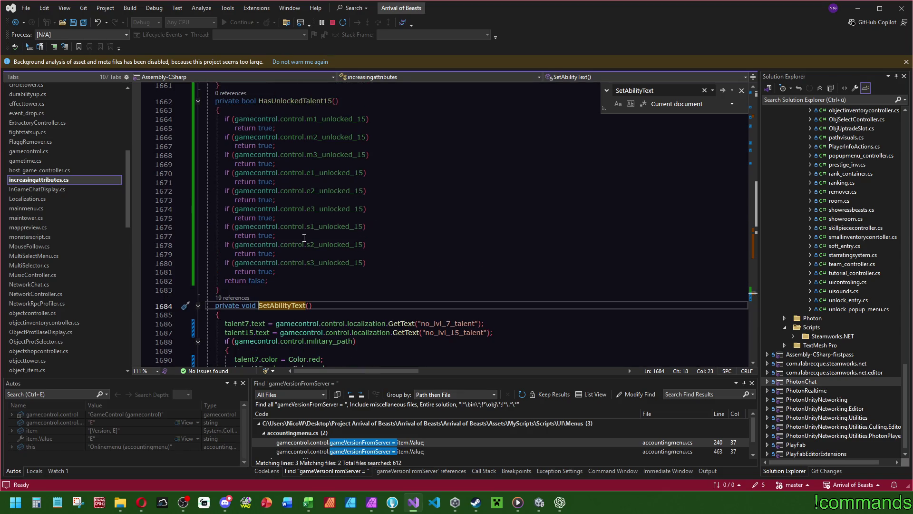
mouse_move(266, 289)
mouse_down()
mouse_move(260, 86)
mouse_move(258, 158)
mouse_up()
key(ctrl+z)
key(ctrl+z)
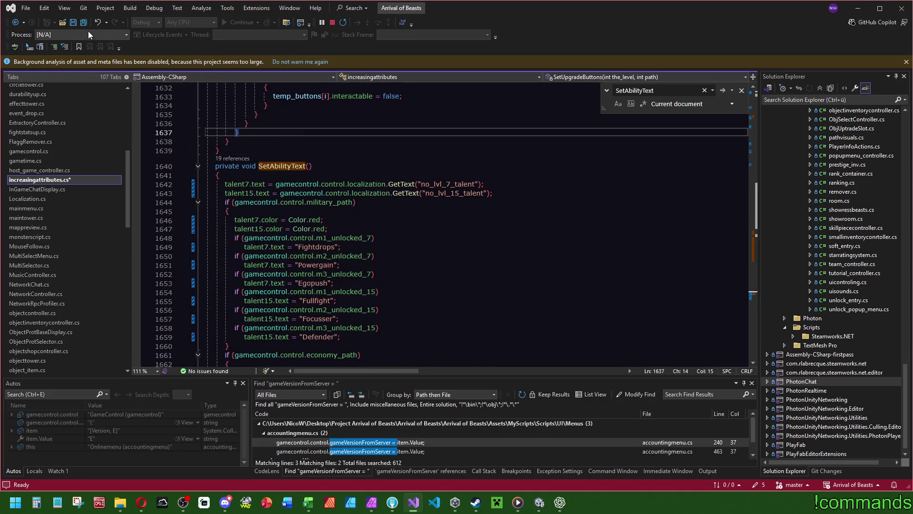
- Save the script and scroll through SetAbilityText to review the changes
click(87, 24)
scroll(522, 231, down, 4)
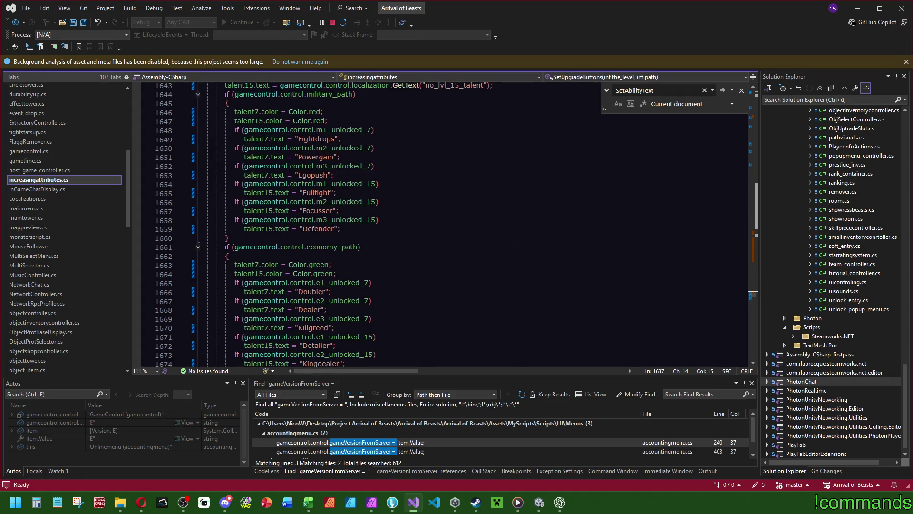
scroll(513, 238, up, 2)
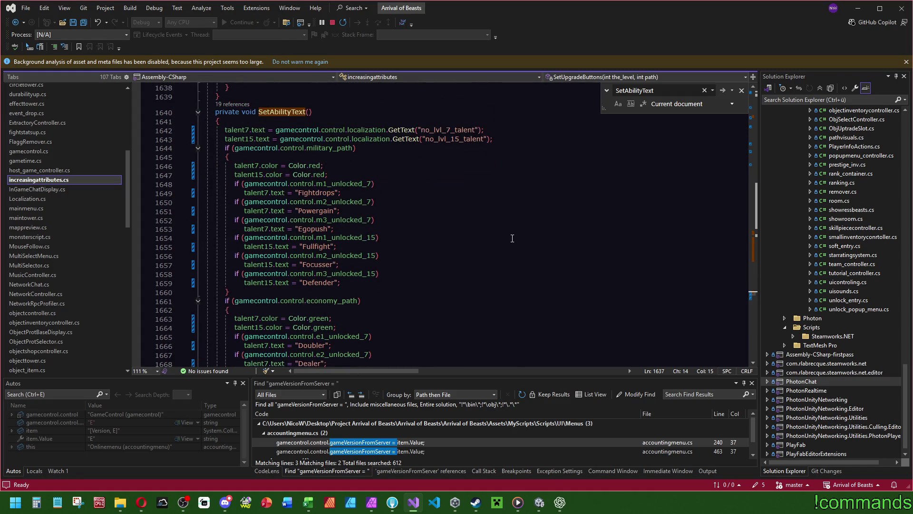
click(84, 22)
scroll(468, 192, down, 14)
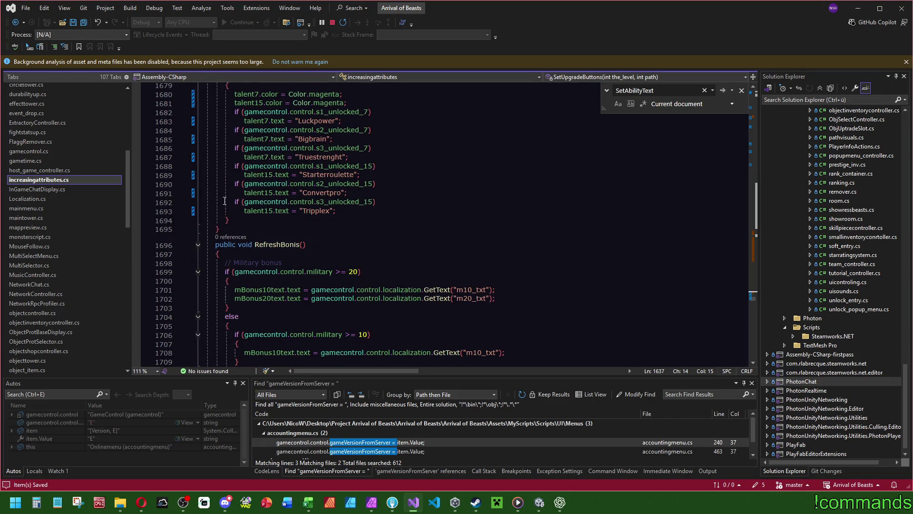
scroll(416, 208, down, 5)
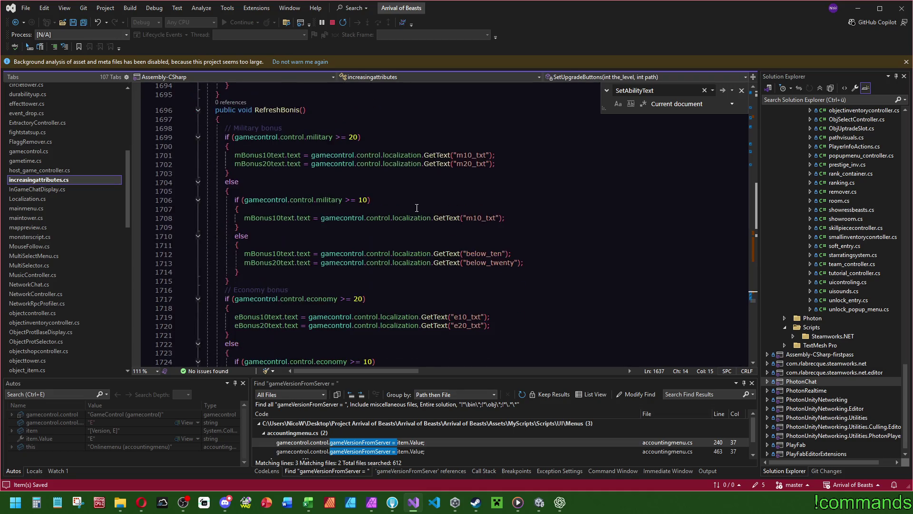
scroll(523, 186, down, 19)
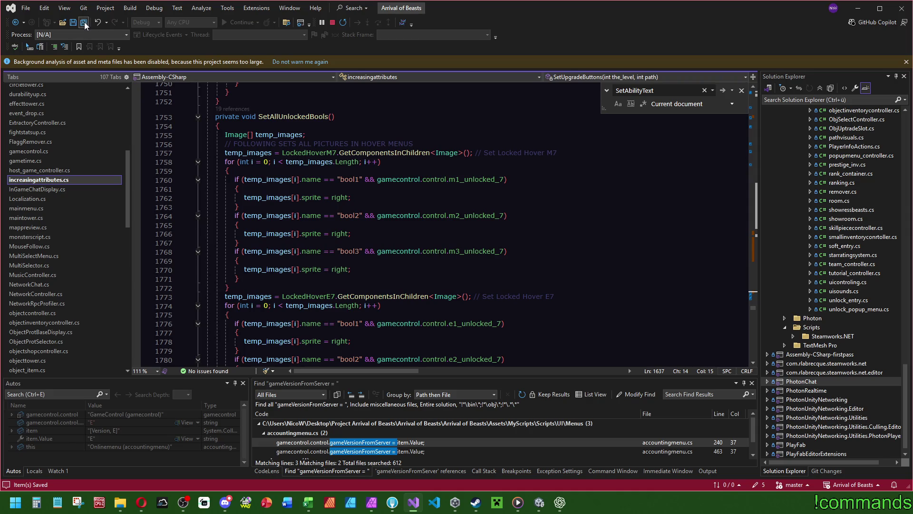
scroll(751, 289, up, 5)
drag(755, 305, 754, 292)
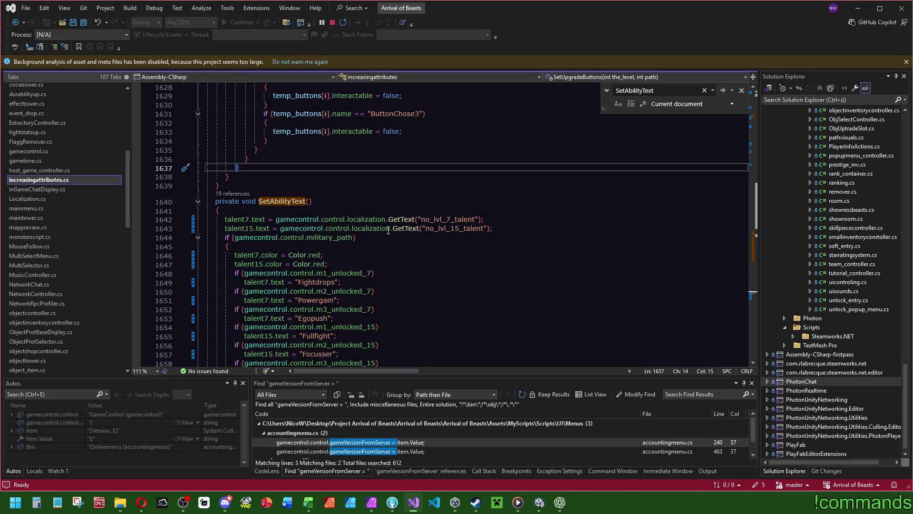
scroll(333, 228, down, 3)
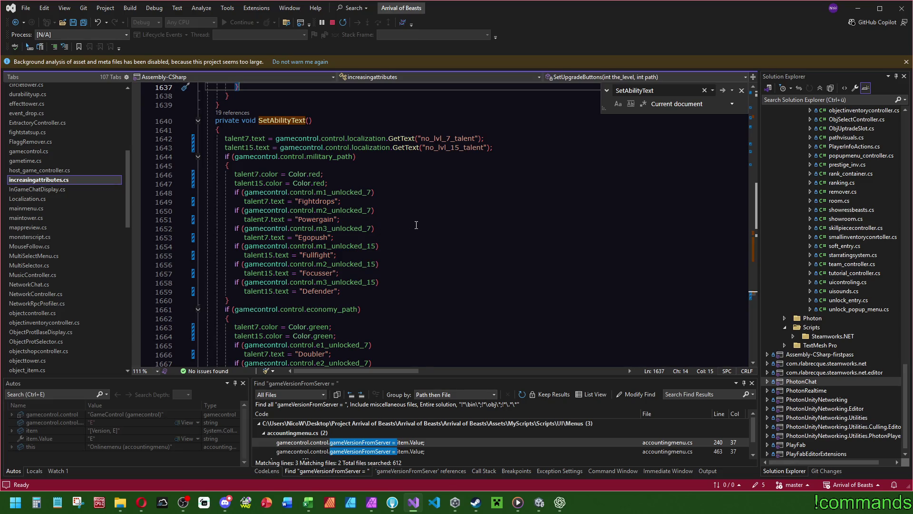
scroll(421, 231, up, 5)
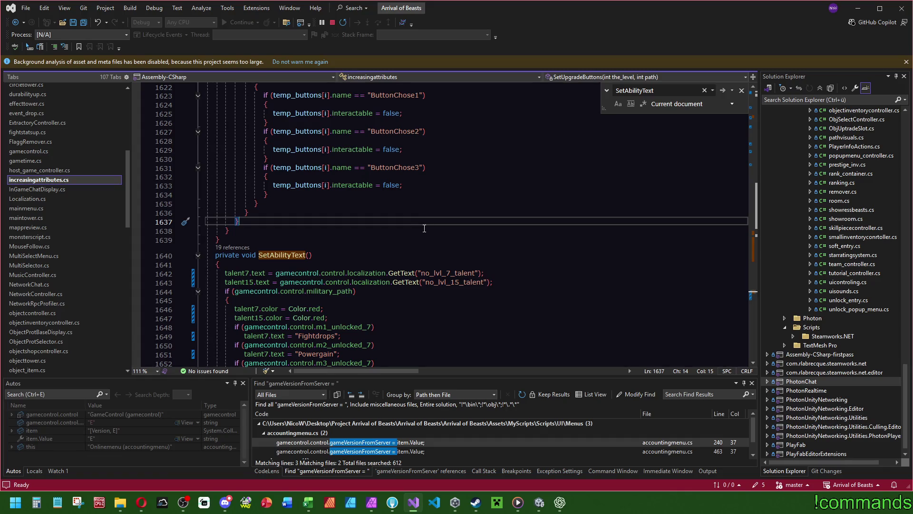
scroll(429, 233, down, 10)
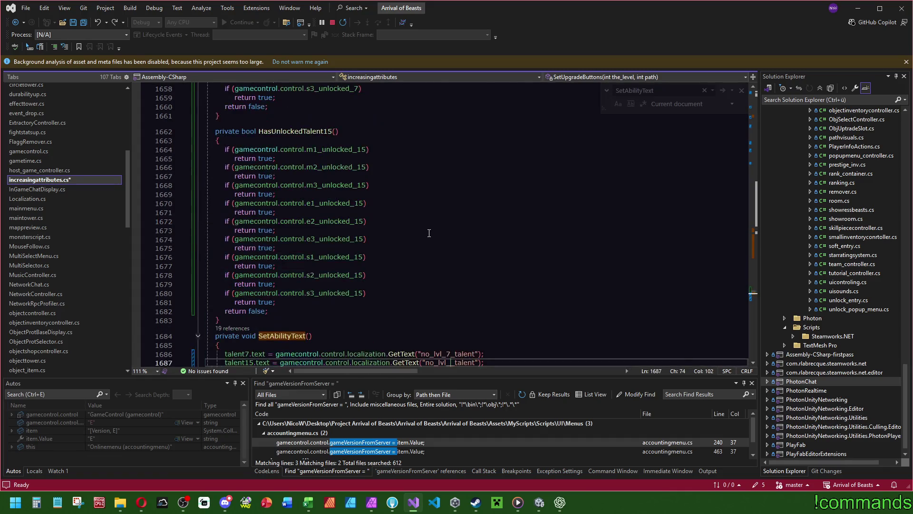
- Below the talent15 line, write the condition if (HasUnlockedTalent7())
key(ctrl+f)
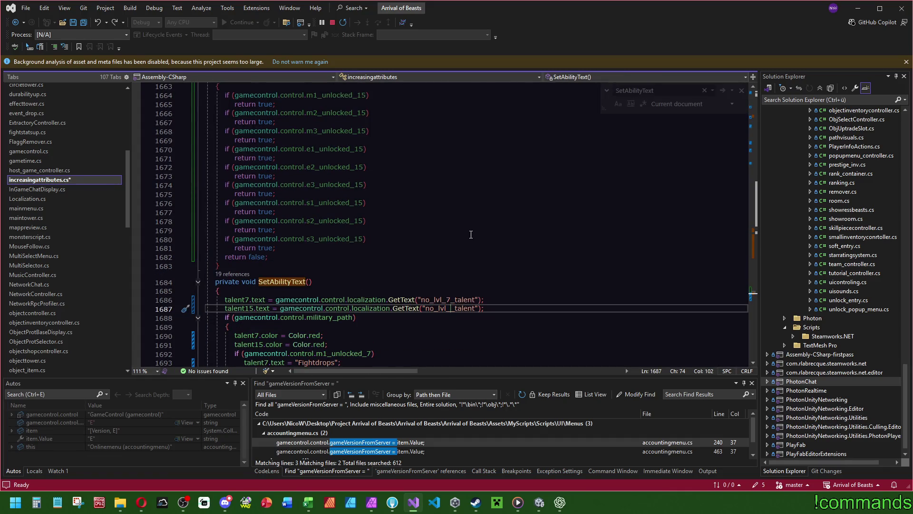
text(15)
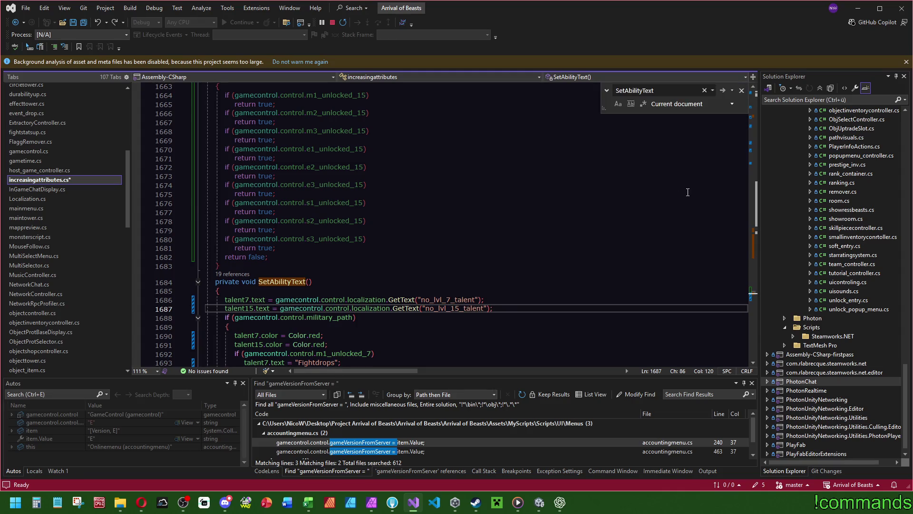
key(Return)
scroll(699, 205, down, 3)
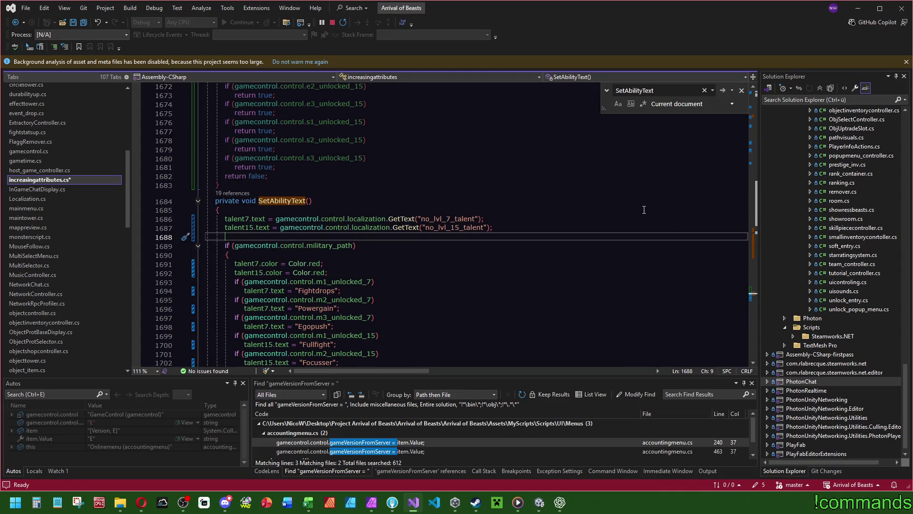
text(if (has)
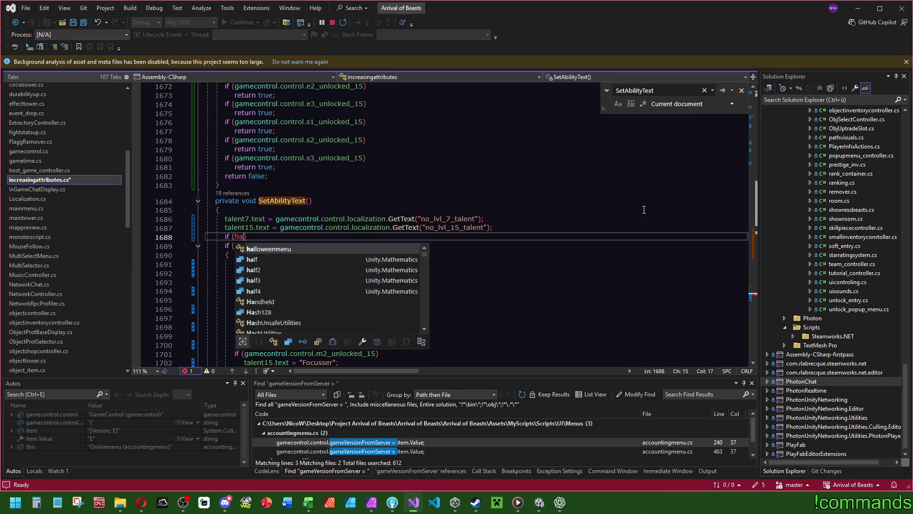
key(Down)
key(Tab)
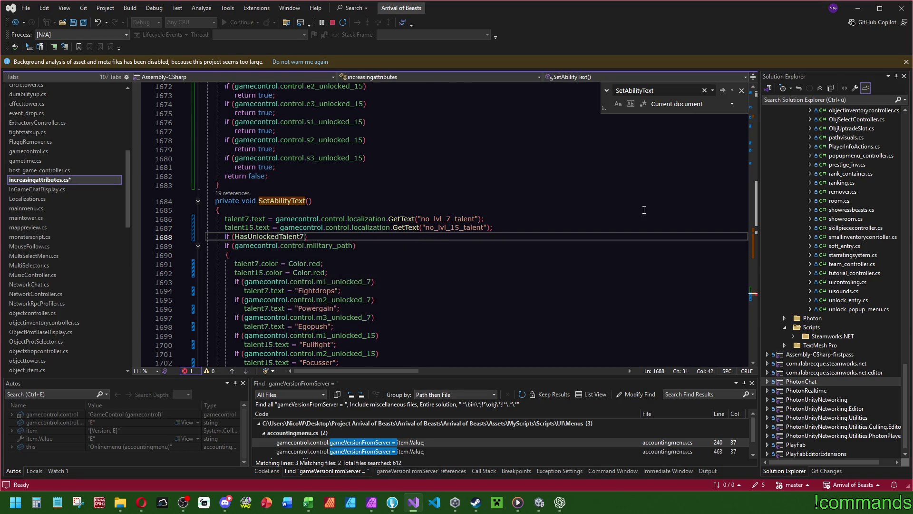
text(() ||)
key(BackSpace)
text(|)
key(BackSpace)
key(BackSpace)
key(BackSpace)
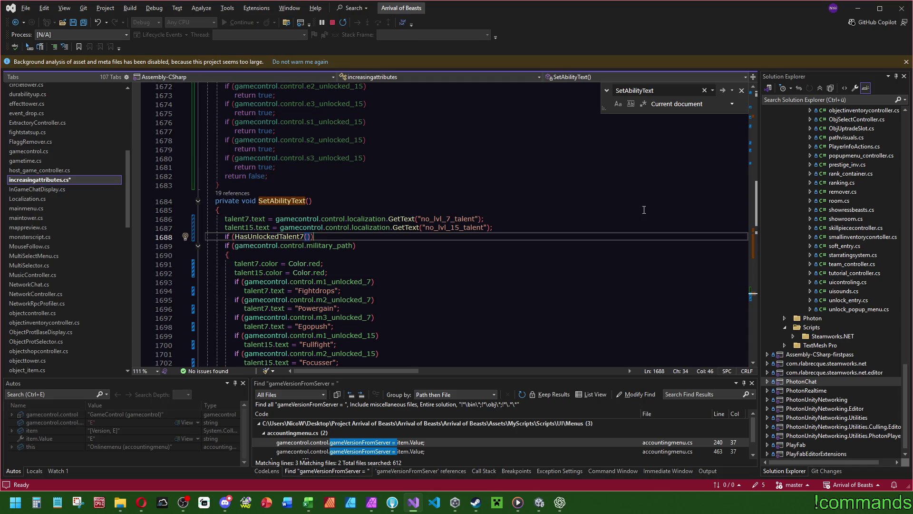
- Add _choosenTalentsView.SetActive(true); under the if statement
key(Return)
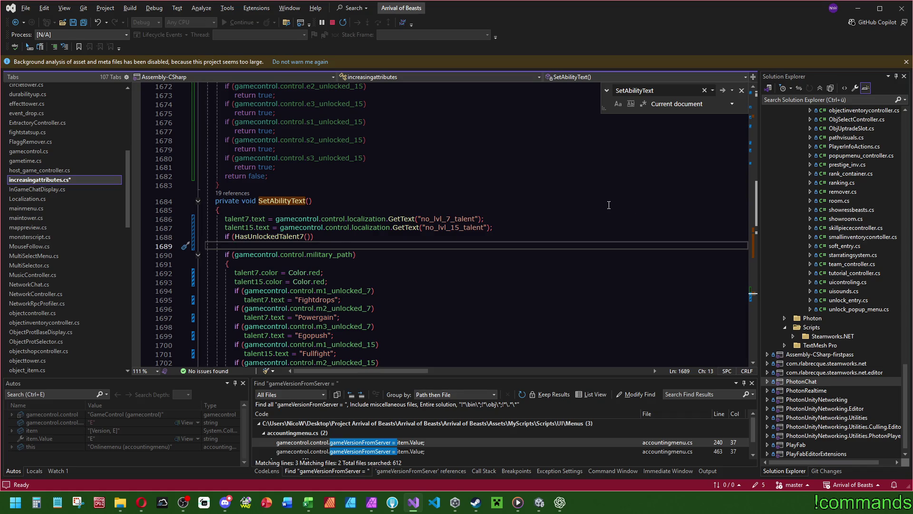
text(talen)
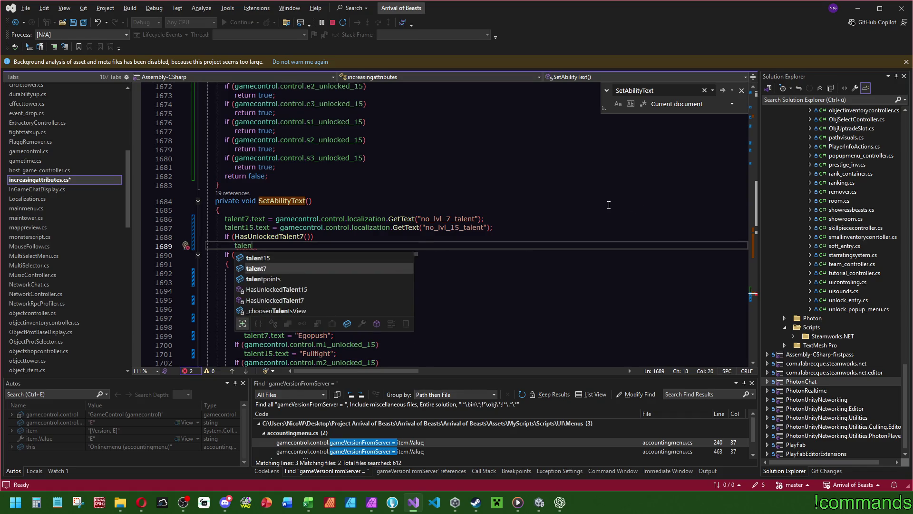
key(Down)
key(Down)
key(Down)
text(.SetA)
key(Tab)
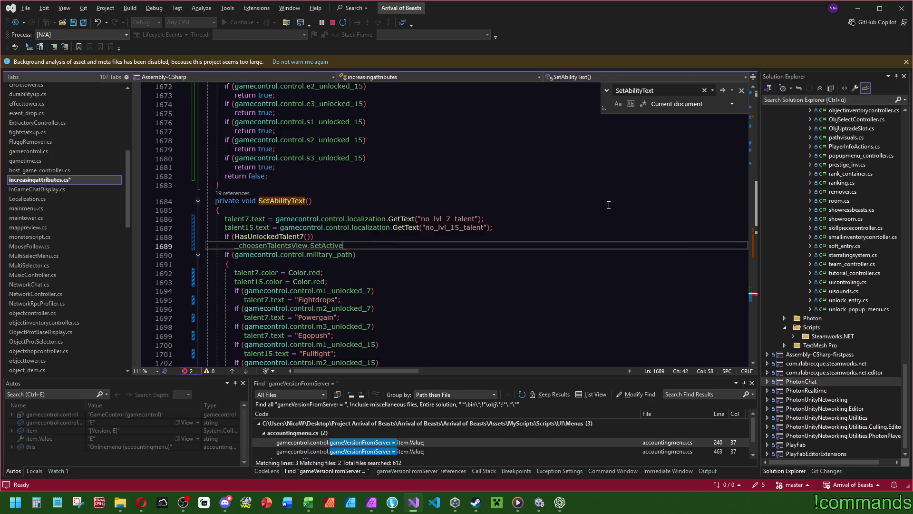
text((tr)
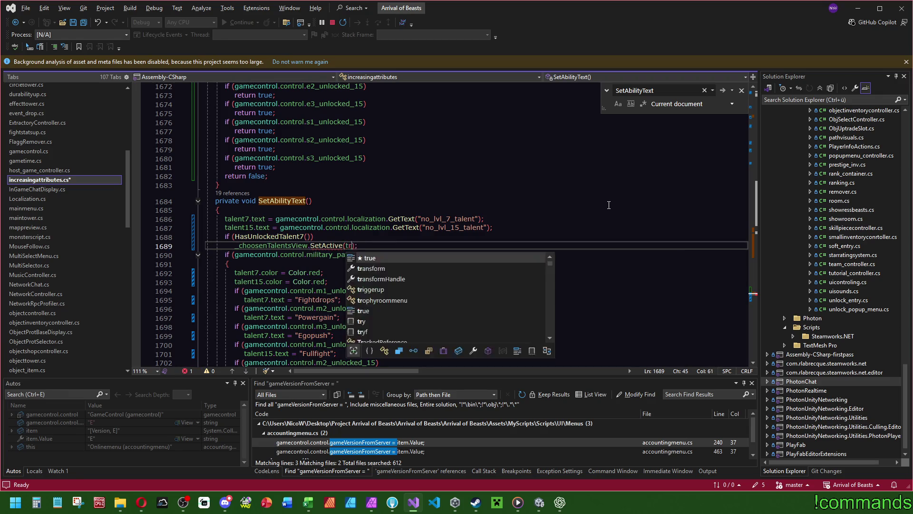
text(ue)
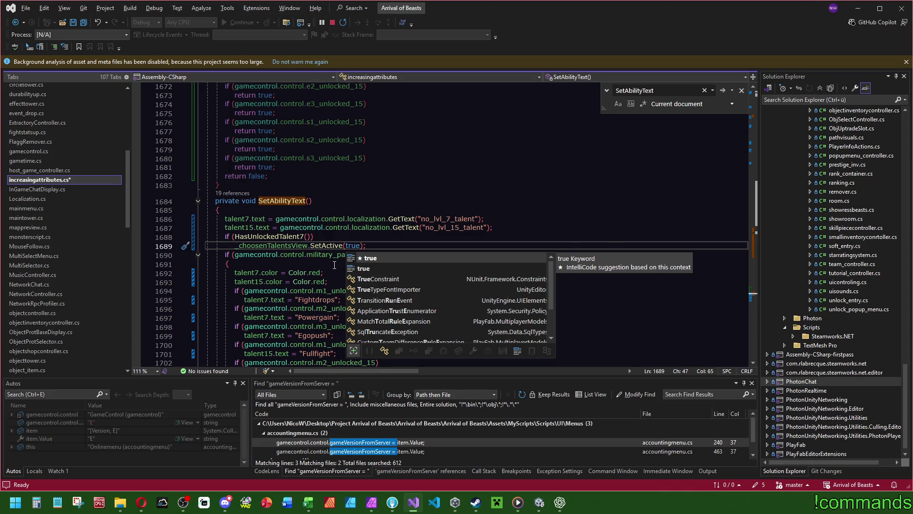
key(End)
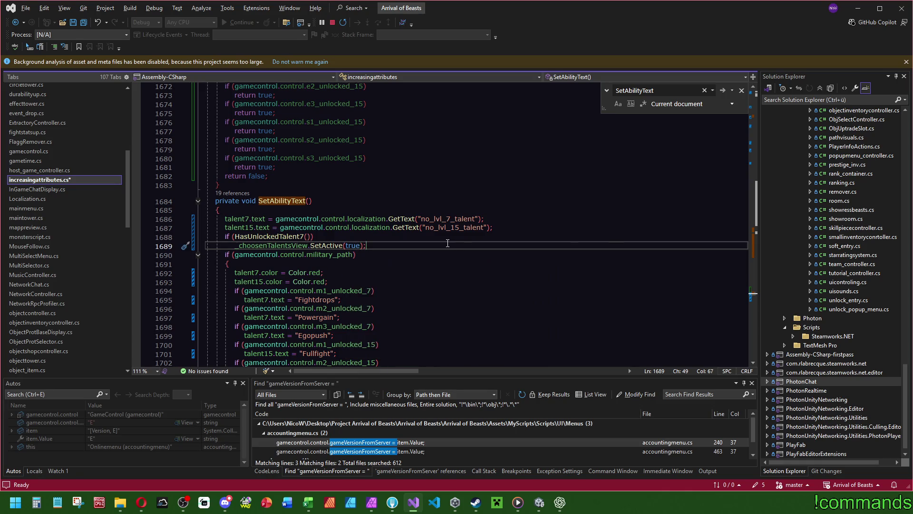
- Move HasUnlockedTalent7() out of the if condition to replace true in SetActive
double_click(238, 236)
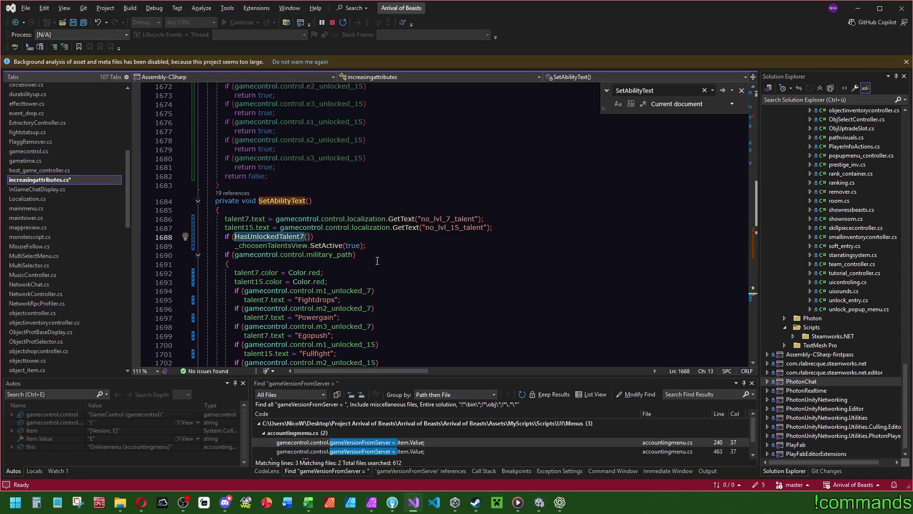
key(ctrl+x)
double_click(354, 245)
key(ctrl+v)
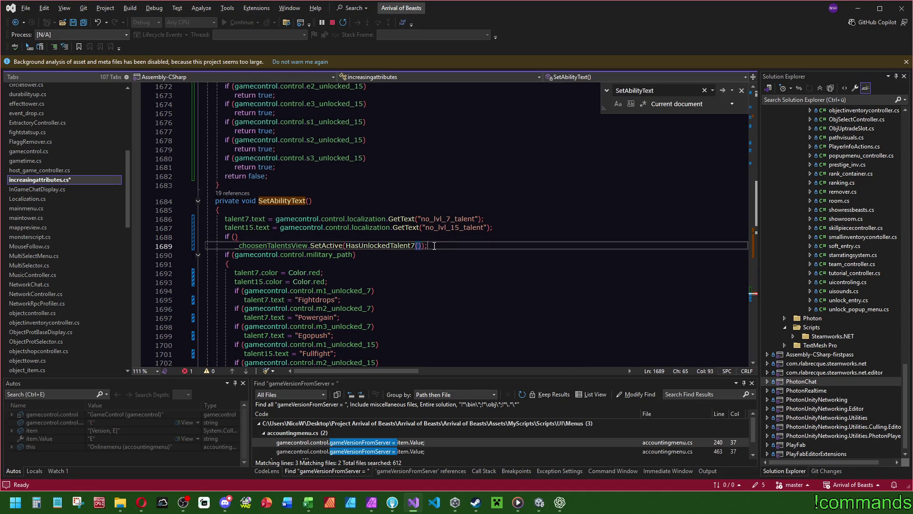
key(ctrl+x)
click(510, 236)
key(ctrl+z)
key(ctrl+z)
key(ctrl+z)
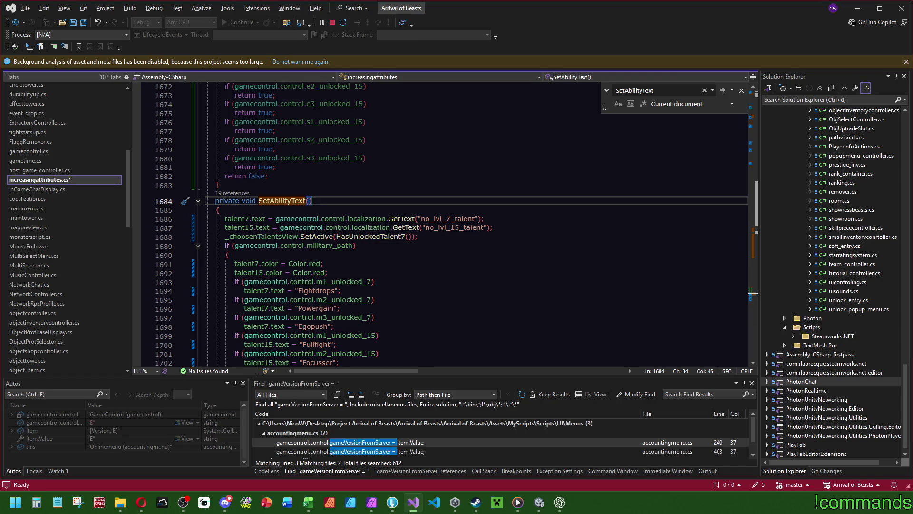
- Check the _choosenTalentsView and SetActive types, then save increasingattributes.cs
mouse_move(269, 238)
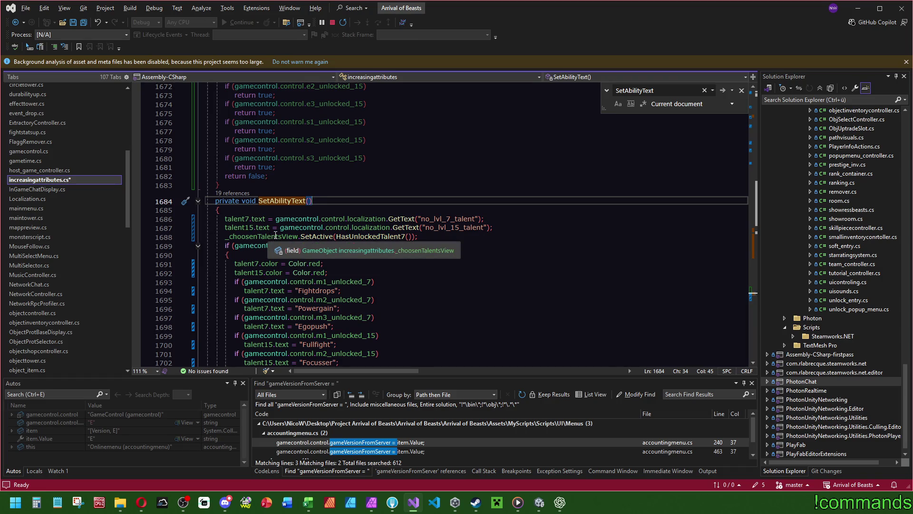
mouse_move(372, 237)
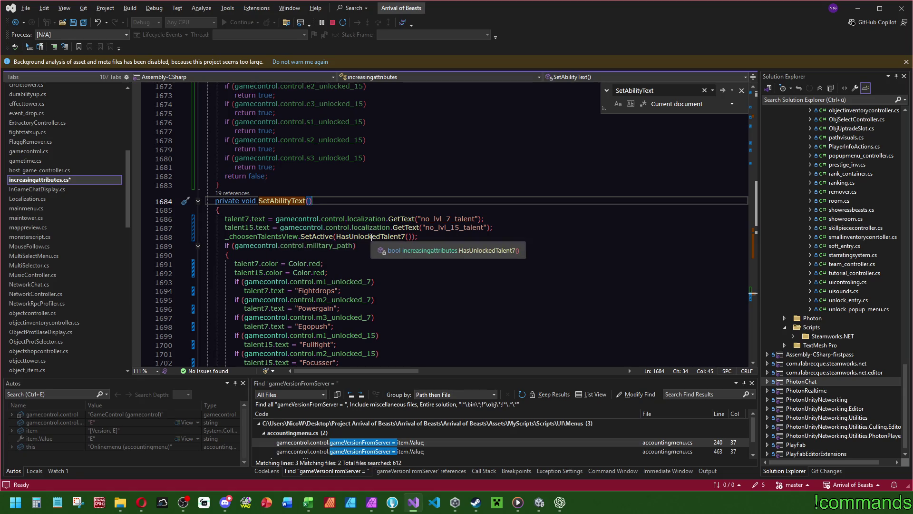
double_click(256, 238)
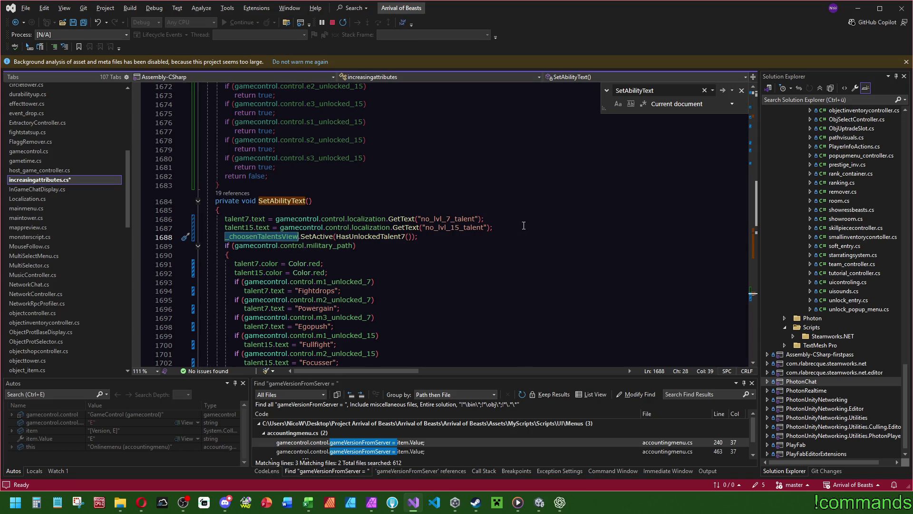
click(84, 21)
- Scroll through the code and go to the HasUnlockedTalent7 method
scroll(326, 196, up, 5)
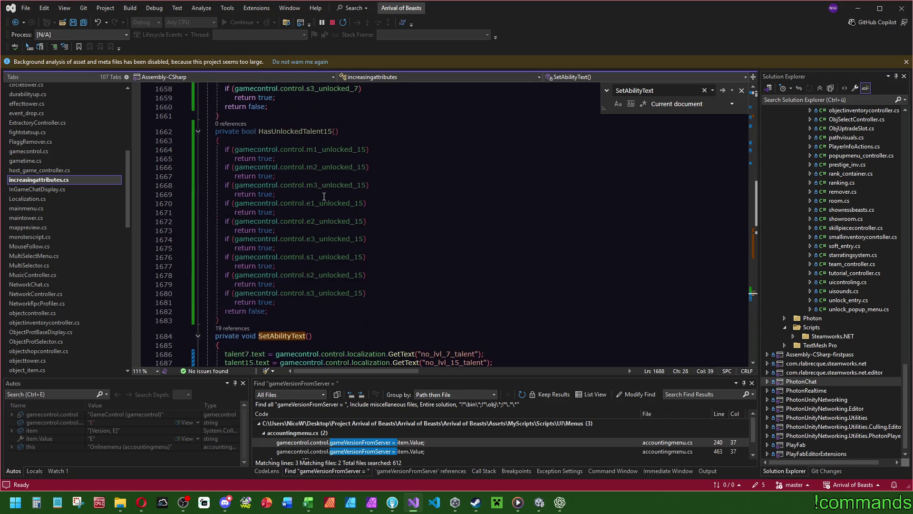
scroll(314, 174, up, 4)
scroll(351, 301, down, 5)
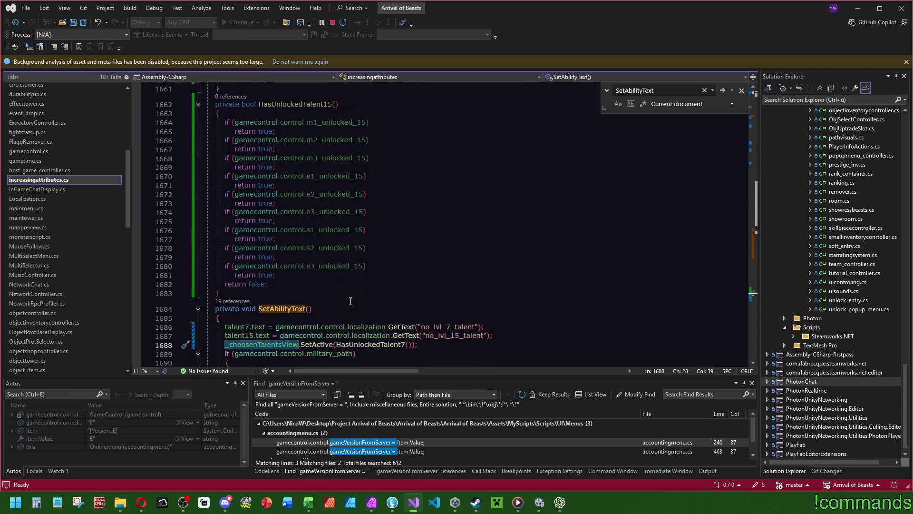
scroll(348, 293, down, 3)
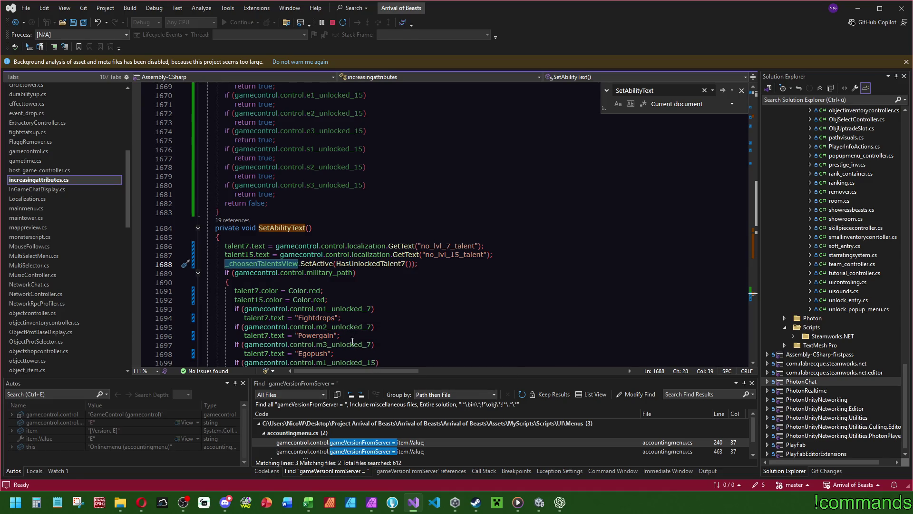
click(220, 213)
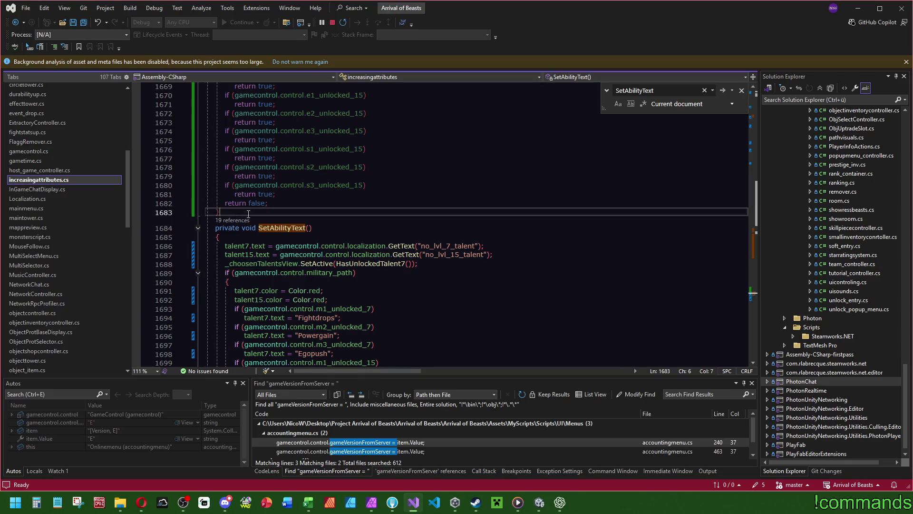
- Delete the HasUnlockedTalent7 method and change the SetActive argument to false
scroll(252, 195, up, 13)
click(285, 179)
key(ctrl+z)
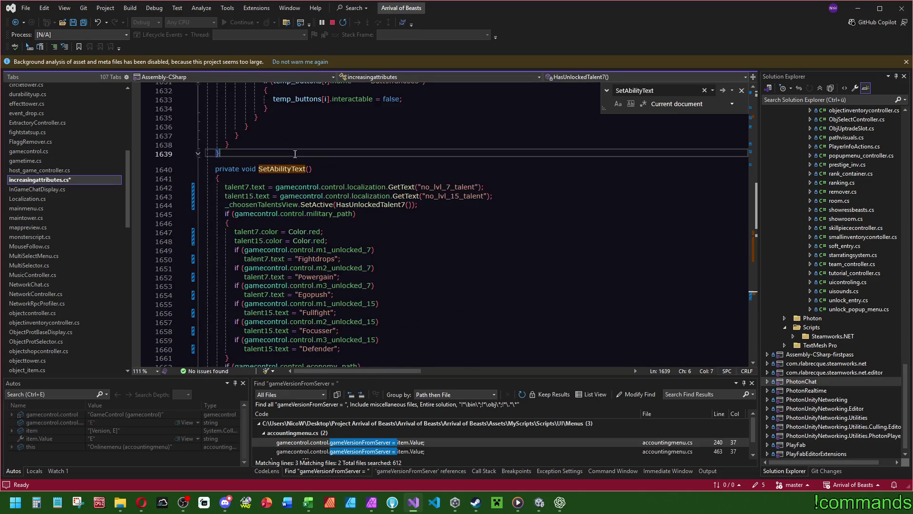
click(337, 205)
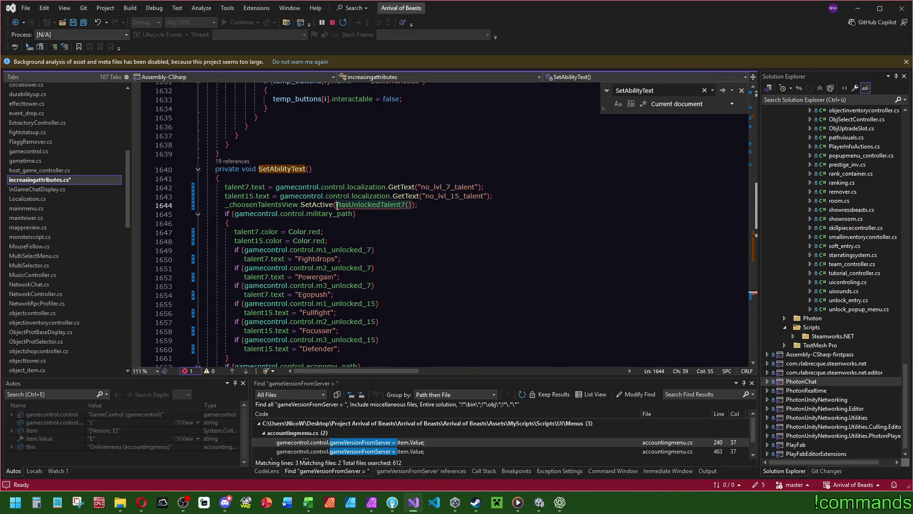
key(ctrl+shift+Right)
key(ctrl+shift+Right)
text(false)
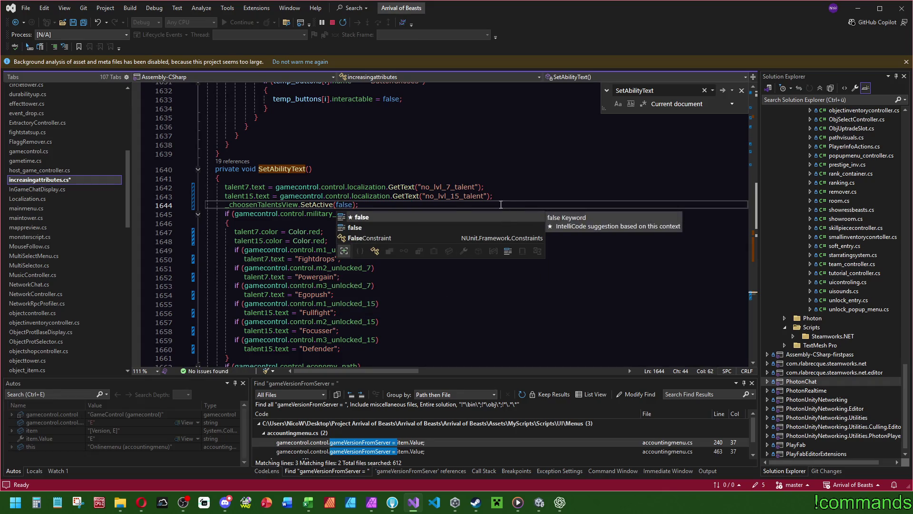
click(499, 203)
- Add _choosenTalentsView.SetActive(true) to the military_path and economy_path blocks
key(Down)
key(Down)
key(Down)
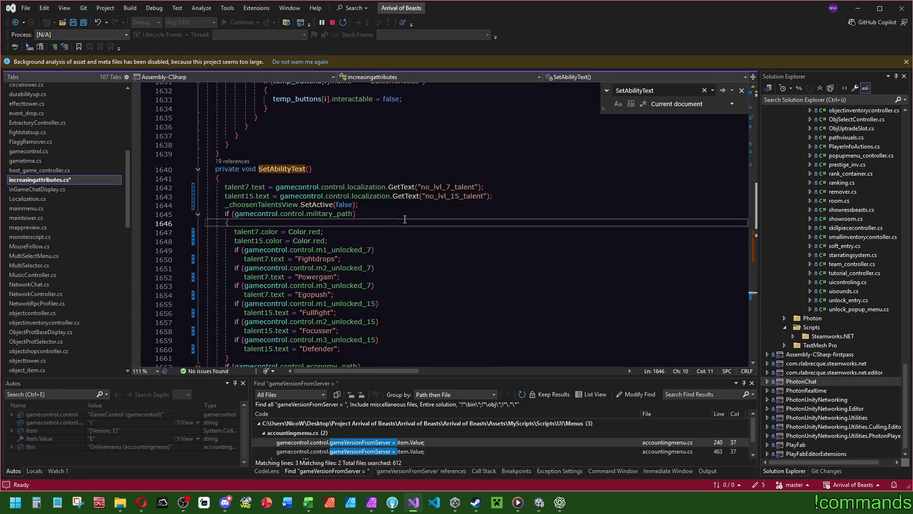
scroll(404, 219, down, 3)
key(Return)
key(ctrl+v)
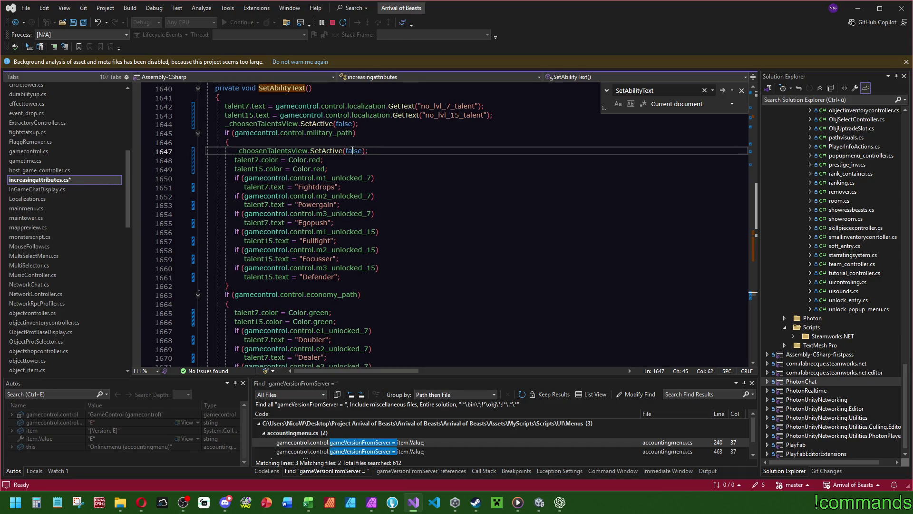
text(true)
key(Escape)
key(shift+Up)
key(ctrl+c)
click(278, 301)
key(ctrl+v)
- Add the same SetActive(true) line to the special_path block and save
scroll(278, 301, down, 7)
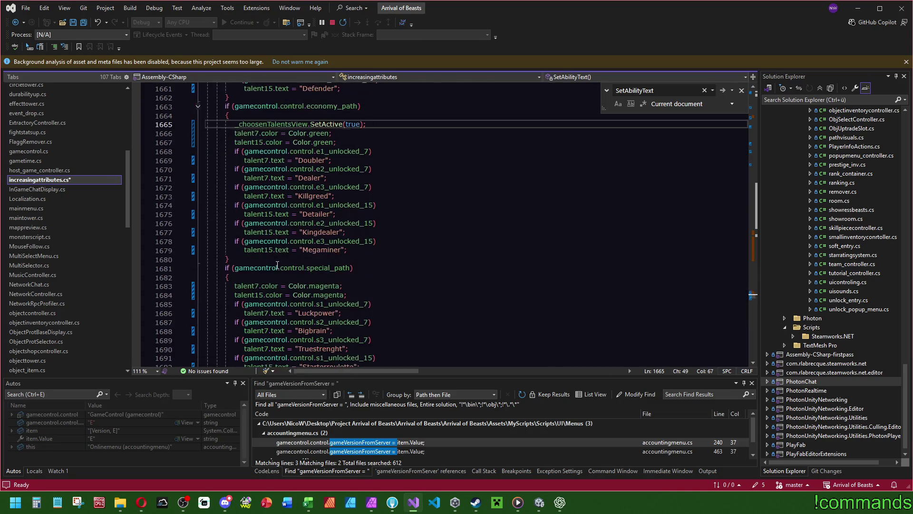
click(472, 279)
key(ctrl+v)
scroll(471, 219, down, 4)
scroll(472, 217, up, 5)
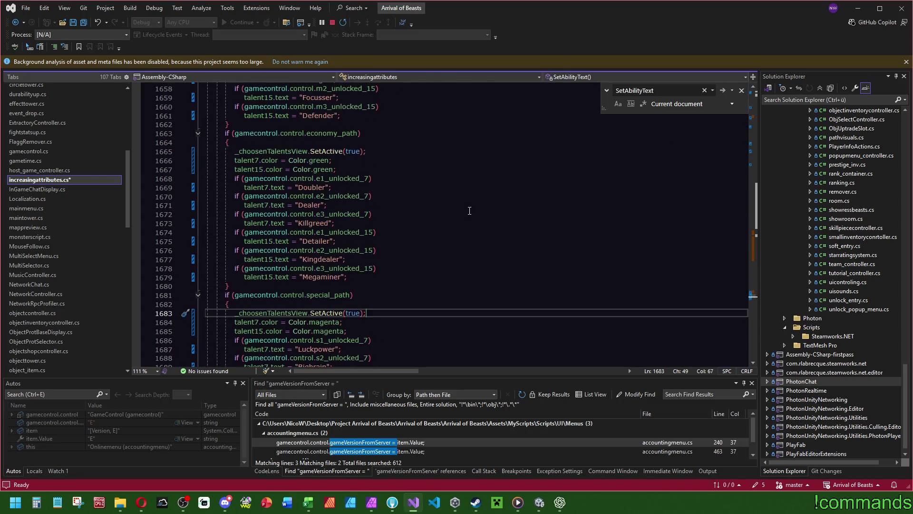
scroll(469, 212, down, 5)
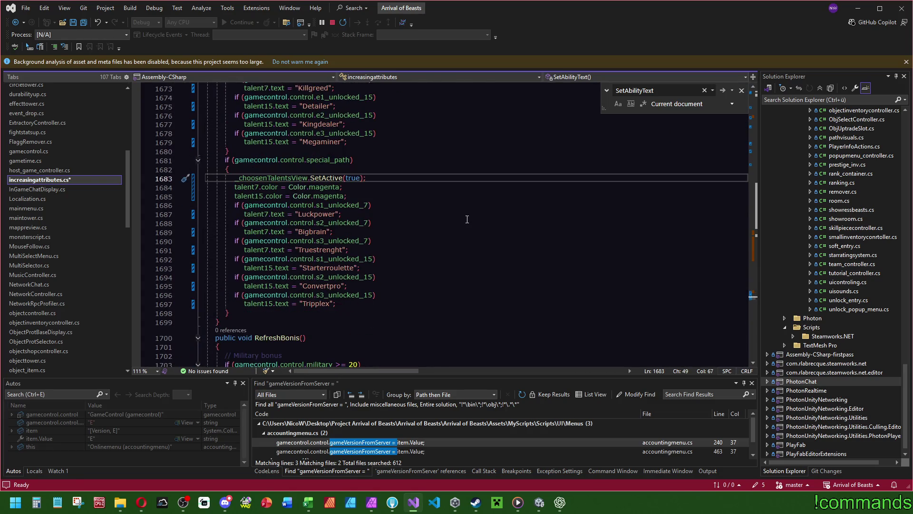
click(84, 23)
scroll(512, 255, up, 12)
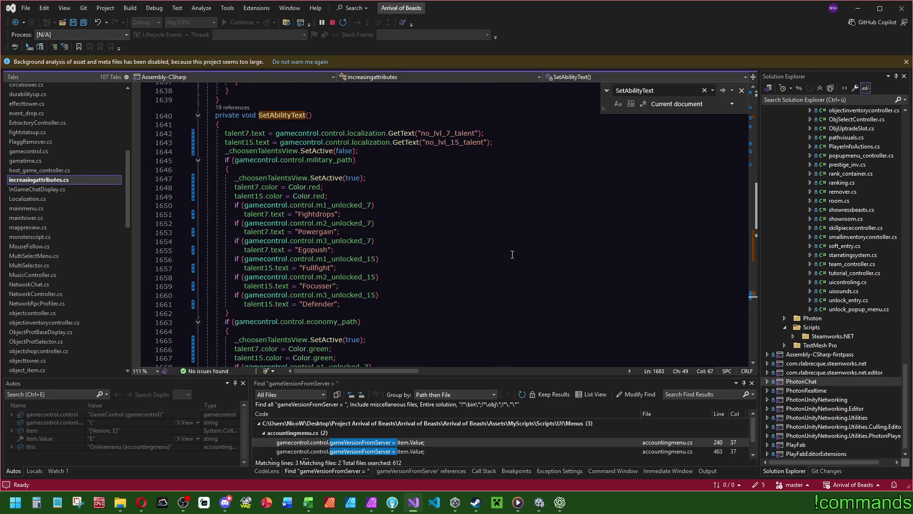
click(85, 23)
- Delete the Color.red, Color.green and Color.magenta lines from the path blocks and save
drag(380, 196, 396, 181)
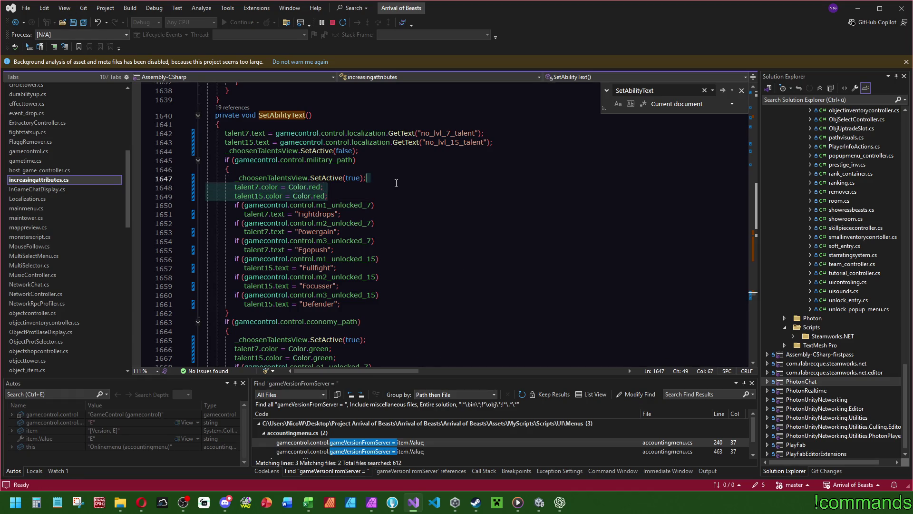
key(Delete)
scroll(396, 205, down, 3)
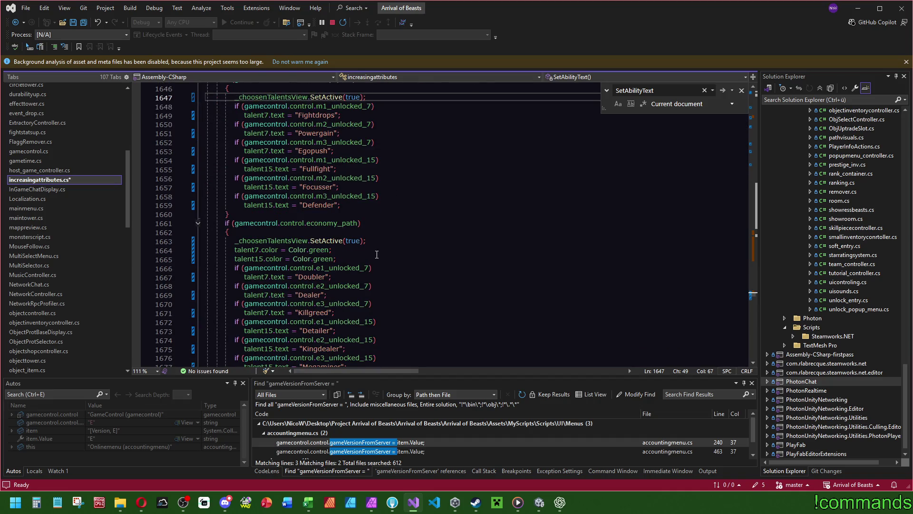
click(382, 253)
mouse_move(382, 260)
mouse_down()
mouse_move(381, 242)
mouse_move(385, 249)
mouse_up()
key(Delete)
scroll(381, 265, down, 5)
key(Delete)
click(383, 223)
scroll(382, 213, down, 3)
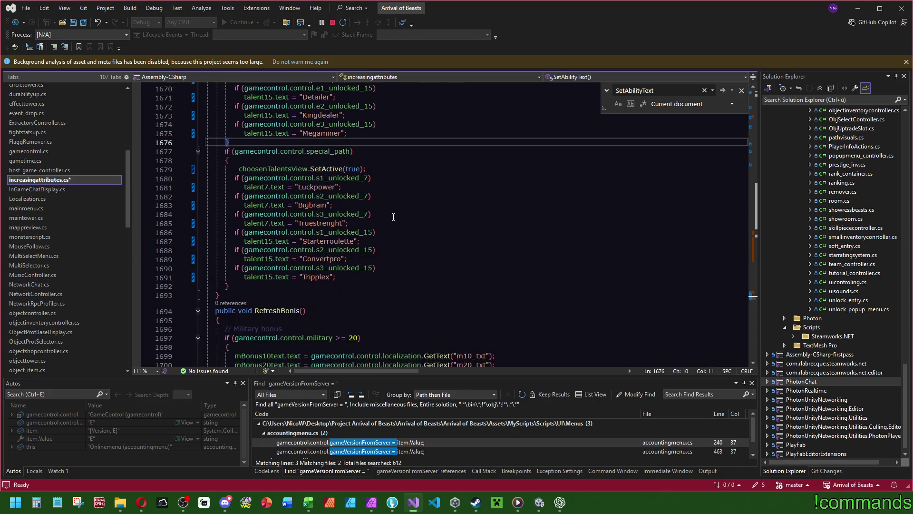
key(ctrl+s)
- Search the file for talent7 and select the else in HoverEnterLevel15
scroll(529, 209, up, 13)
scroll(529, 208, up, 1)
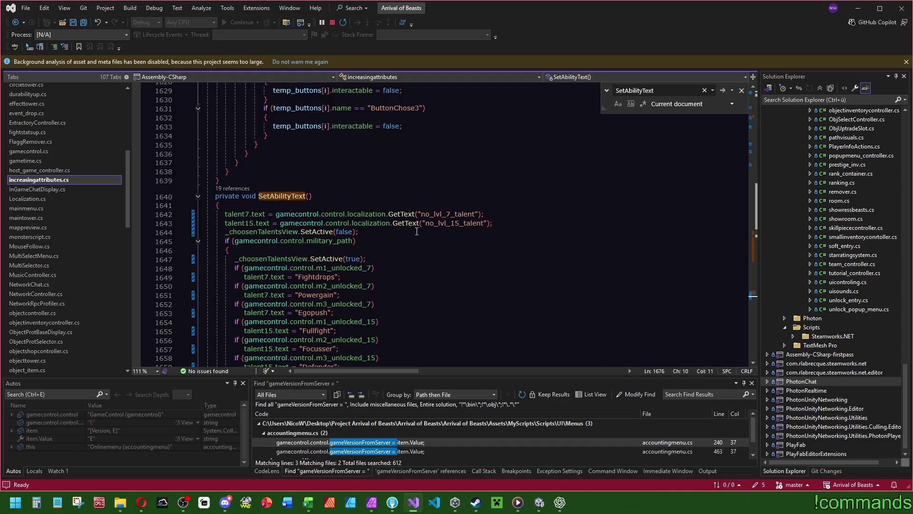
click(248, 214)
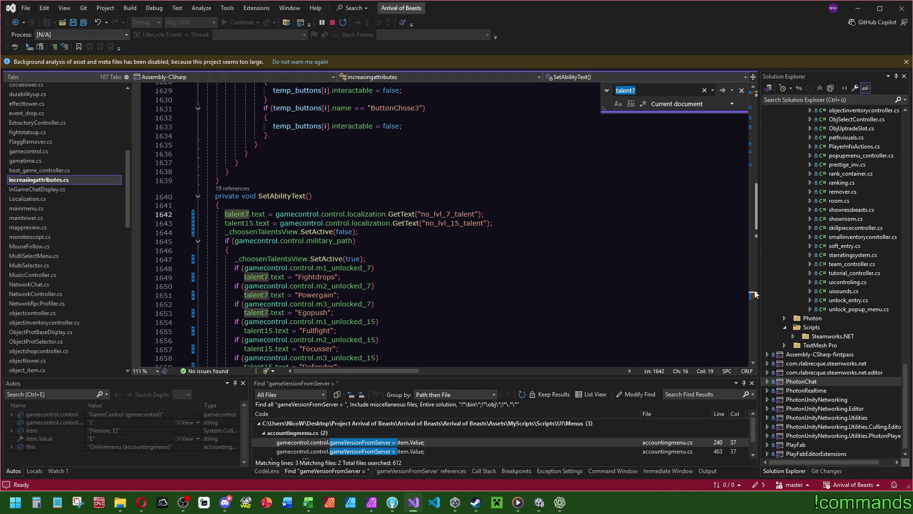
key(ctrl+f)
scroll(754, 296, down, 3)
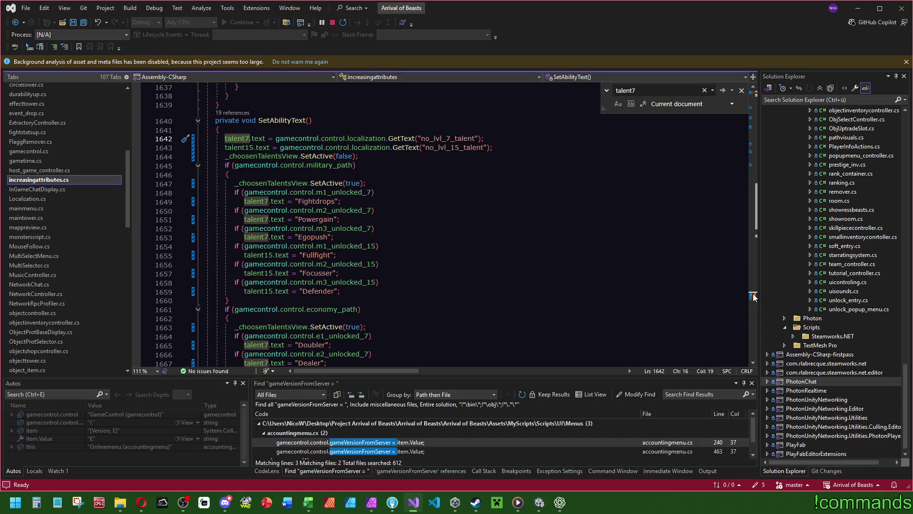
drag(754, 297, 756, 211)
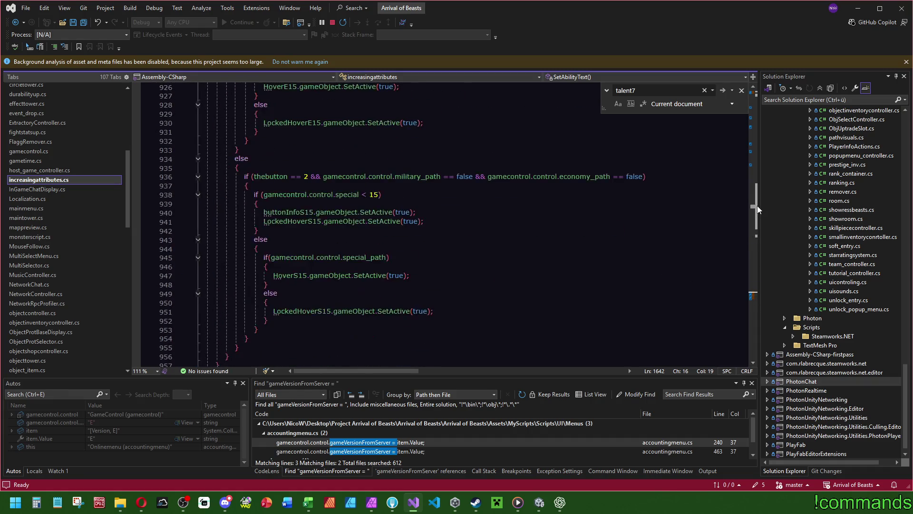
double_click(242, 159)
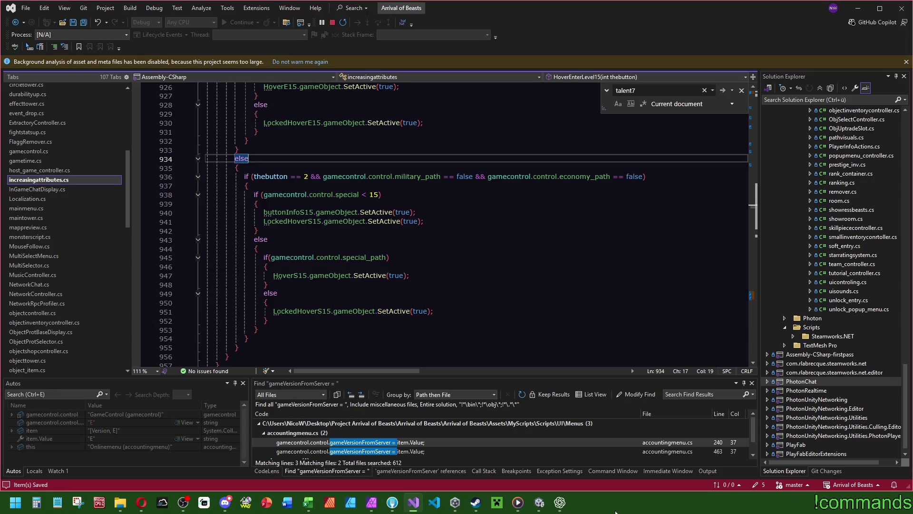
click(539, 502)
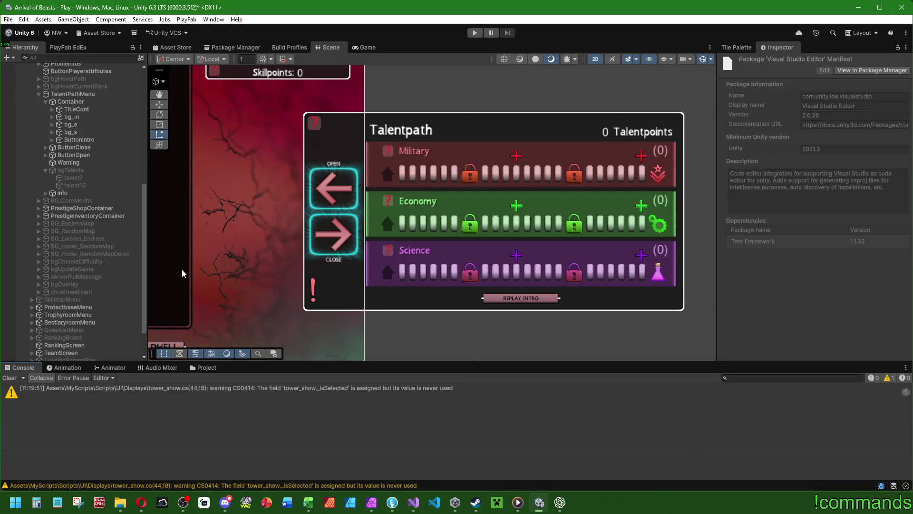
- Clear the Console, enable bgTalents, and test a Pixels Per Unit Multiplier of 0,5 before reverting
click(10, 378)
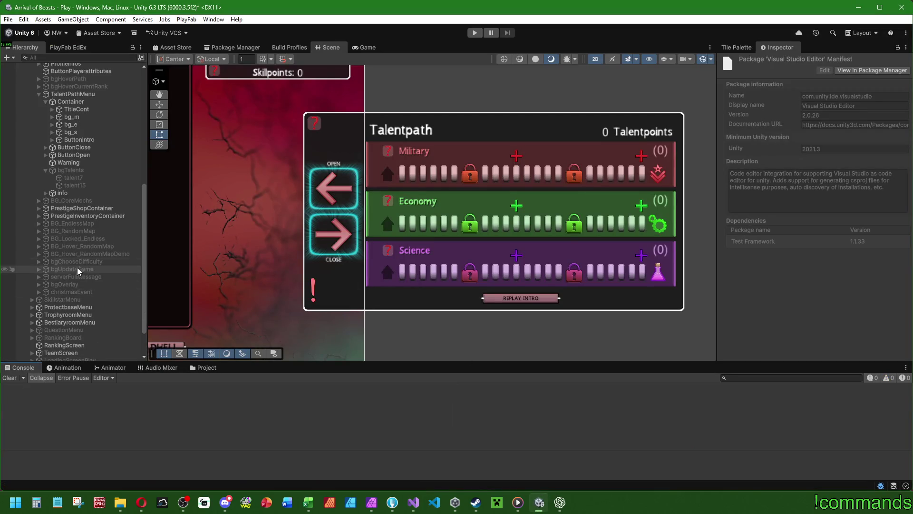
click(141, 170)
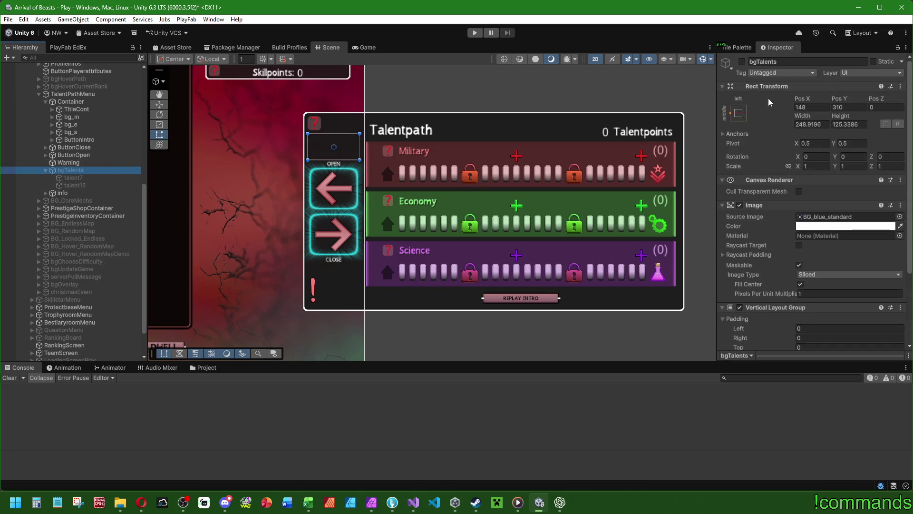
click(741, 63)
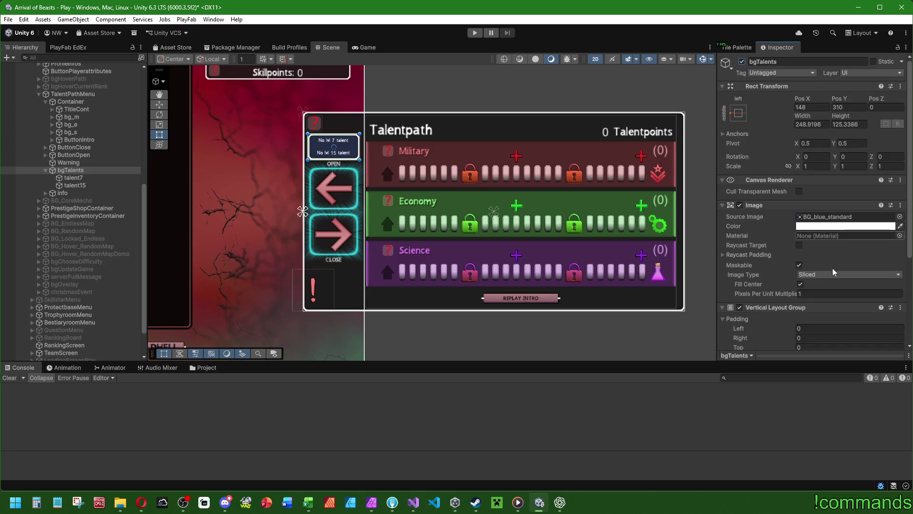
click(812, 293)
text(0,5)
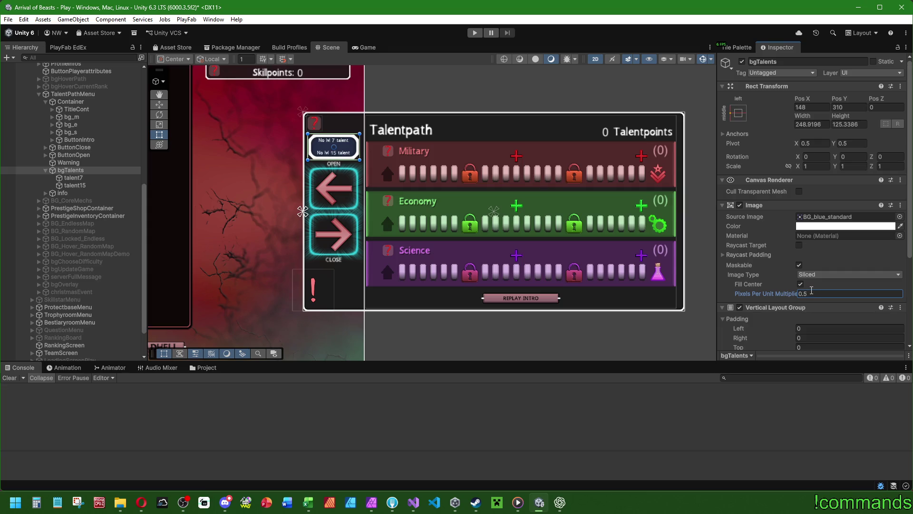
key(Escape)
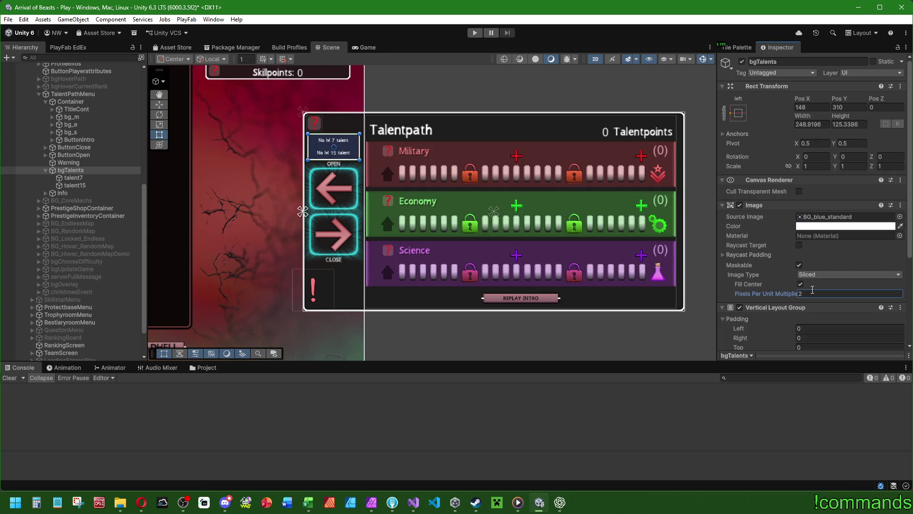
- Cycle bgTalents' Source Image sprites and settle on the grey bg_props_long2048
click(399, 103)
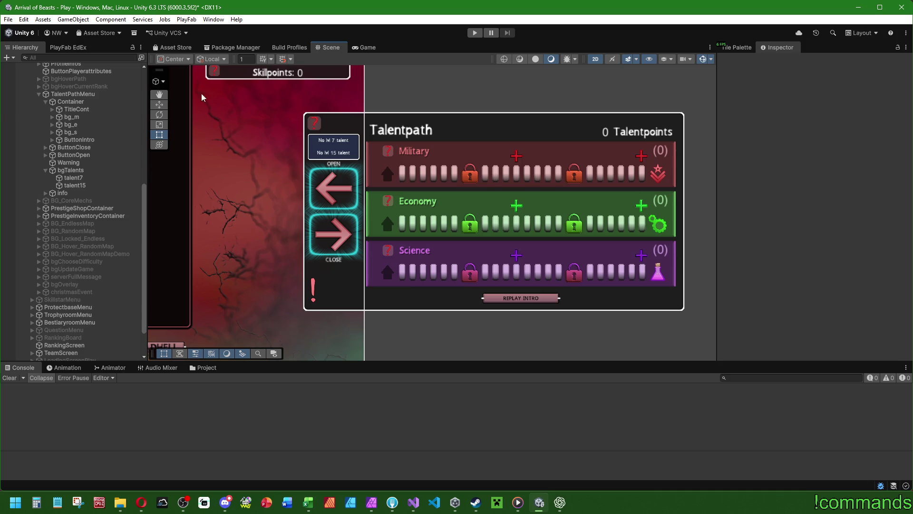
scroll(312, 151, up, 5)
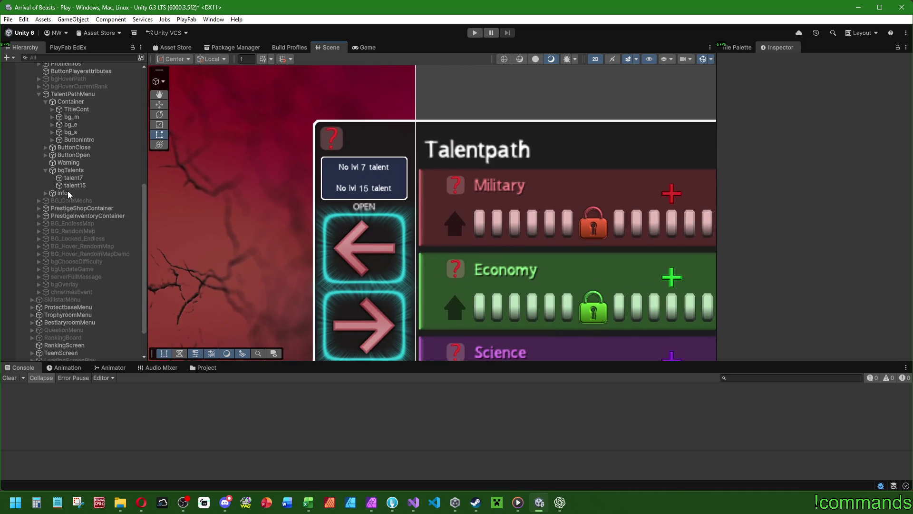
click(62, 192)
click(70, 170)
click(847, 293)
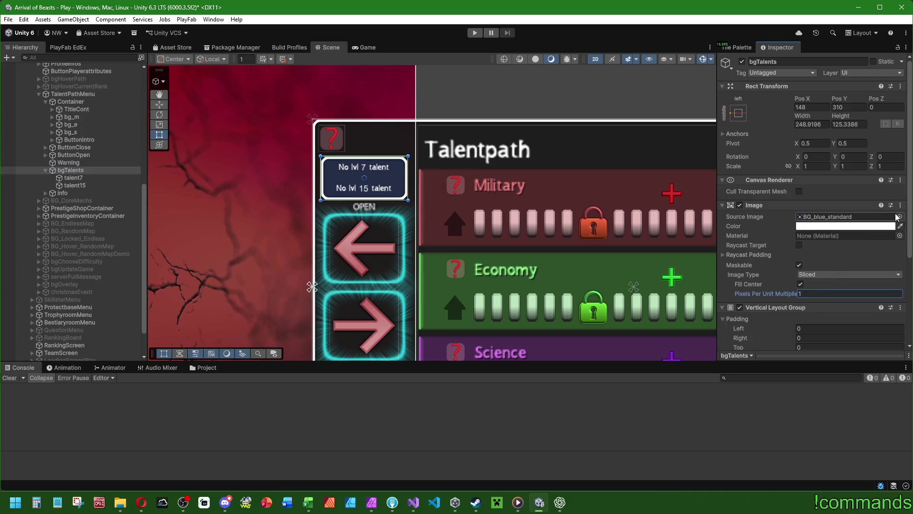
click(899, 217)
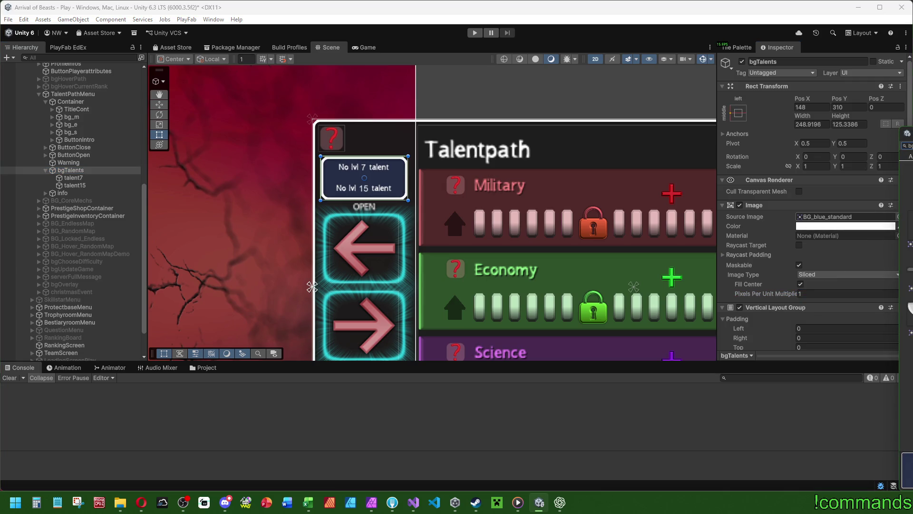
key(Right)
key(Right)
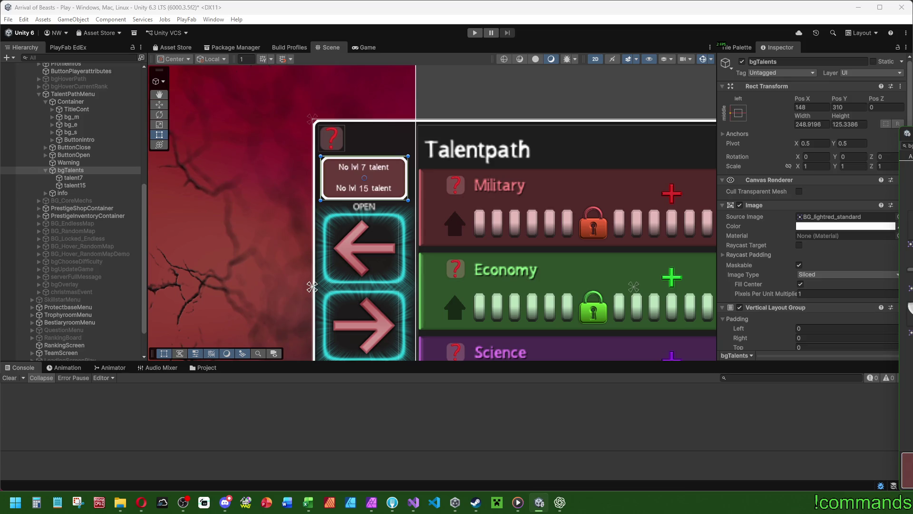
key(Right)
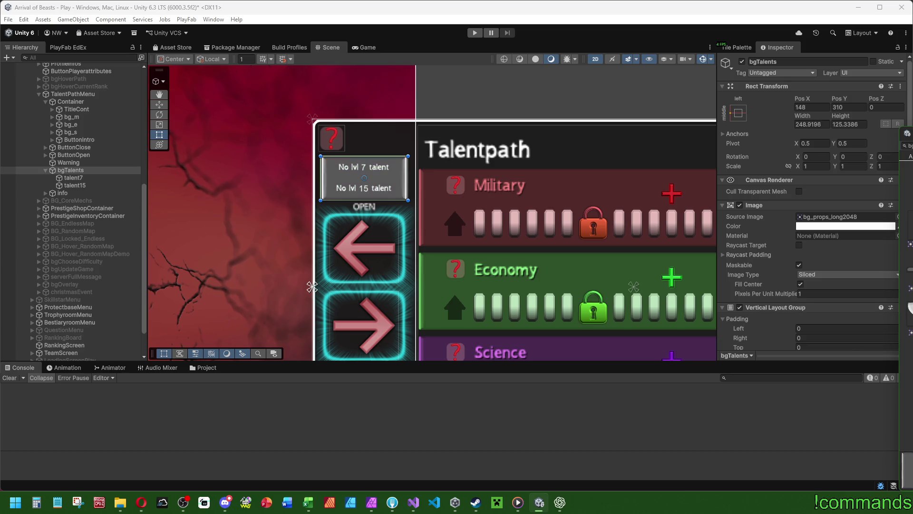
key(Right)
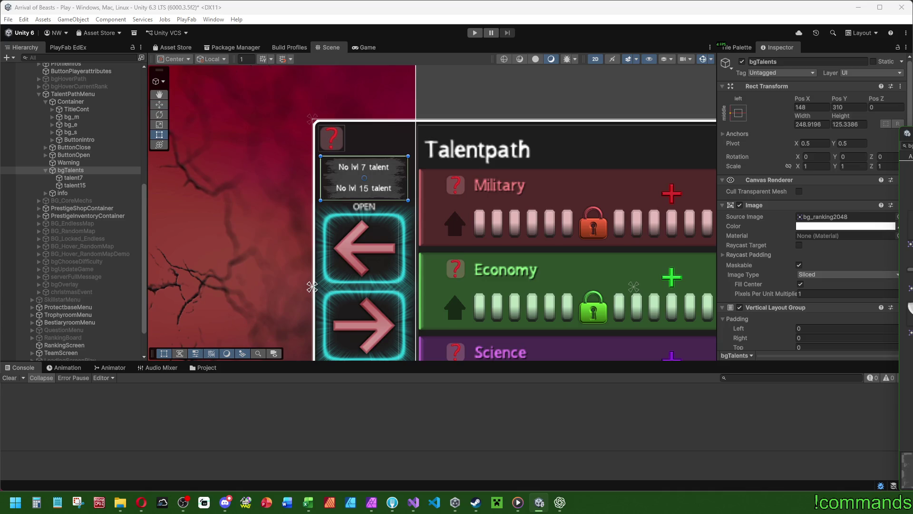
key(Left)
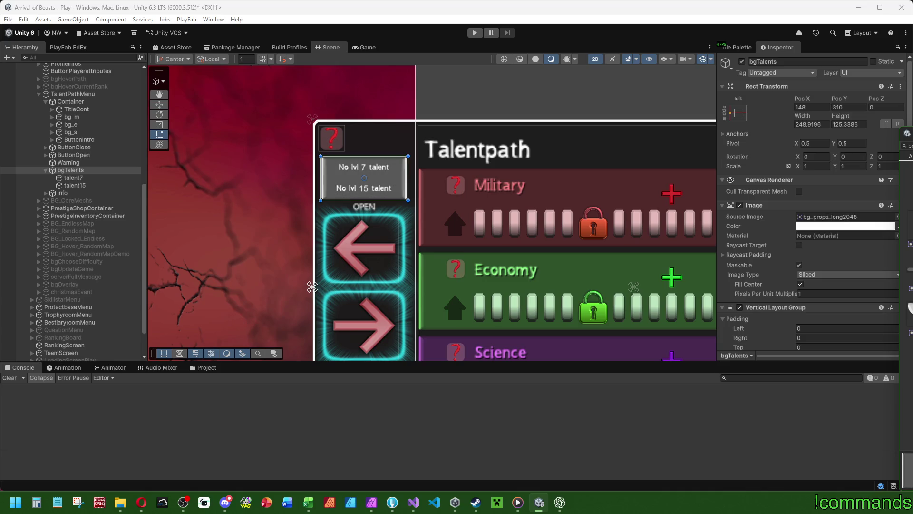
scroll(414, 318, down, 2)
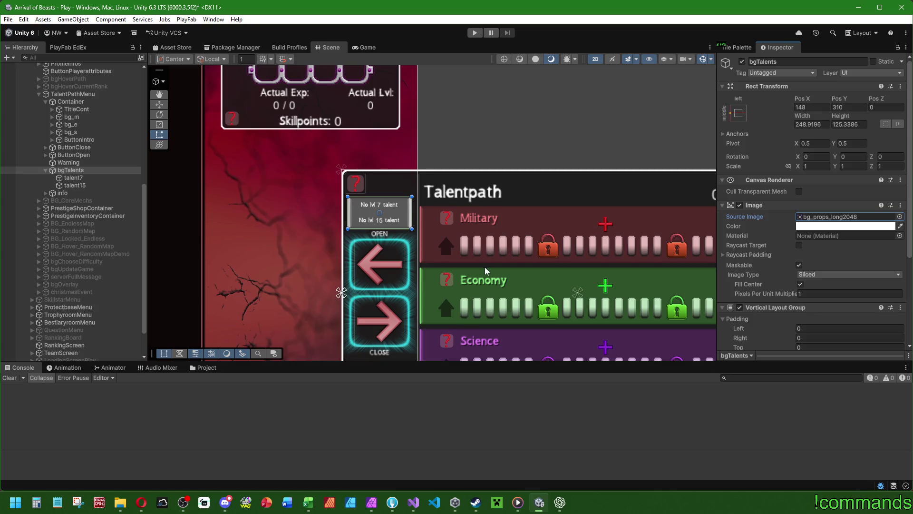
scroll(390, 266, up, 1)
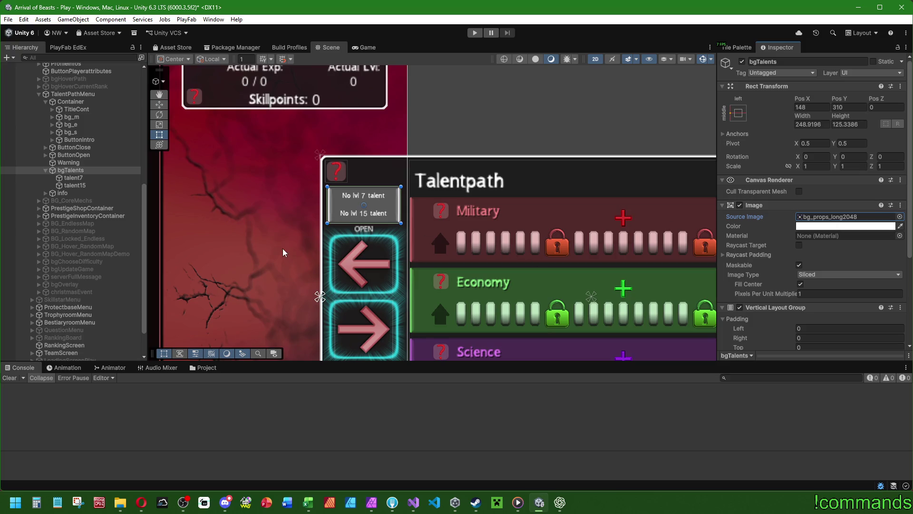
- Compare the bg_m Image colour with bgTalents' colour and bring up its Copy/Paste options
click(70, 117)
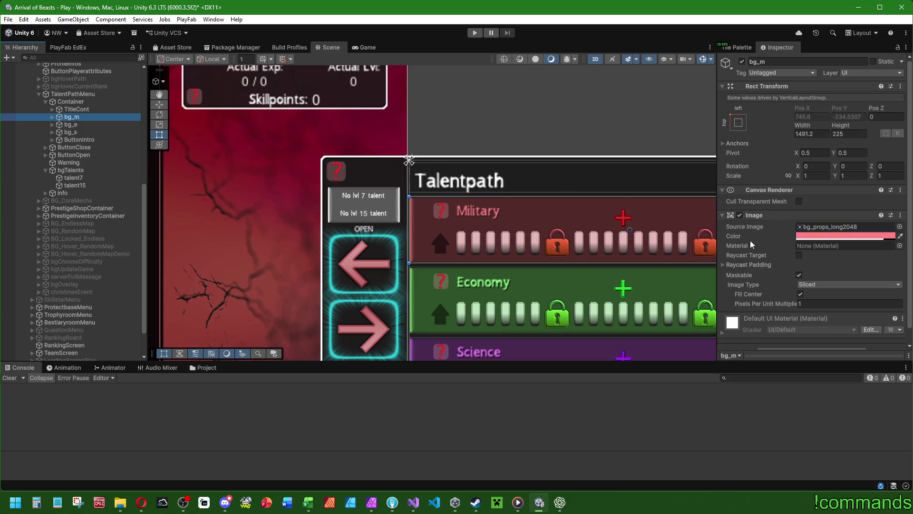
click(809, 236)
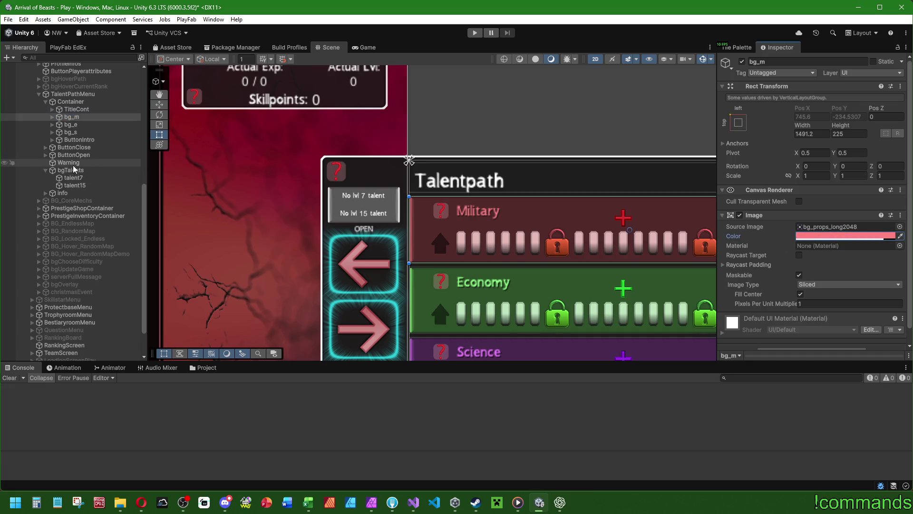
click(71, 169)
right_click(830, 227)
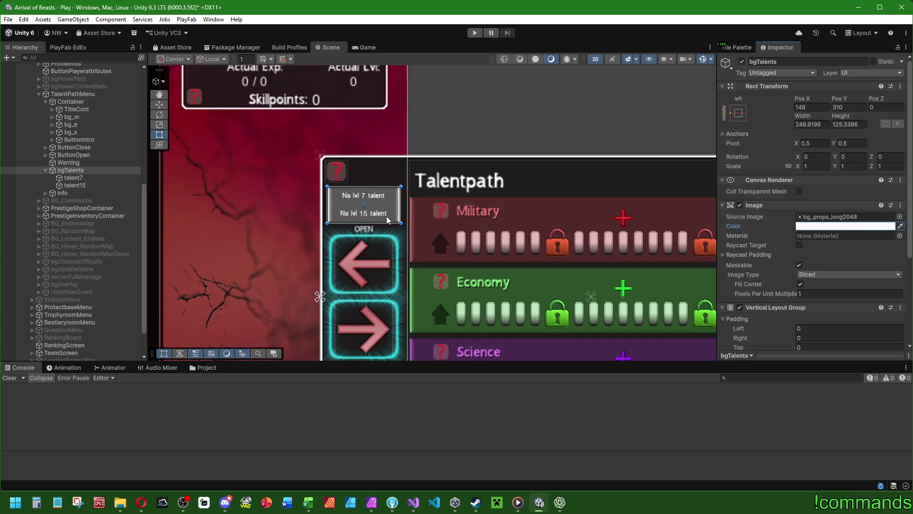
scroll(387, 220, down, 2)
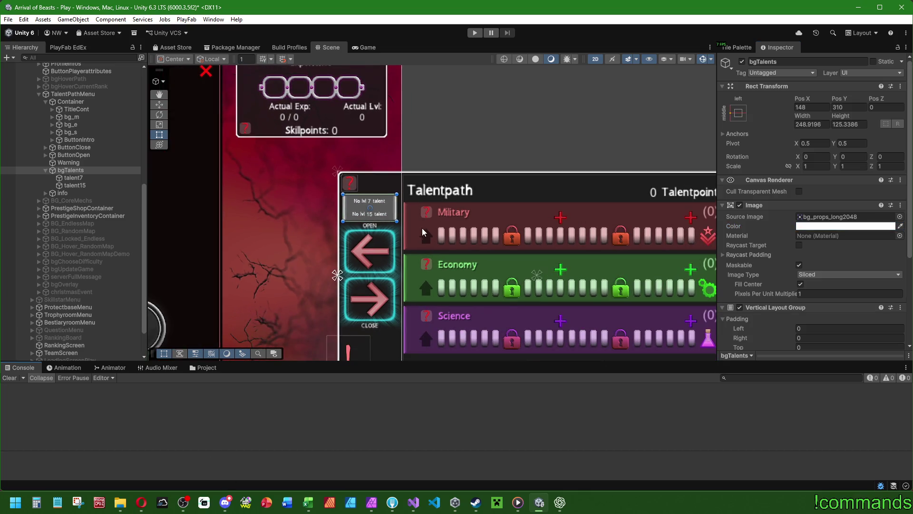
scroll(71, 204, up, 5)
- Review TalentPathMenu's Increasingattributes fields, where Choosen Talents View references bgTalents
click(73, 208)
scroll(793, 270, down, 5)
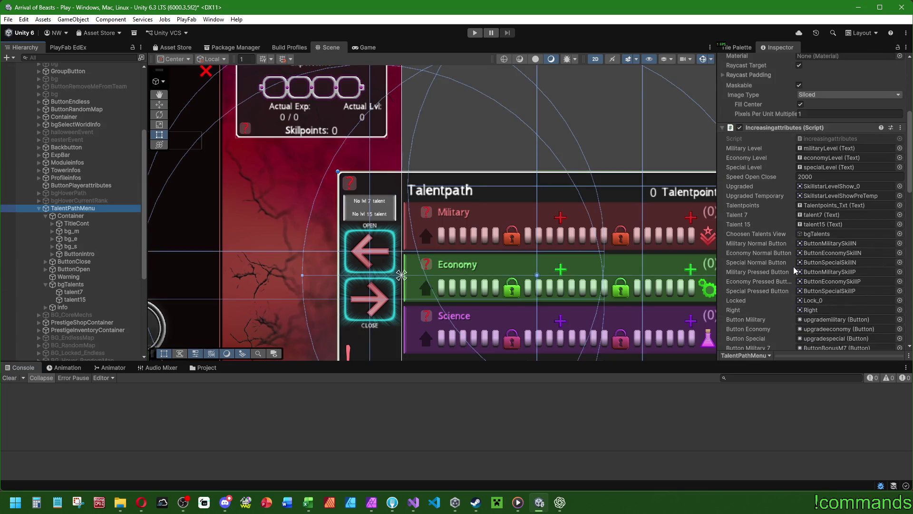
scroll(772, 249, down, 15)
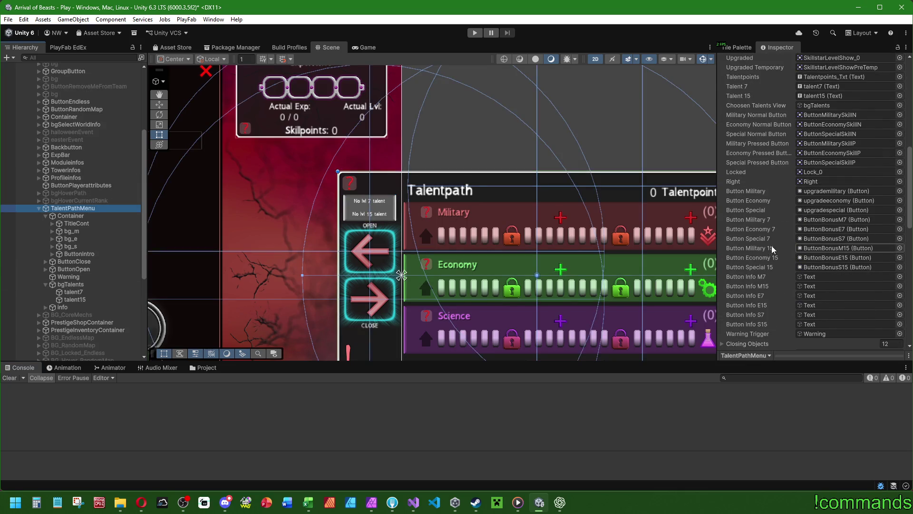
scroll(774, 248, down, 5)
scroll(772, 247, up, 15)
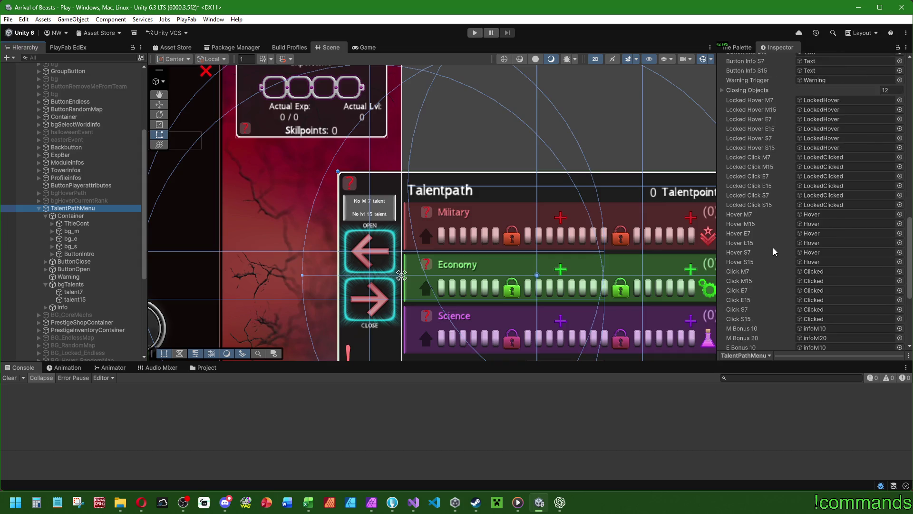
scroll(776, 249, up, 10)
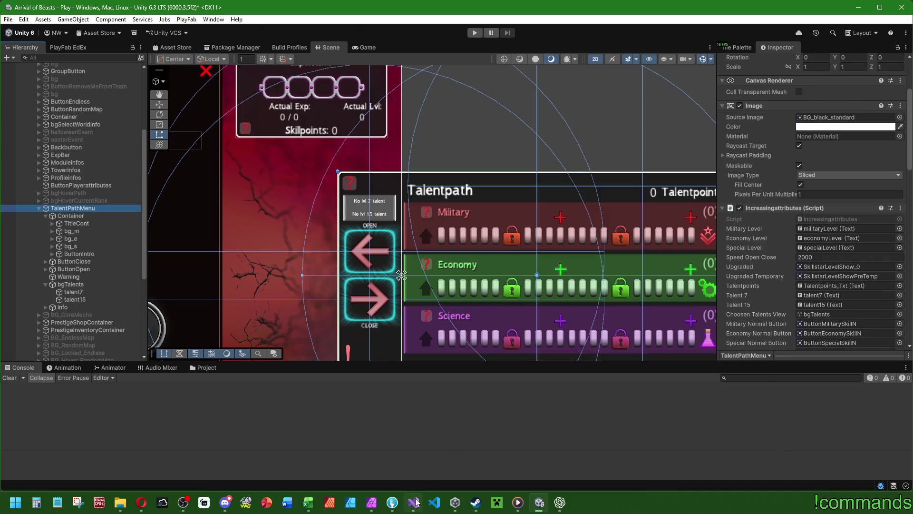
key(alt+Tab)
- Declare a [SerializeField] private Color _mColor field near the talent fields
drag(752, 209, 775, 67)
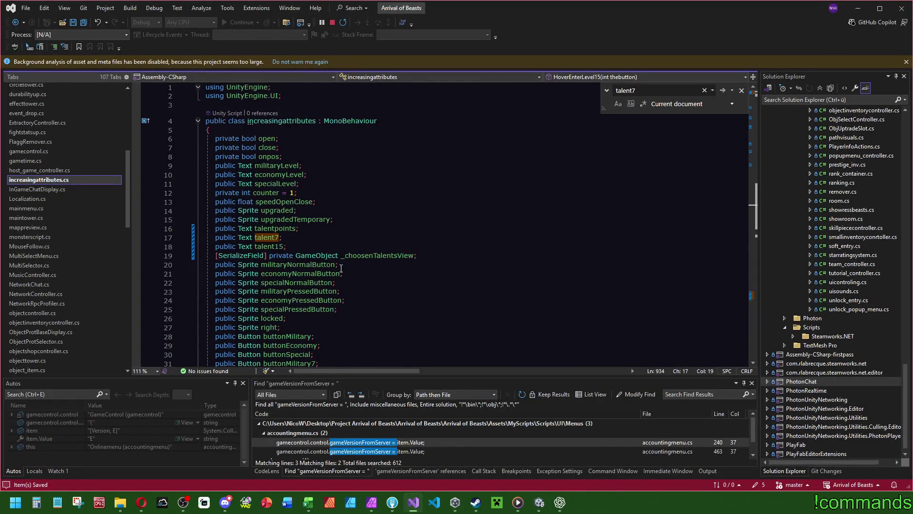
click(333, 247)
text(SerializeField)
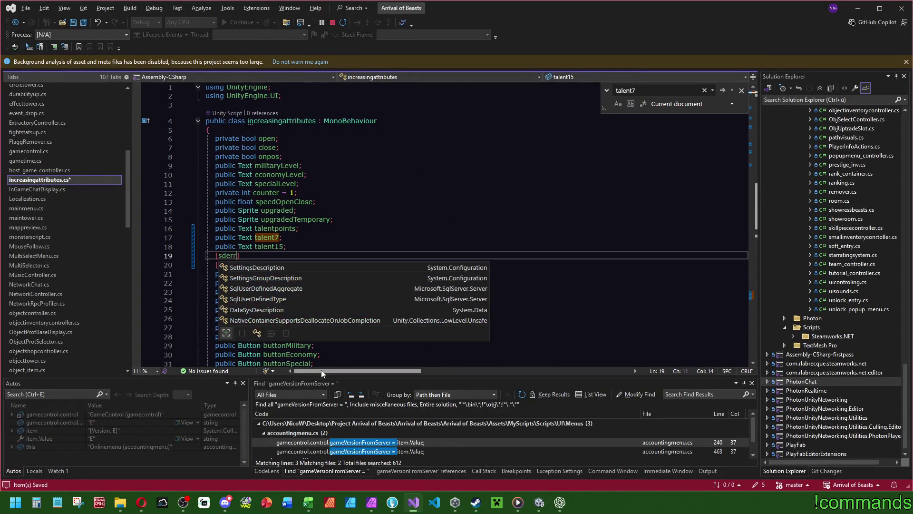
text(] private Co)
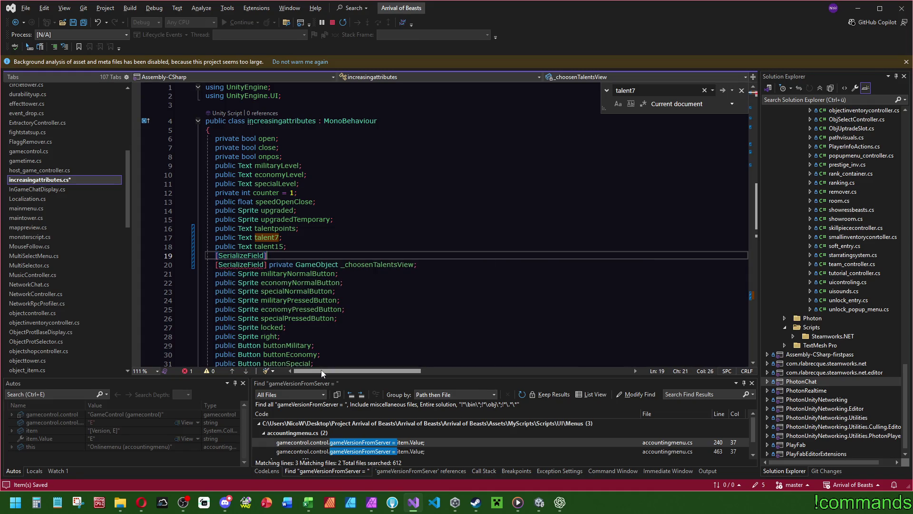
text(lor[])
key(BackSpace)
key(BackSpace)
key(BackSpace)
text(mColor;)
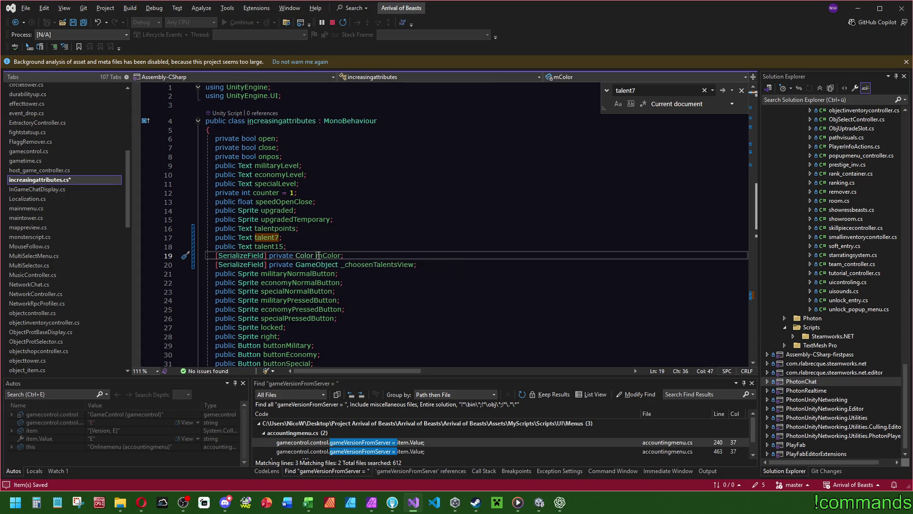
text(_)
- Duplicate it into _eColor and _sColor fields and save the script
key(End)
key(ctrl+d)
key(ctrl+d)
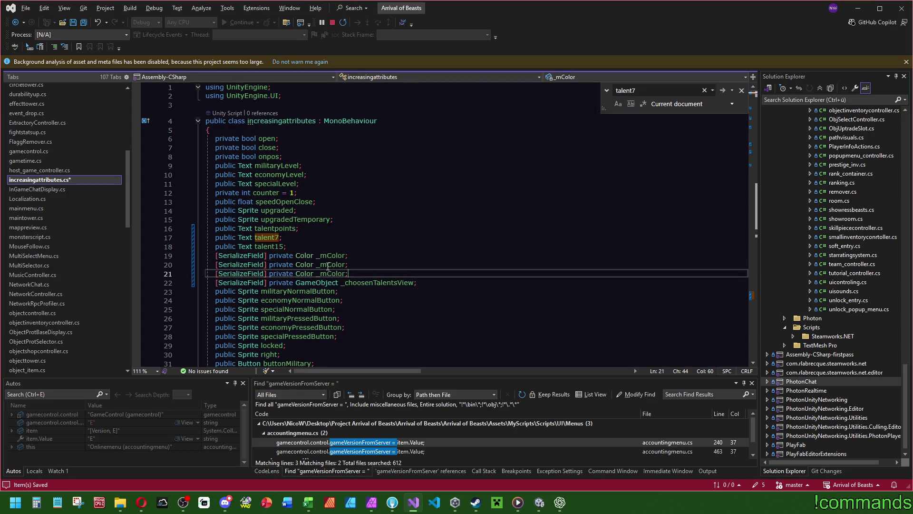
click(329, 267)
key(BackSpace)
text(w)
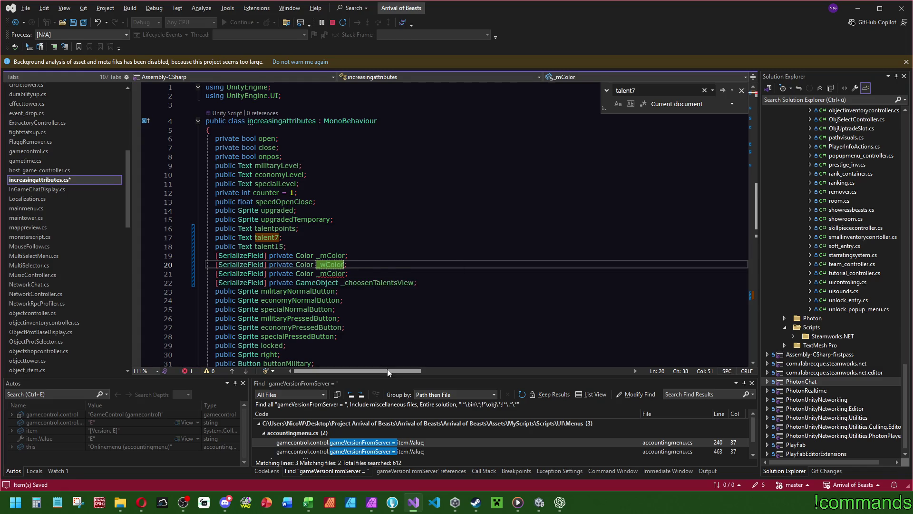
key(BackSpace)
key(Down)
key(BackSpace)
text(s)
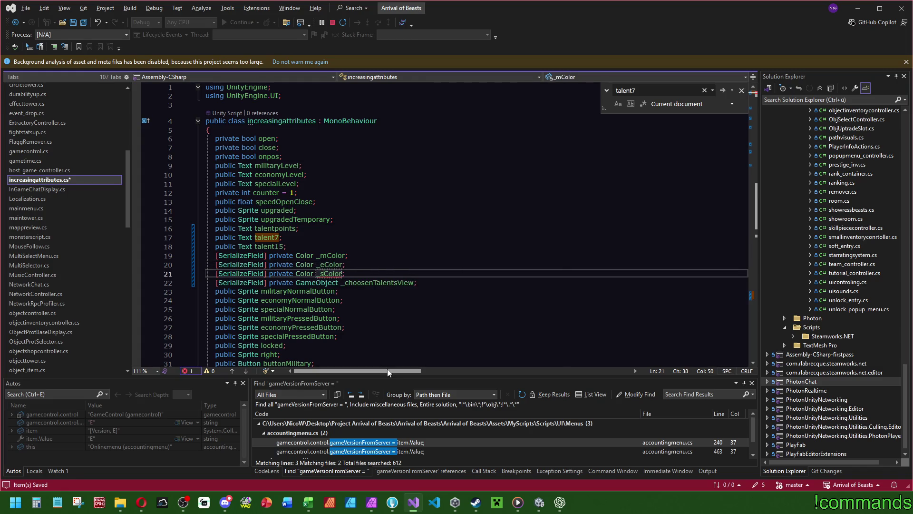
click(366, 216)
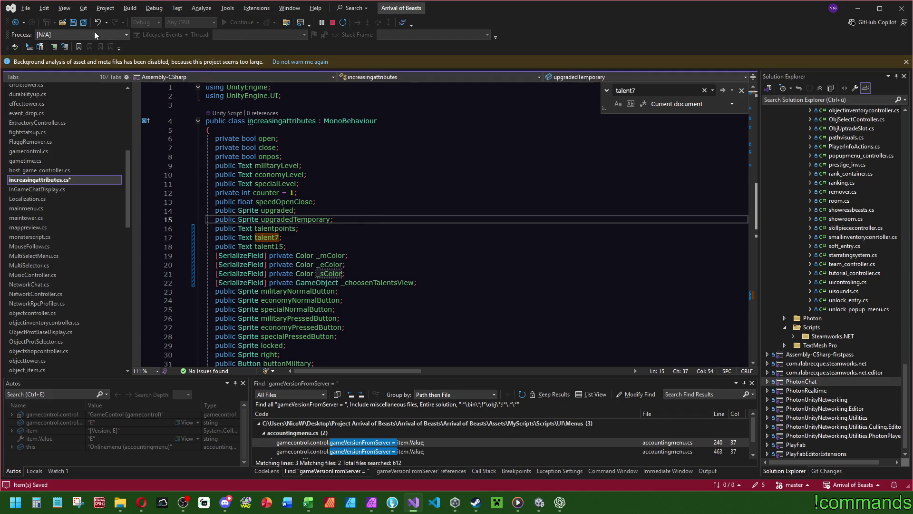
key(ctrl+s)
- In SetAbilityText's military branch, set _choosenTalentsView.GetComponent<Image>().color = _mColor
click(754, 297)
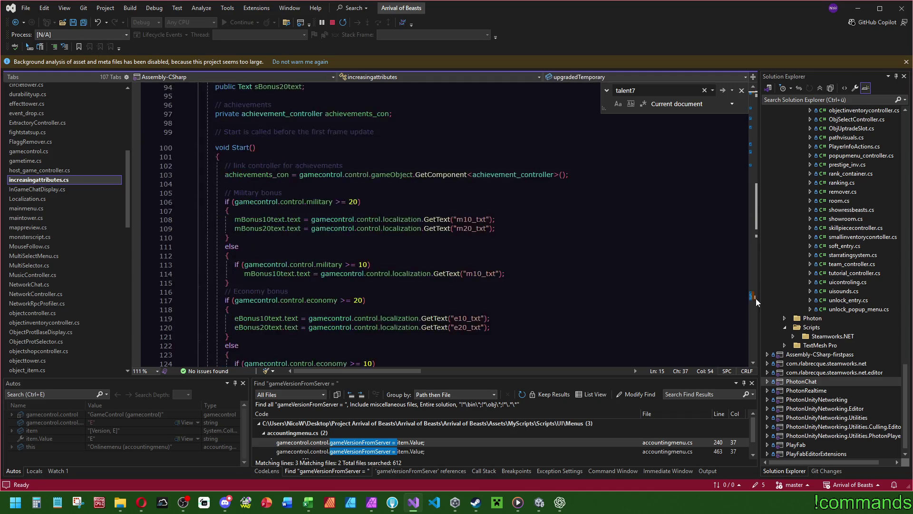
scroll(386, 278, down, 3)
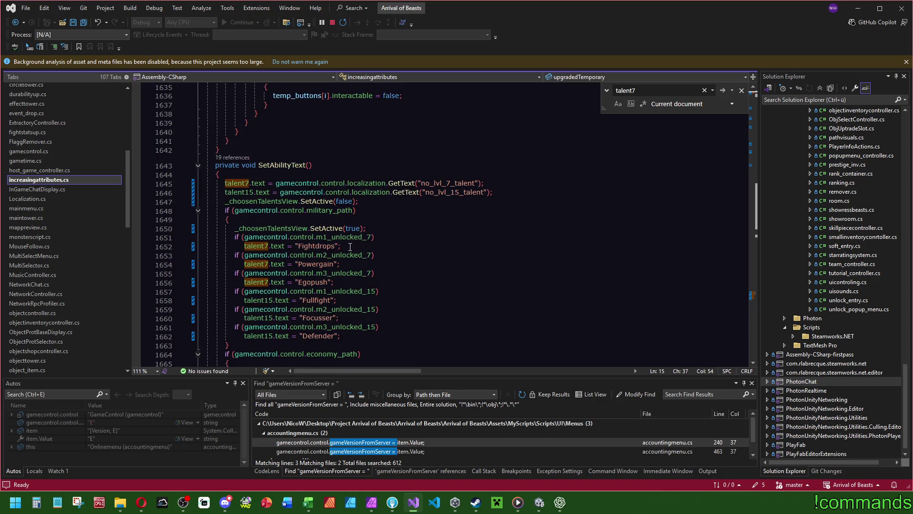
click(295, 228)
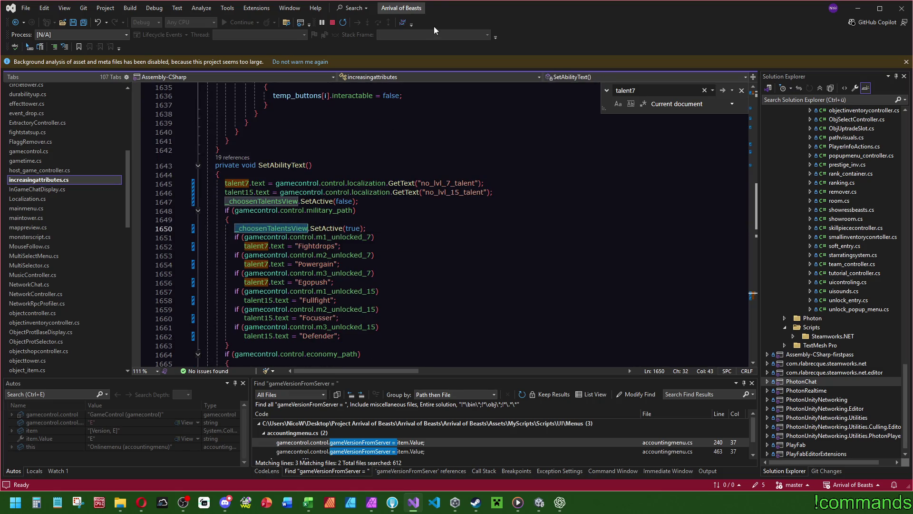
mouse_move(433, 8)
mouse_down()
mouse_move(827, 242)
mouse_move(911, 326)
mouse_move(911, 377)
mouse_move(396, 340)
mouse_move(1, 295)
mouse_up()
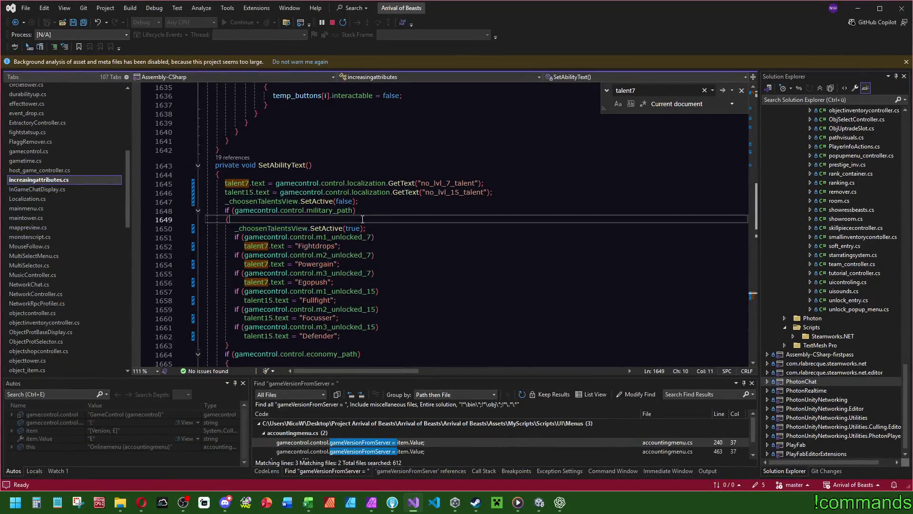
text(_choosenTalentsView.Get)
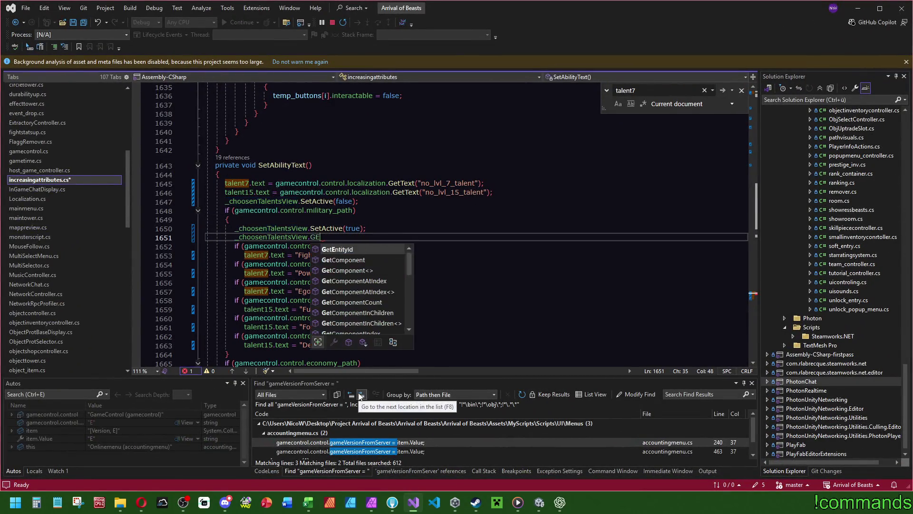
key(Tab)
text(<Image>)
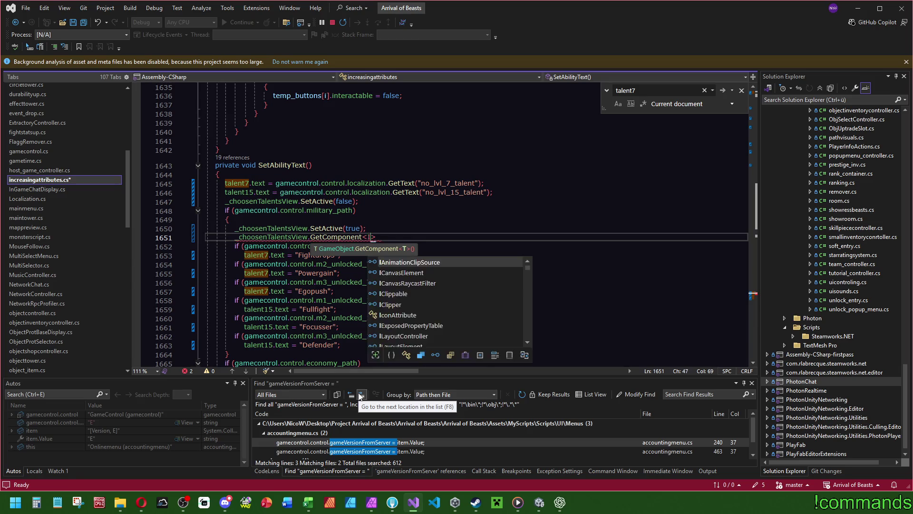
text(().col)
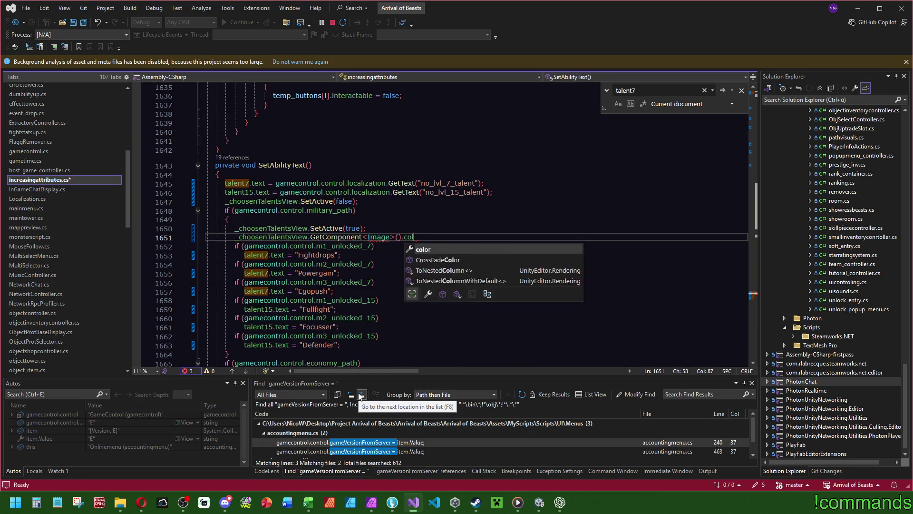
text(or = m)
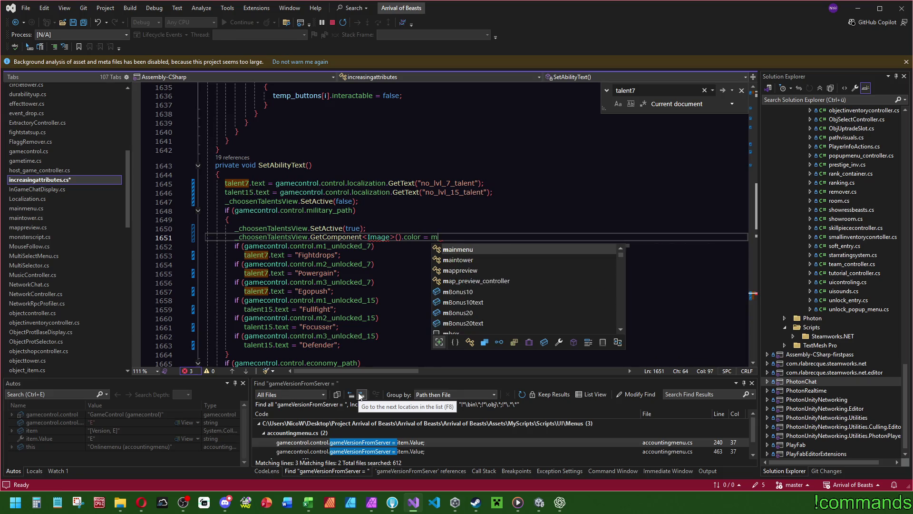
key(BackSpace)
text(_mColor;)
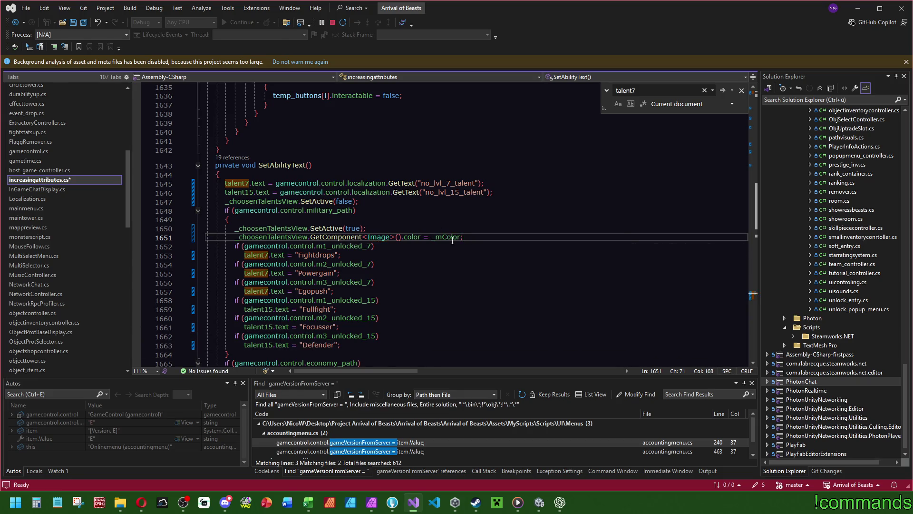
- Add the same Image colour assignment to the economy and special branches
click(466, 230)
scroll(458, 245, down, 3)
scroll(459, 245, down, 3)
click(442, 219)
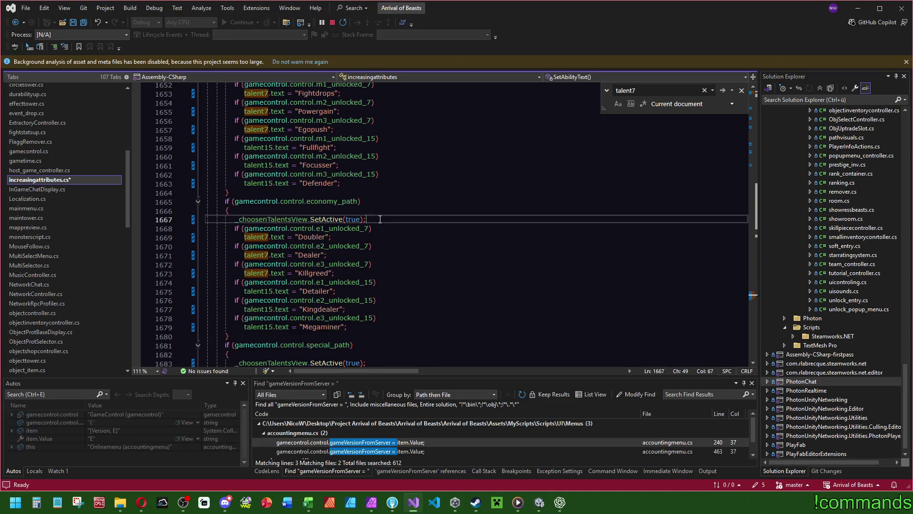
text(_choosenTalentsView.GetComponent<Image>().color = _mColor;)
click(442, 220)
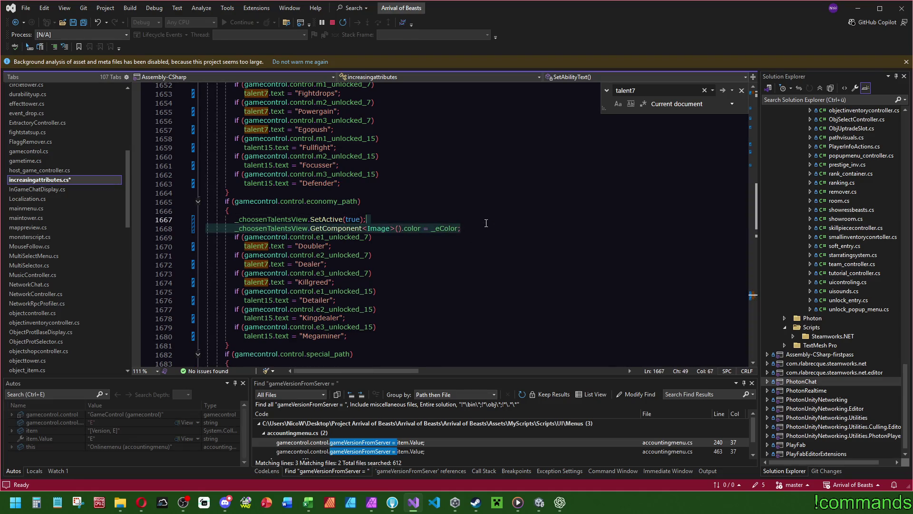
scroll(447, 263, down, 6)
click(368, 211)
text(_choosenTalentsView.GetComponent<Image>().color = _eColor;)
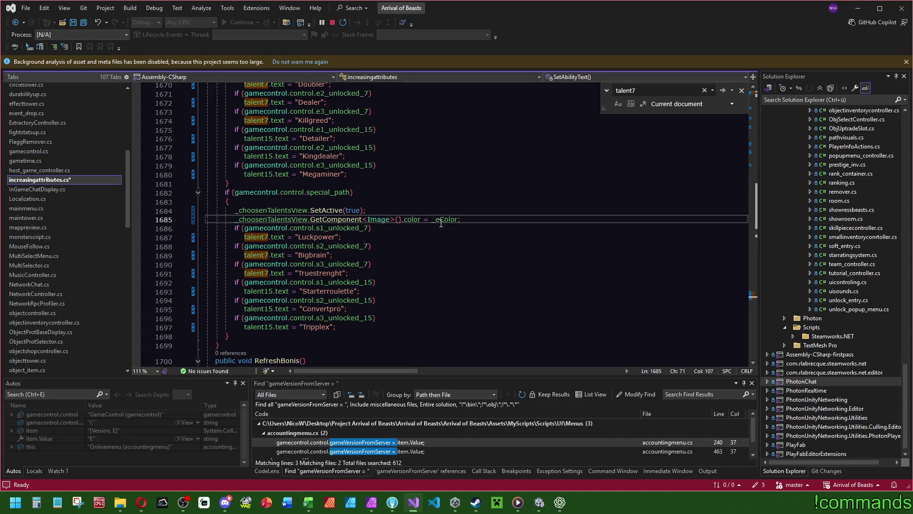
- Close the talent7 search, save, and let Unity recompile before returning to Visual Studio
click(354, 192)
key(Escape)
click(84, 23)
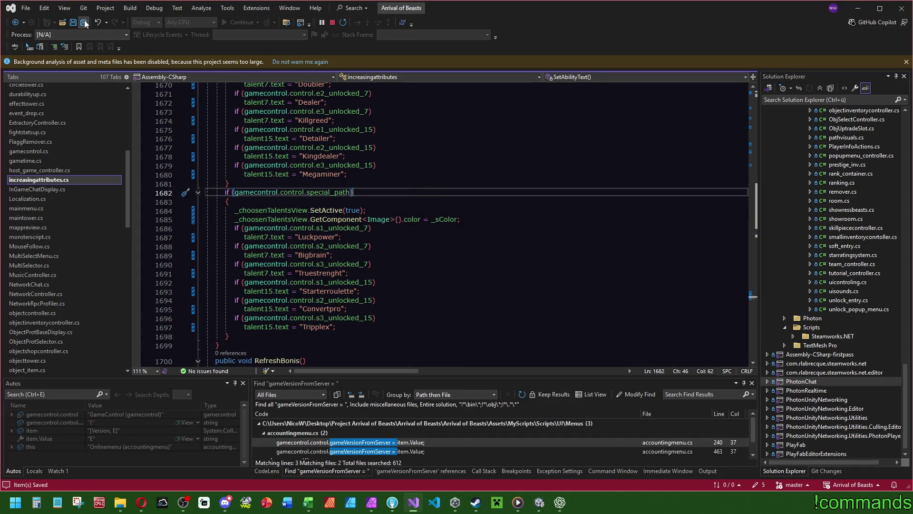
click(538, 502)
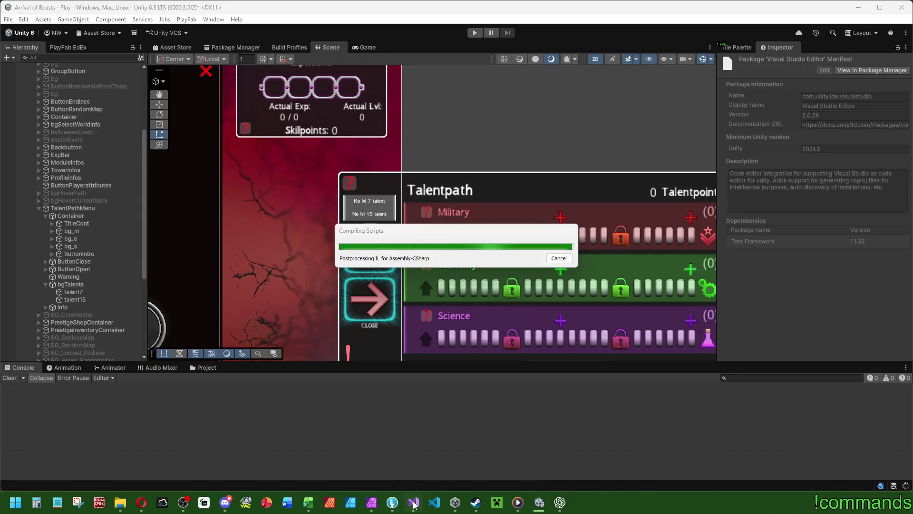
mouse_move(413, 502)
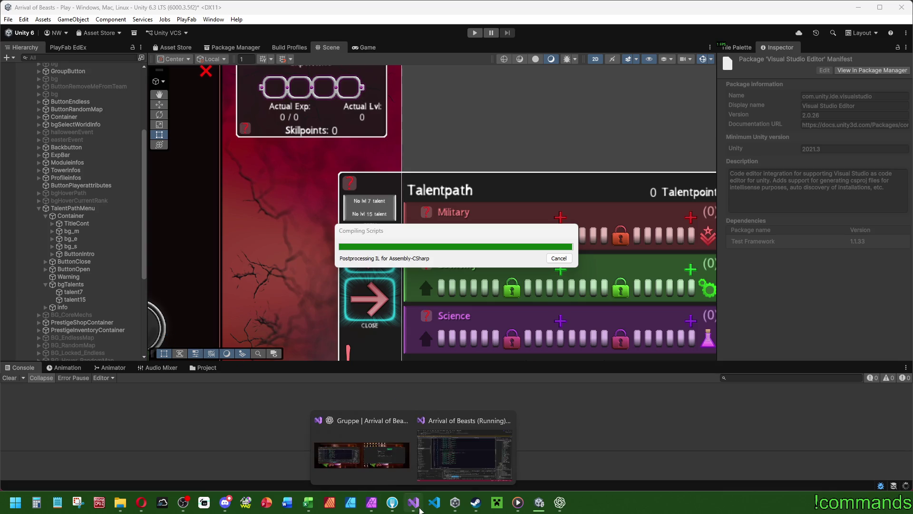
click(413, 459)
ctrl+click(442, 222)
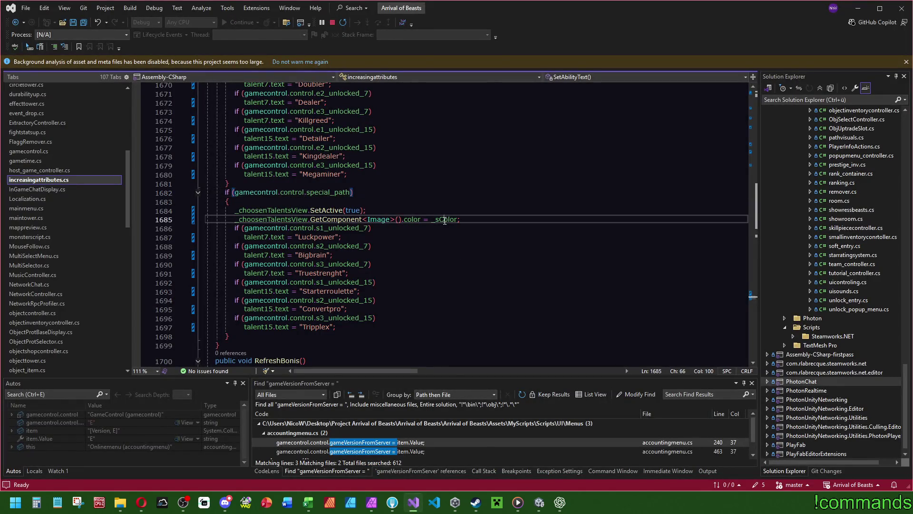
- Add a non-serialized Color field named _resetCol below _mColor
click(363, 203)
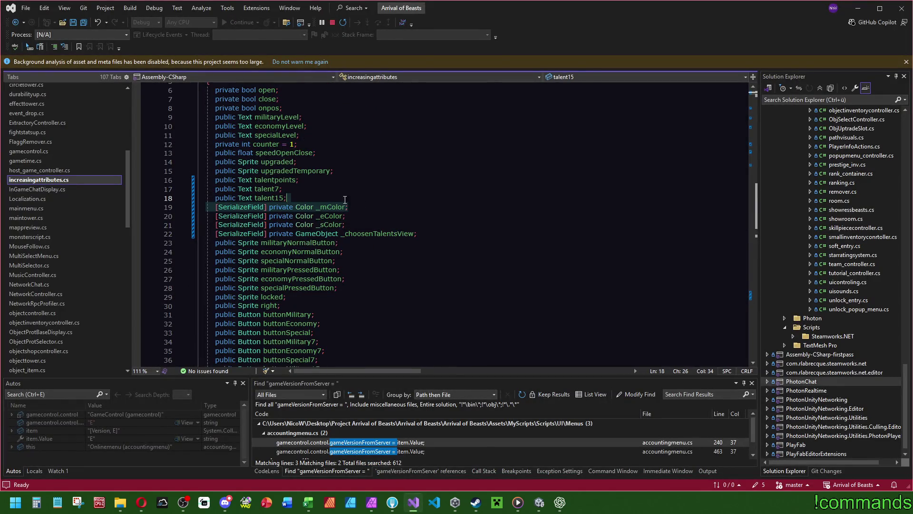
key(ctrl+d)
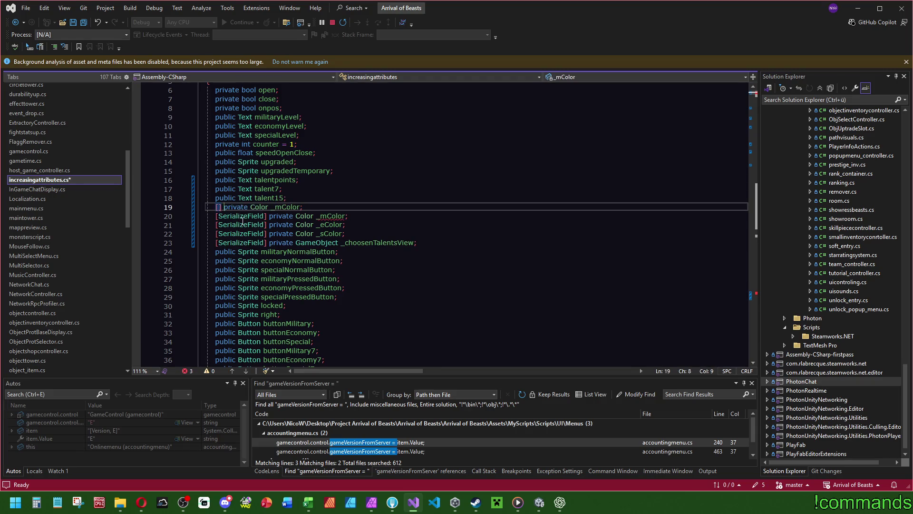
key(BackSpace)
key(BackSpace)
key(BackSpace)
double_click(273, 208)
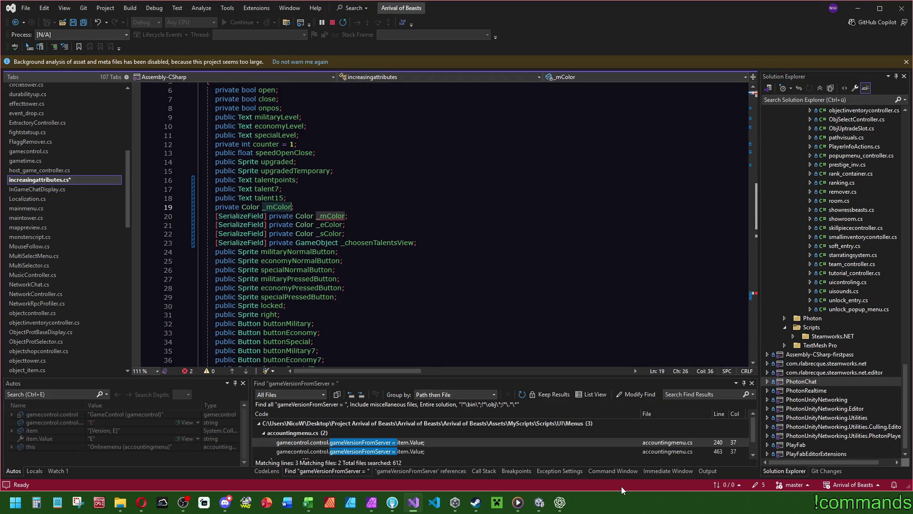
text(_resetCO)
key(BackSpace)
key(BackSpace)
key(BackSpace)
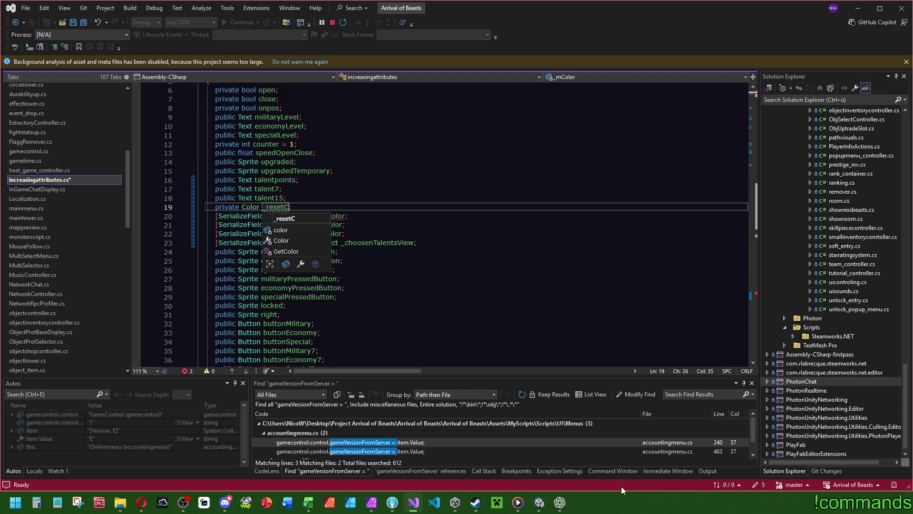
key(End)
key(ctrl+r)
key(ctrl+r)
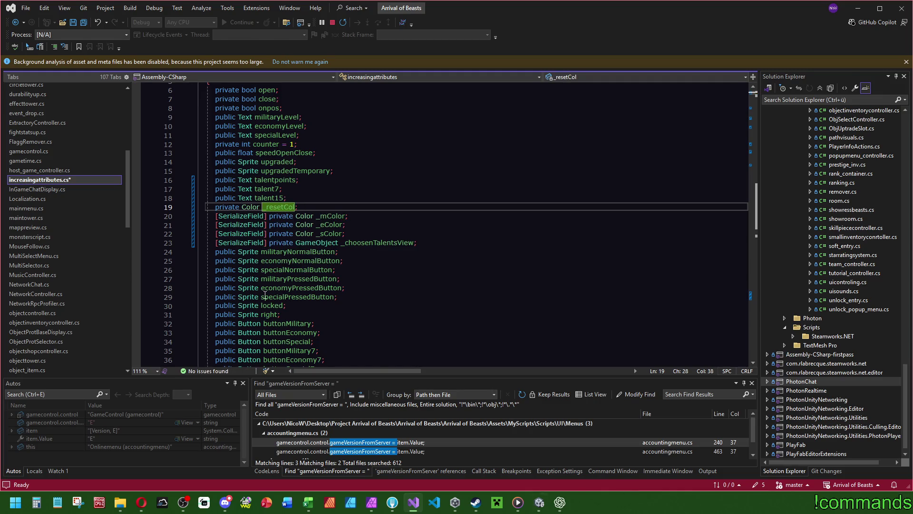
- In Start(), write _resetCol = _choosenTalentsView.GetComponent<Image>().color;
scroll(323, 224, down, 15)
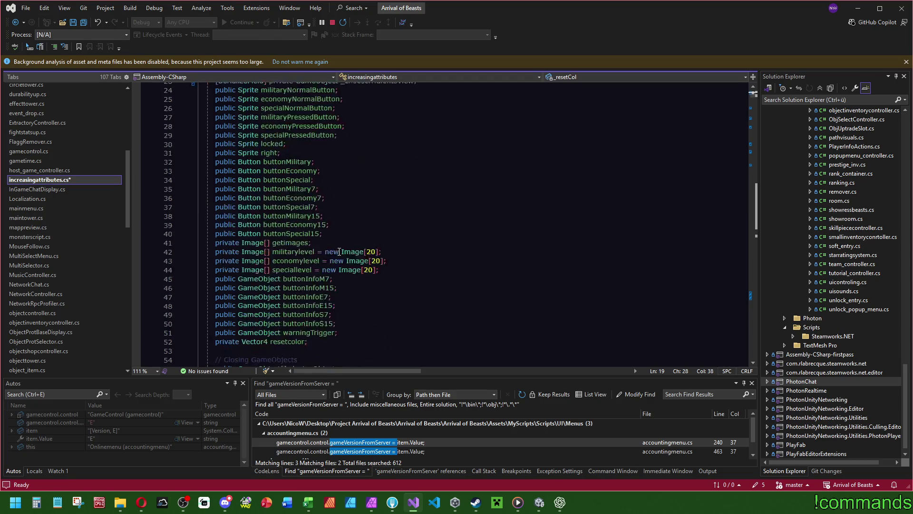
scroll(341, 241, down, 13)
click(224, 205)
key(Return)
text(_resetCol)
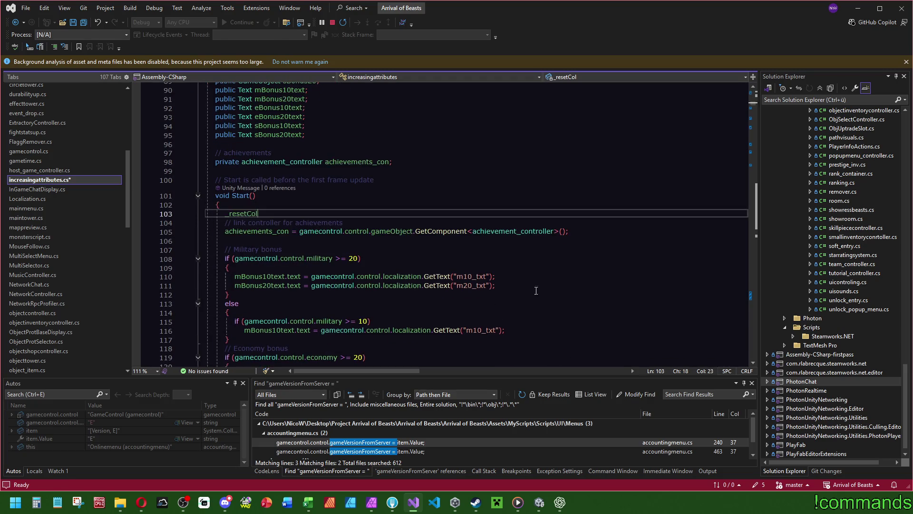
text(= _)
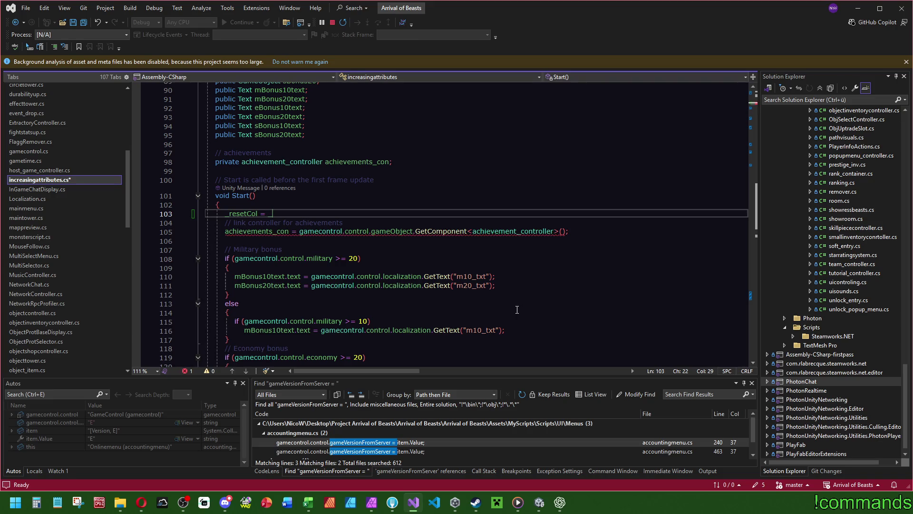
key(Down)
key(Up)
key(Up)
key(Tab)
text(.)
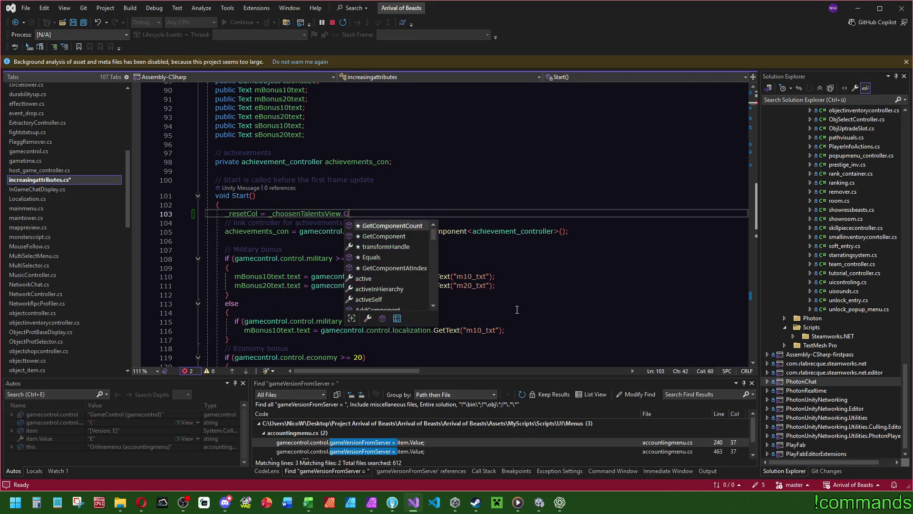
text(GetC)
key(Down)
text(<Im)
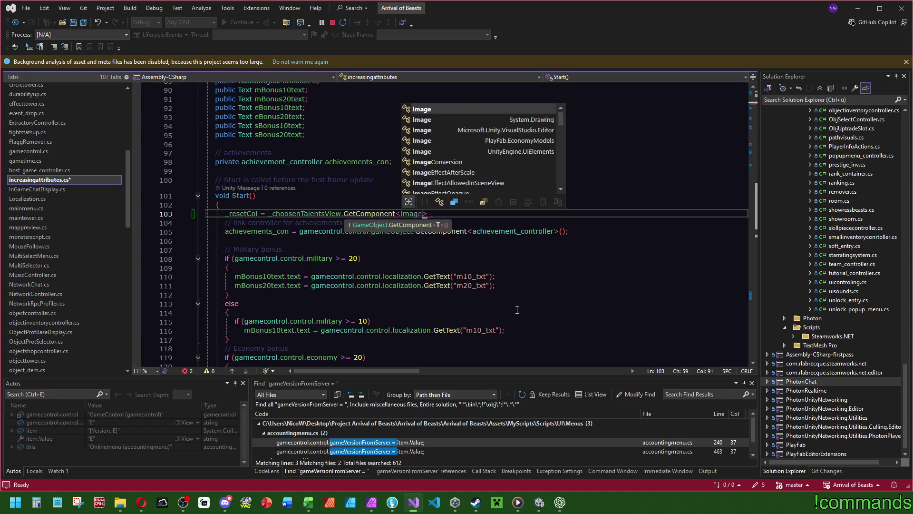
key(Tab)
text(().col)
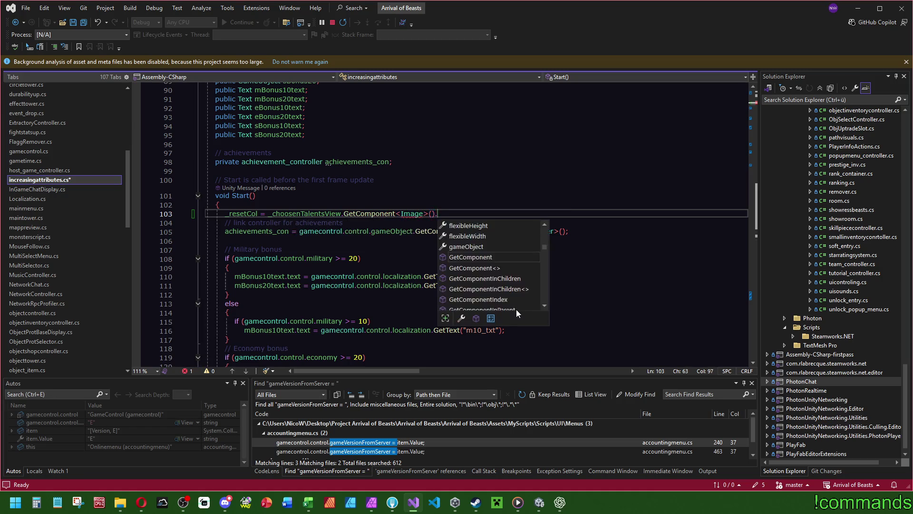
key(Tab)
- Add a blank line after the _resetCol assignment and scroll down to SetAbilityText
click(407, 135)
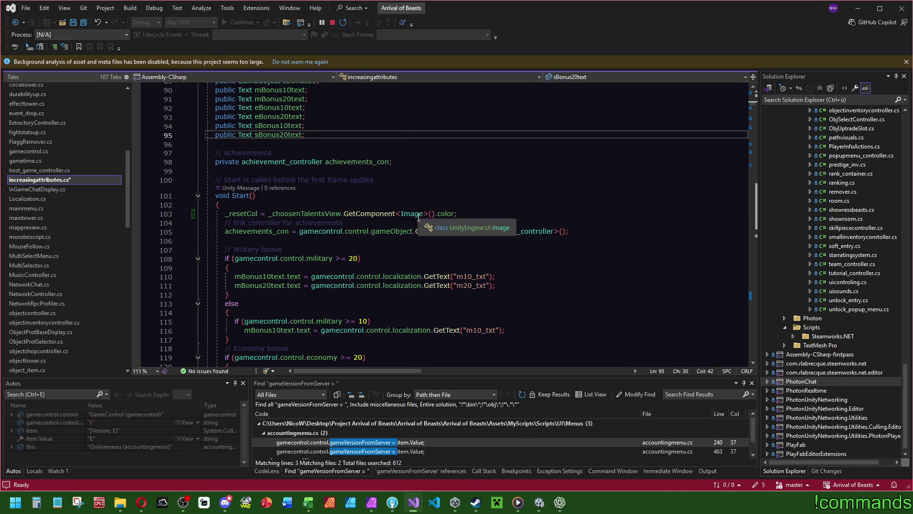
click(243, 214)
click(461, 215)
key(Return)
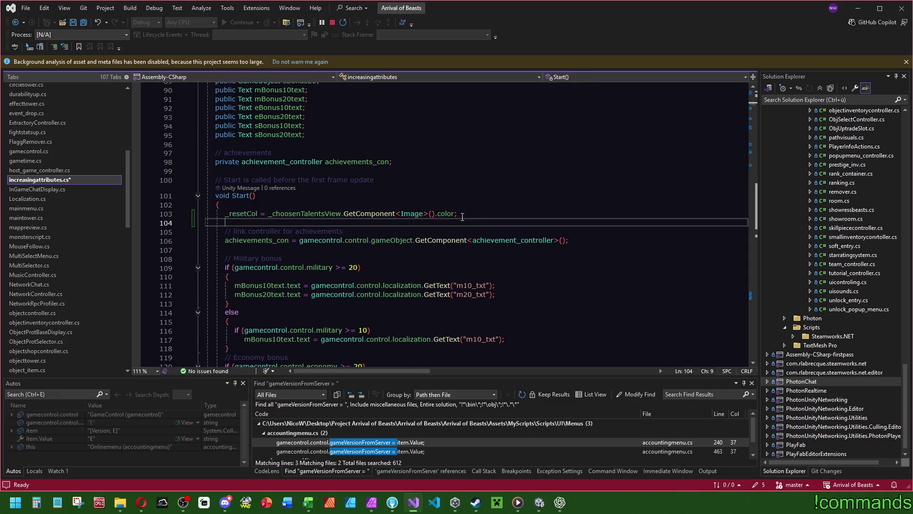
drag(755, 105, 753, 297)
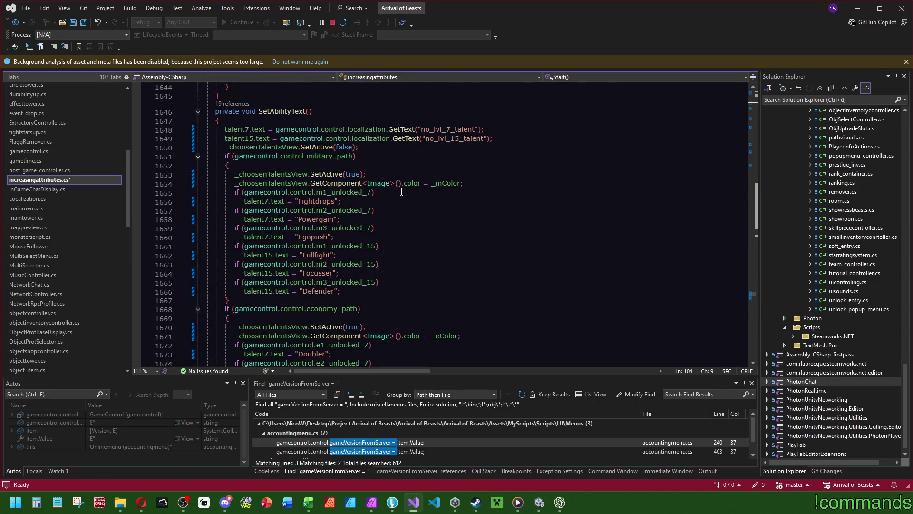
- Move the Image lookup into var background = _choosenTalentsView.GetComponent<Image>(); before the path checks
drag(403, 183, 367, 174)
key(BackSpace)
click(497, 138)
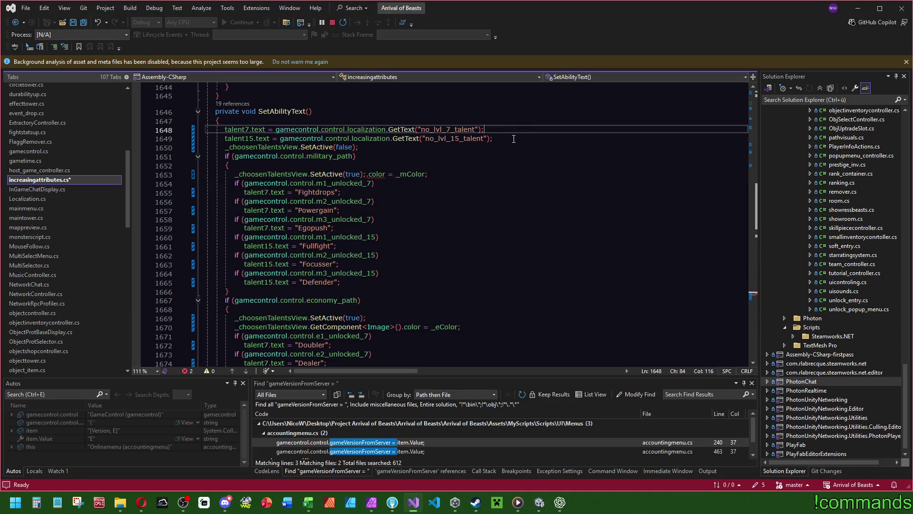
key(Down)
key(Return)
text(var)
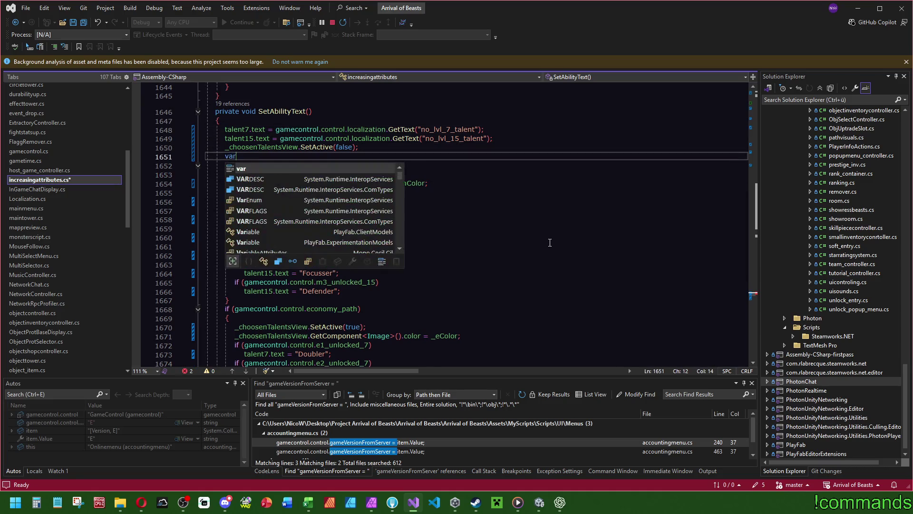
text( backgro)
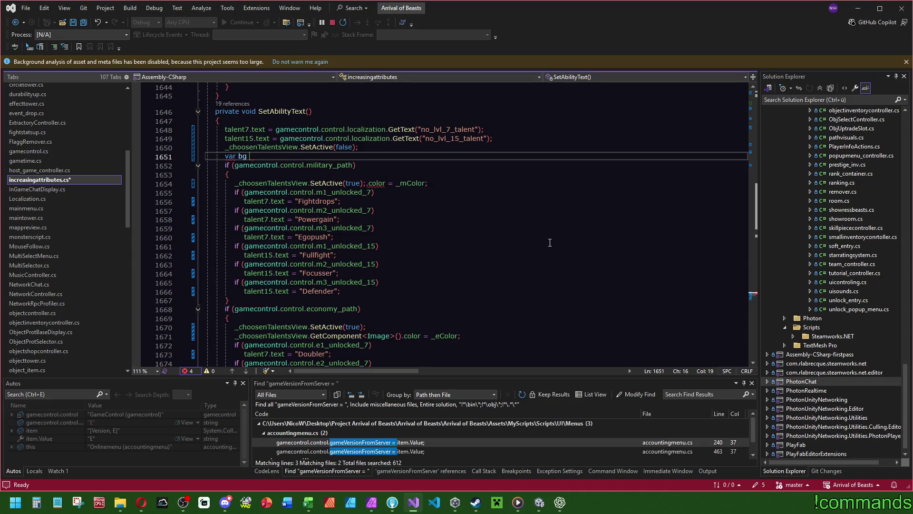
text(und =)
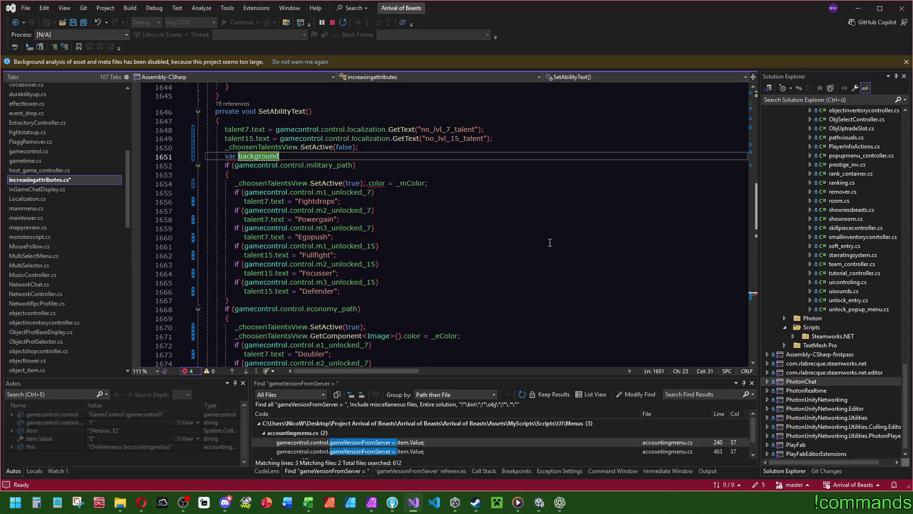
text(_choosenTalentsView.GetComponent<Image>())
text(;)
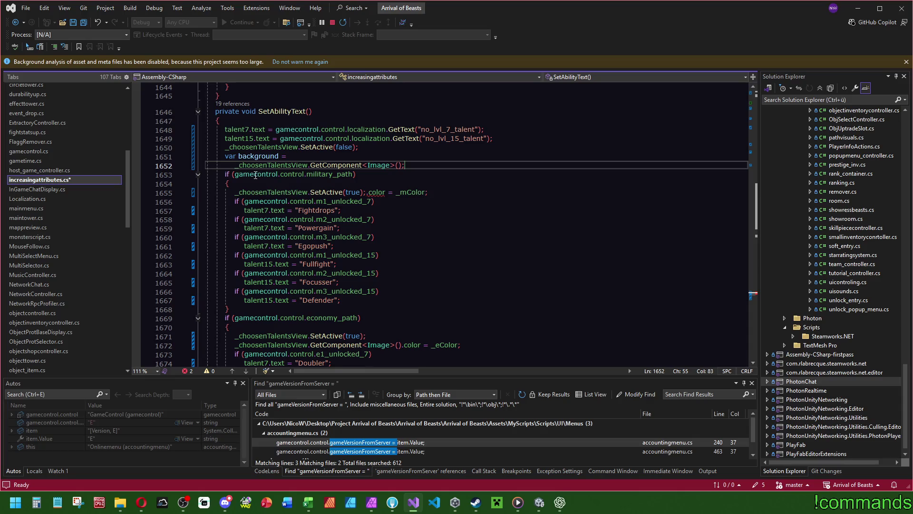
click(284, 156)
key(Delete)
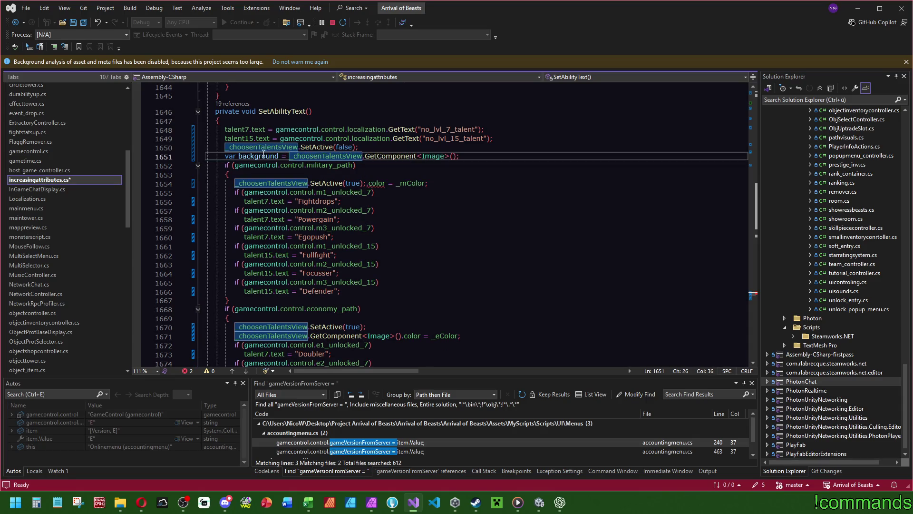
- Reset background's colour to _resetCol and set background.color = _mColor in the military branch
click(264, 156)
key(End)
key(Return)
text(background.sprite)
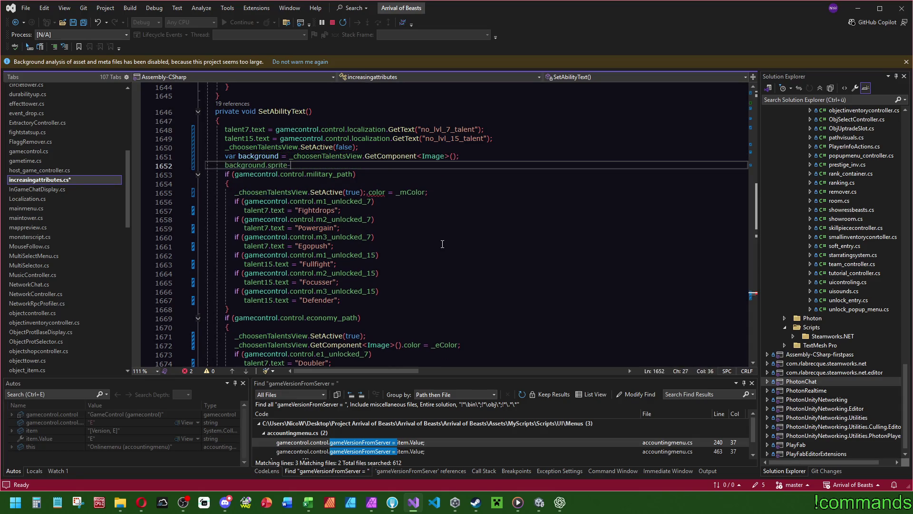
text(color =)
text( _resetCol;)
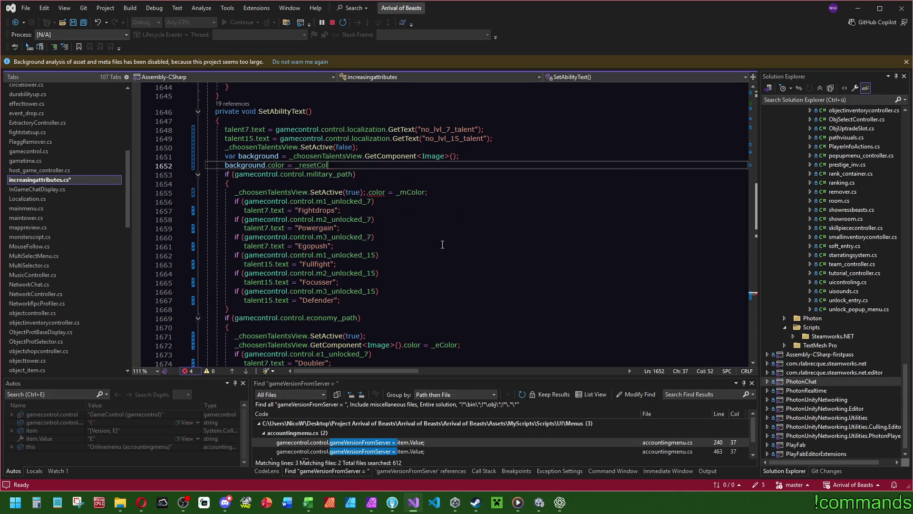
click(371, 183)
click(367, 192)
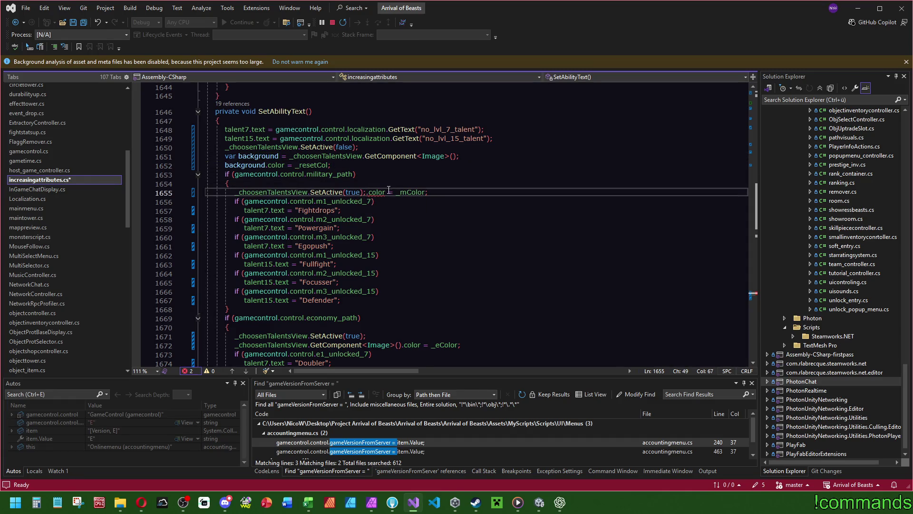
text(background.)
click(367, 192)
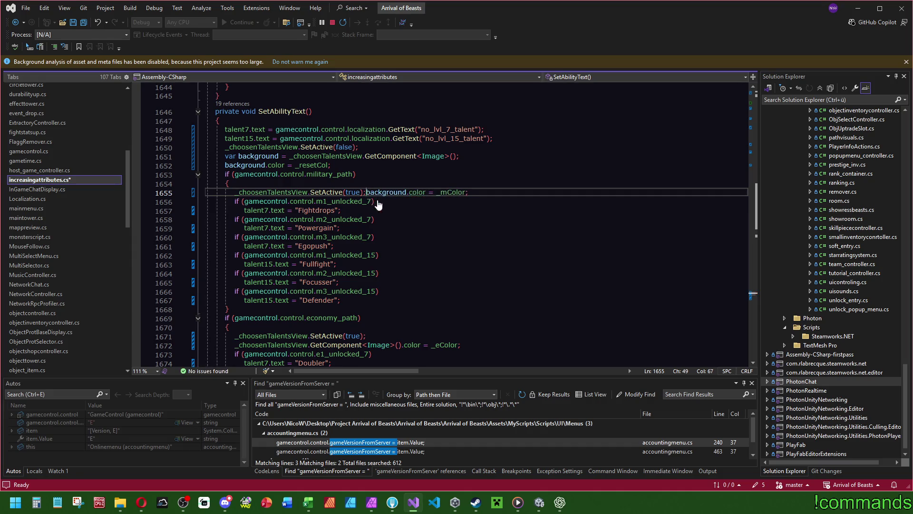
key(Return)
- Replace the economy and special branches' Image lookups with background, then let Unity recompile
scroll(394, 208, down, 2)
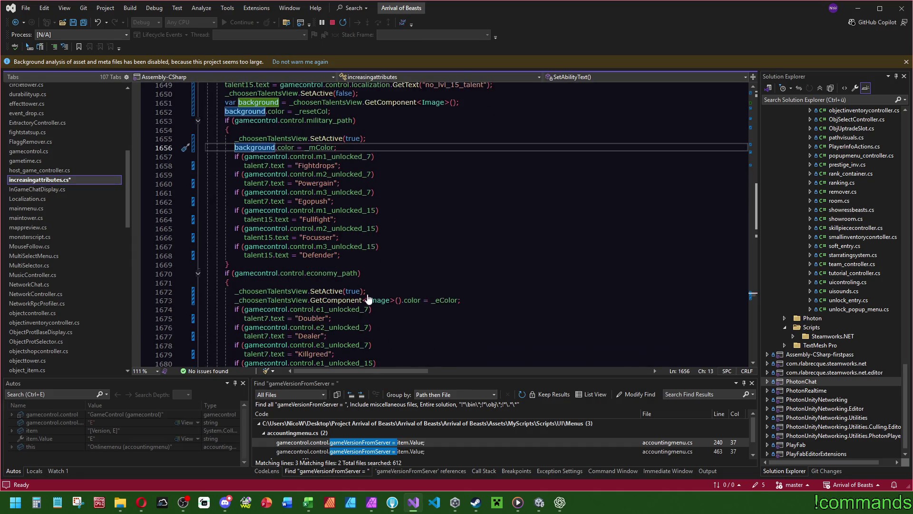
double_click(256, 147)
key(ctrl+c)
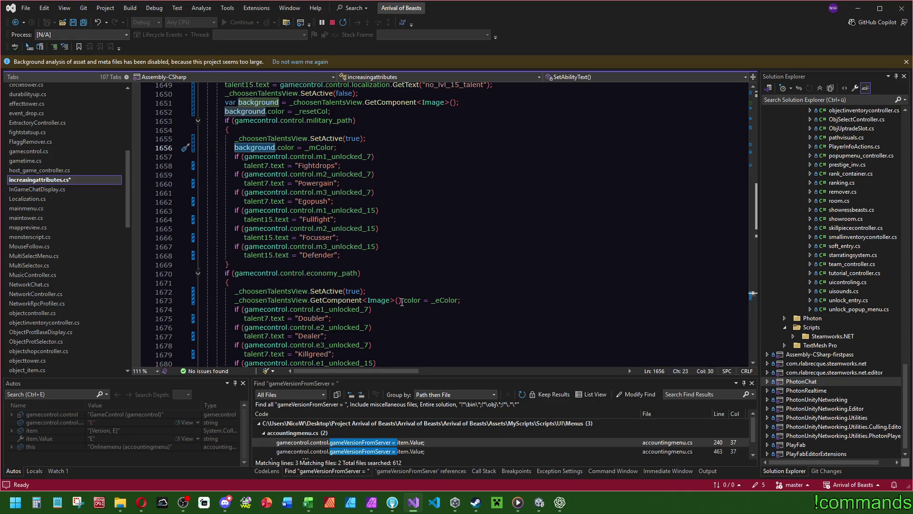
drag(401, 301, 235, 300)
key(ctrl+v)
scroll(311, 272, down, 8)
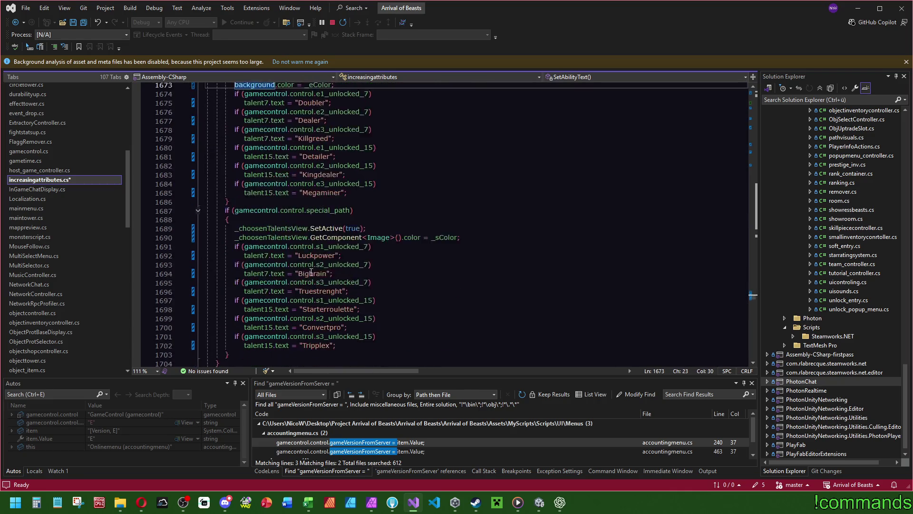
scroll(311, 272, down, 1)
mouse_move(399, 211)
mouse_down()
mouse_move(352, 211)
mouse_move(295, 192)
mouse_move(242, 201)
mouse_up()
key(ctrl+v)
key(Up)
key(Up)
key(Up)
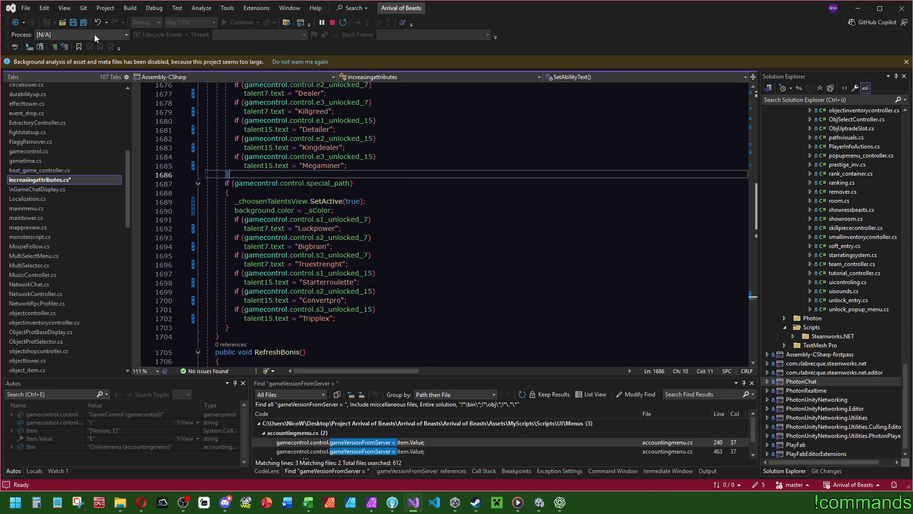
click(538, 502)
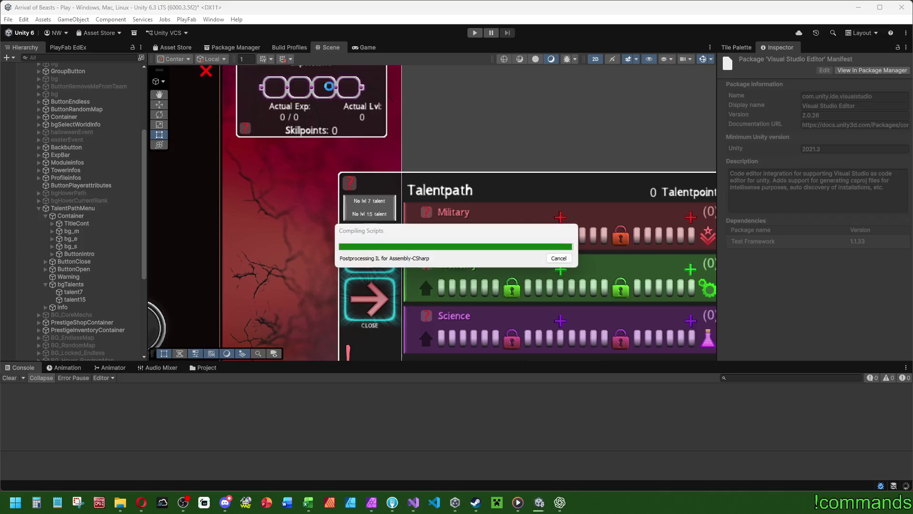
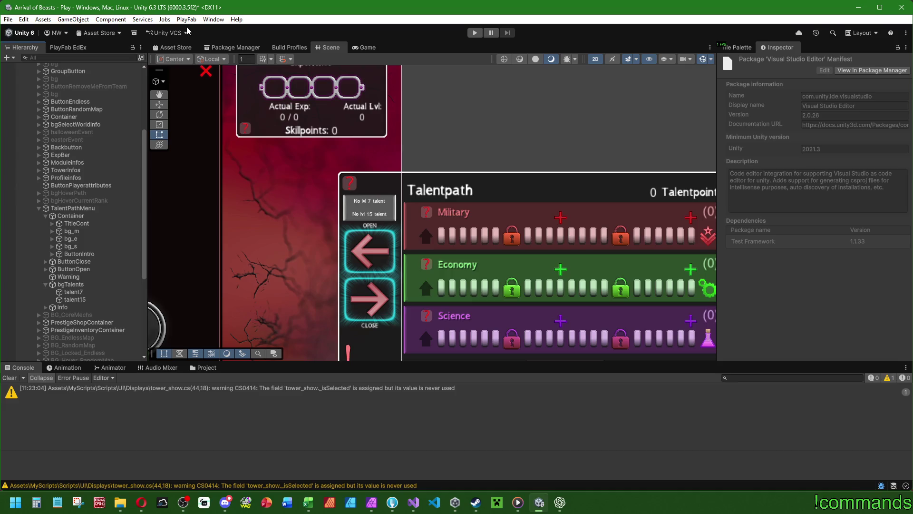
- Clear the Console and paste bg_m's pink Military colour into TalentPathMenu's M Color
click(11, 379)
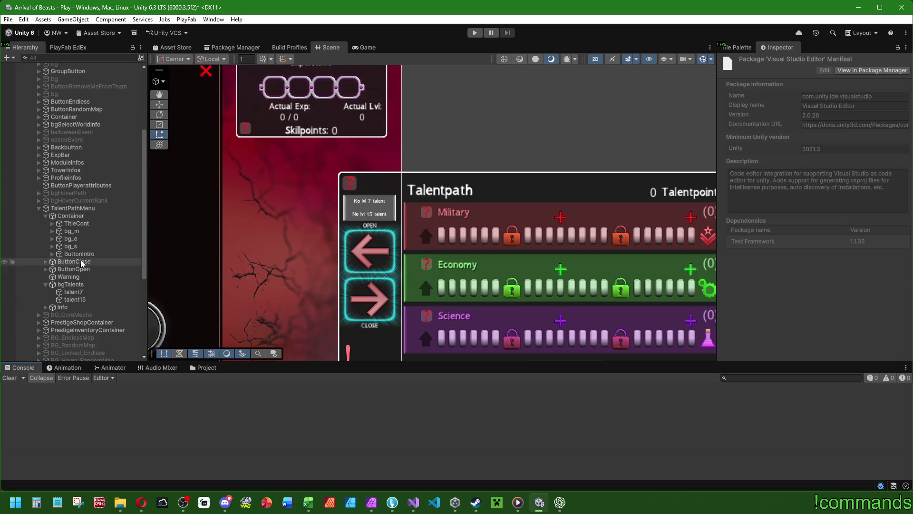
scroll(298, 193, down, 2)
click(181, 215)
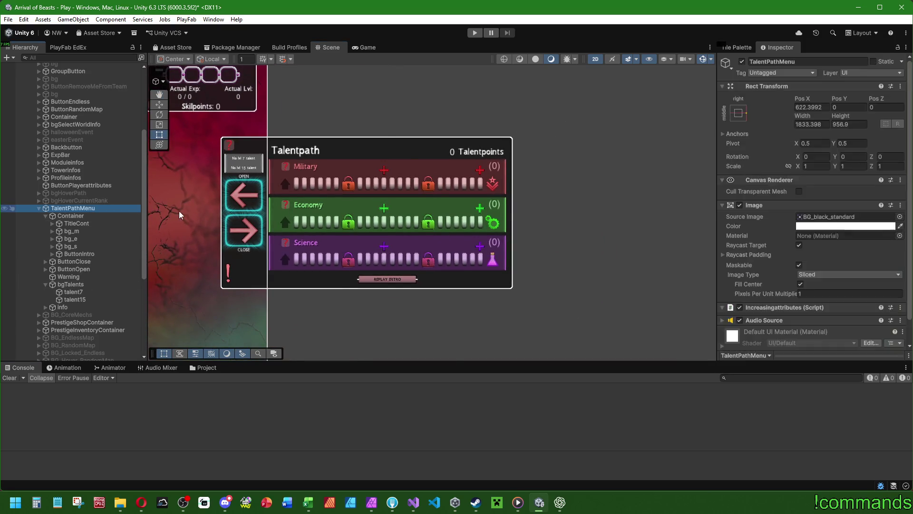
scroll(741, 244, down, 8)
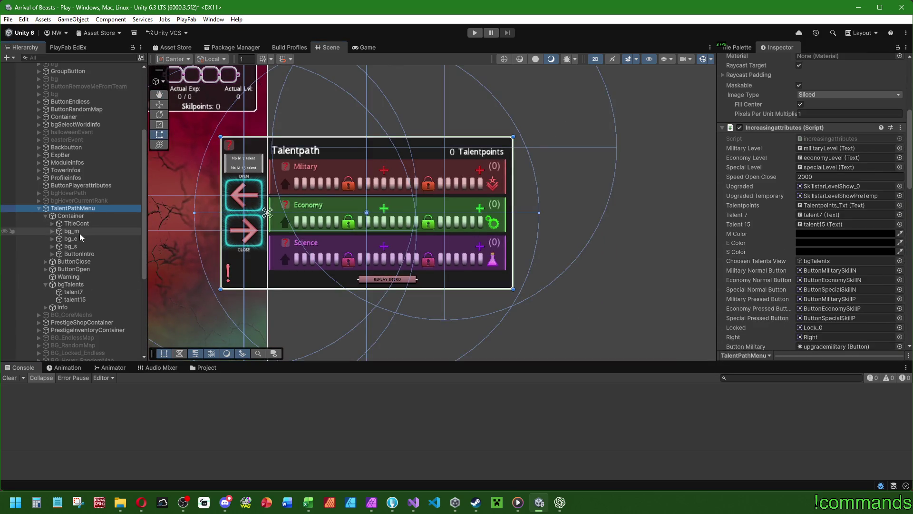
click(71, 232)
right_click(823, 226)
click(843, 233)
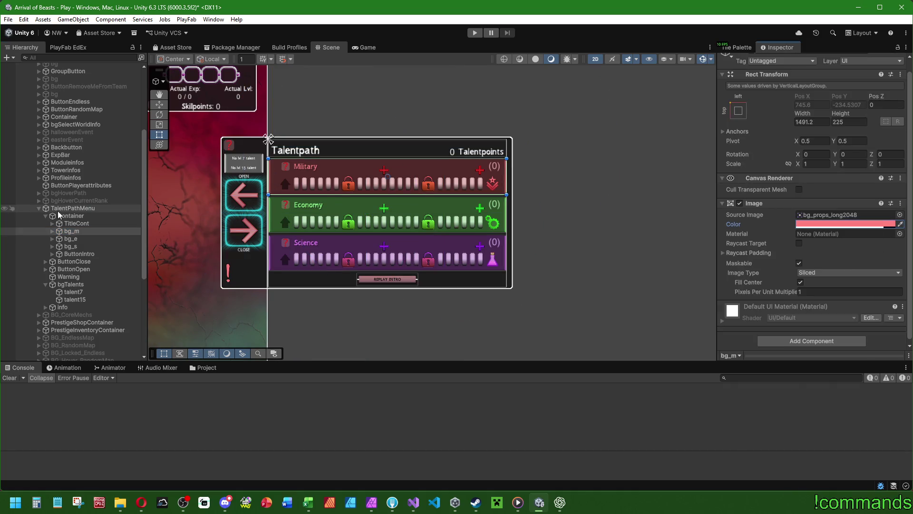
click(73, 208)
scroll(760, 275, down, 9)
scroll(760, 275, down, 1)
right_click(808, 222)
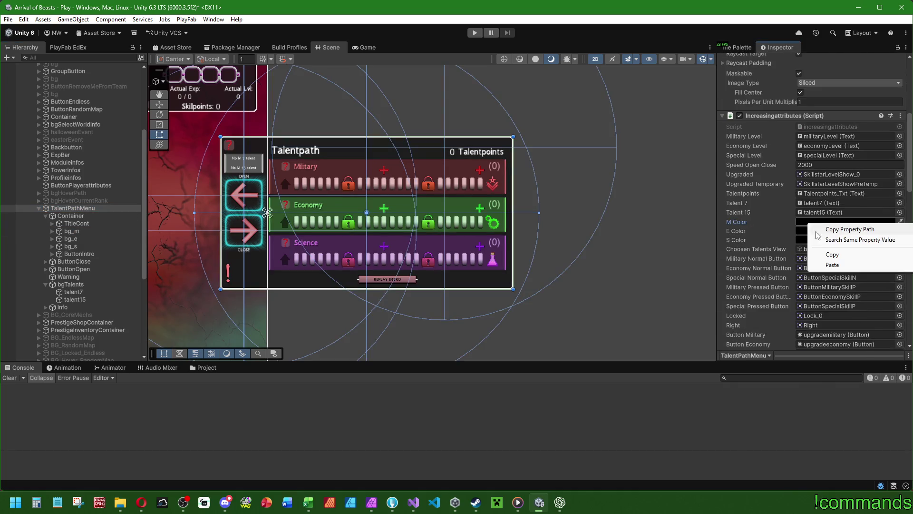
click(818, 265)
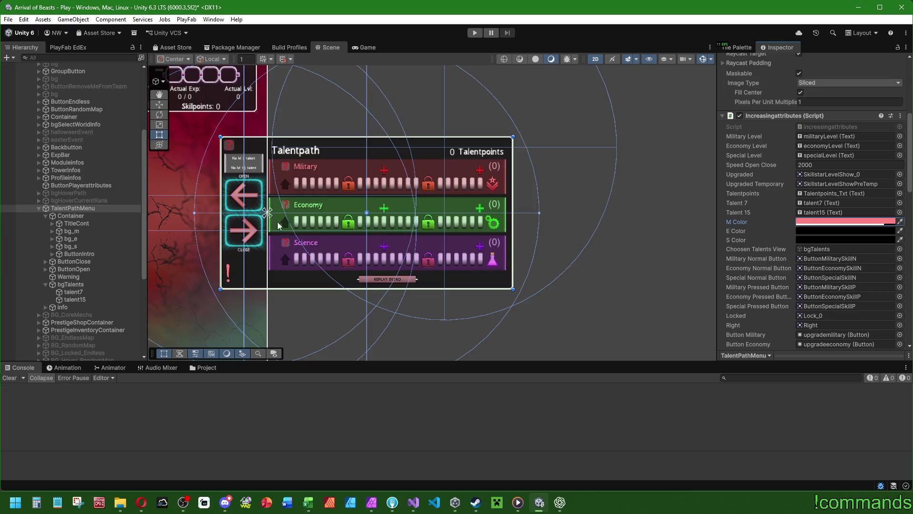
- Copy bg_e's green Economy colour into TalentPathMenu's E Color field
click(71, 239)
right_click(803, 224)
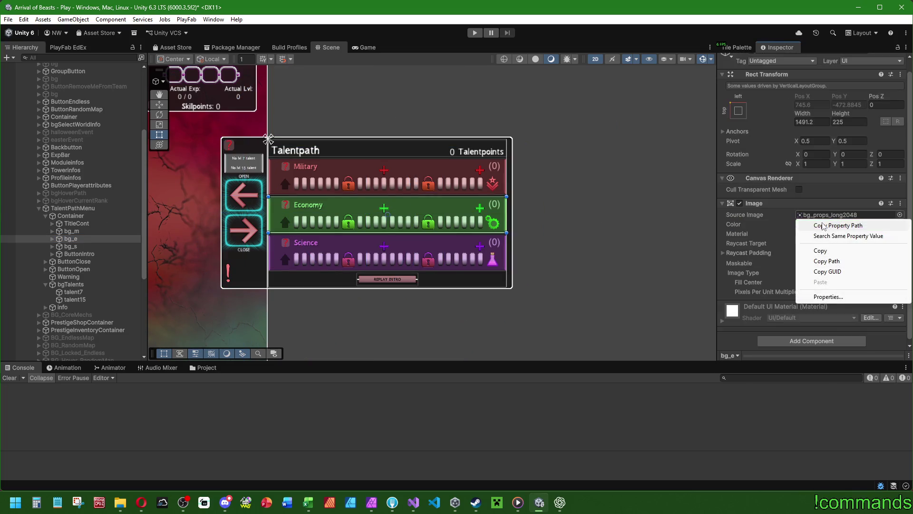
click(813, 251)
right_click(808, 223)
click(814, 229)
click(73, 208)
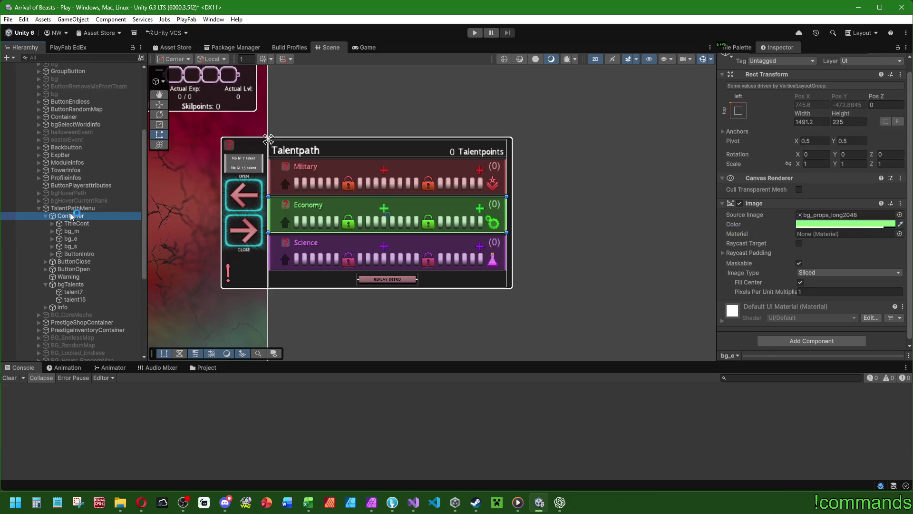
scroll(809, 214, down, 3)
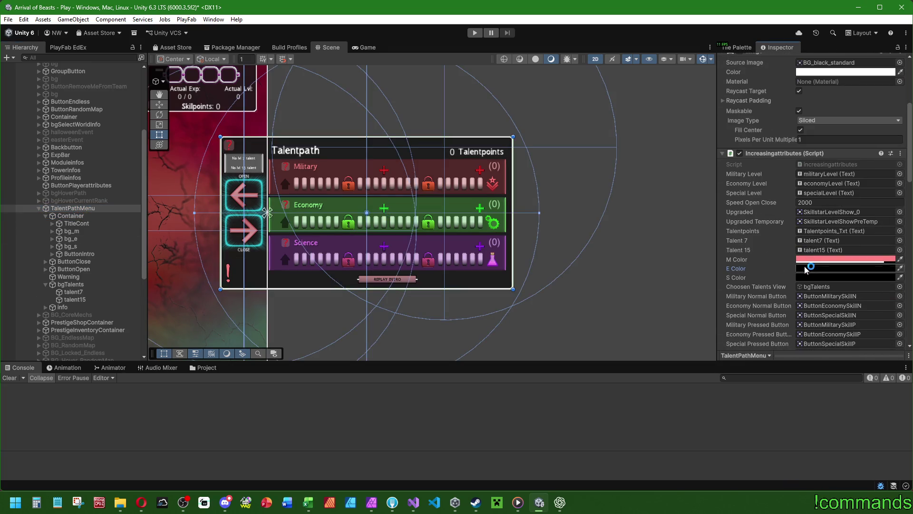
right_click(804, 268)
click(830, 298)
- Copy bg_s's purple Science colour into TalentPathMenu's S Color field
click(71, 246)
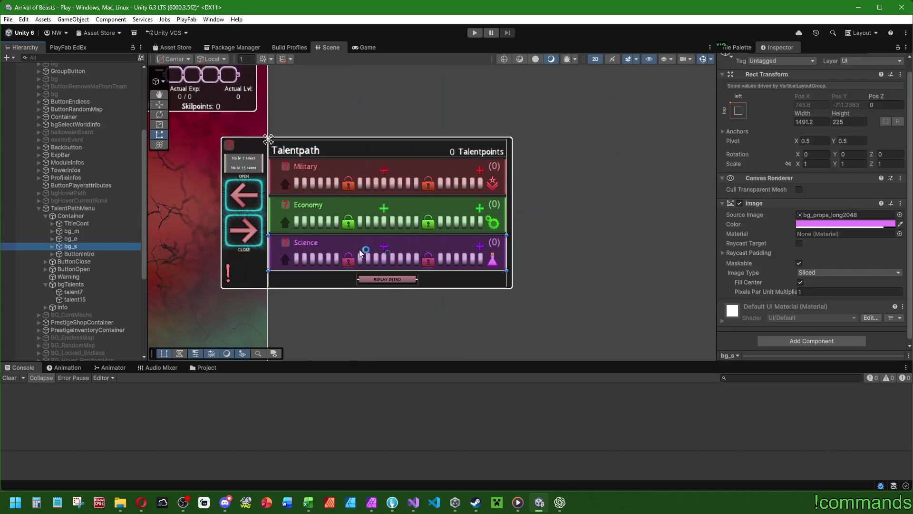
right_click(825, 232)
click(856, 241)
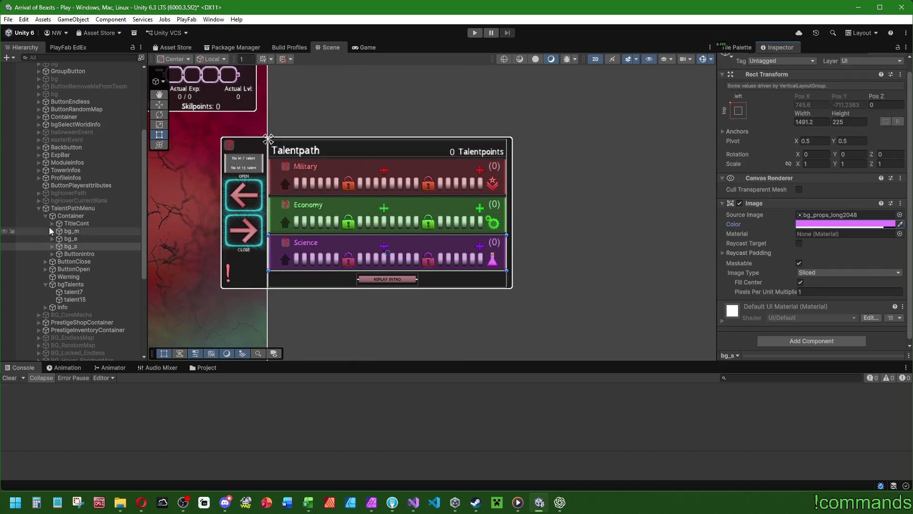
click(80, 210)
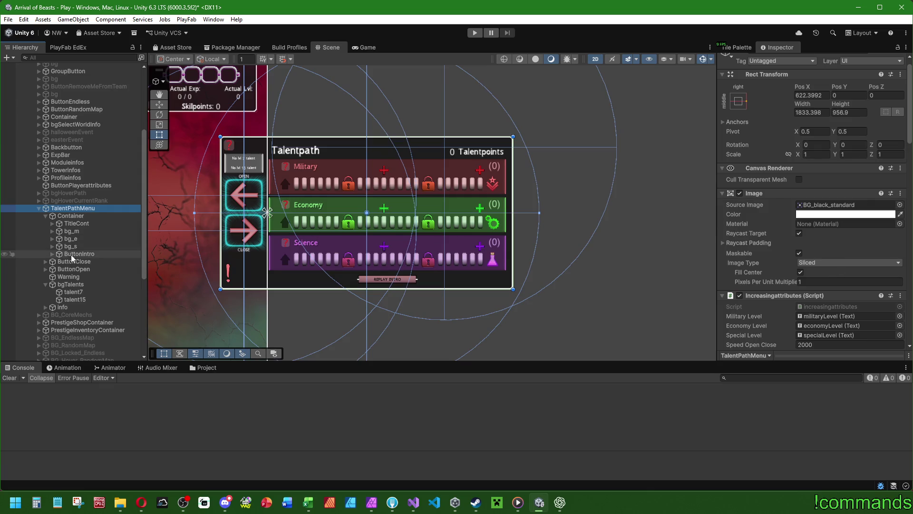
click(70, 284)
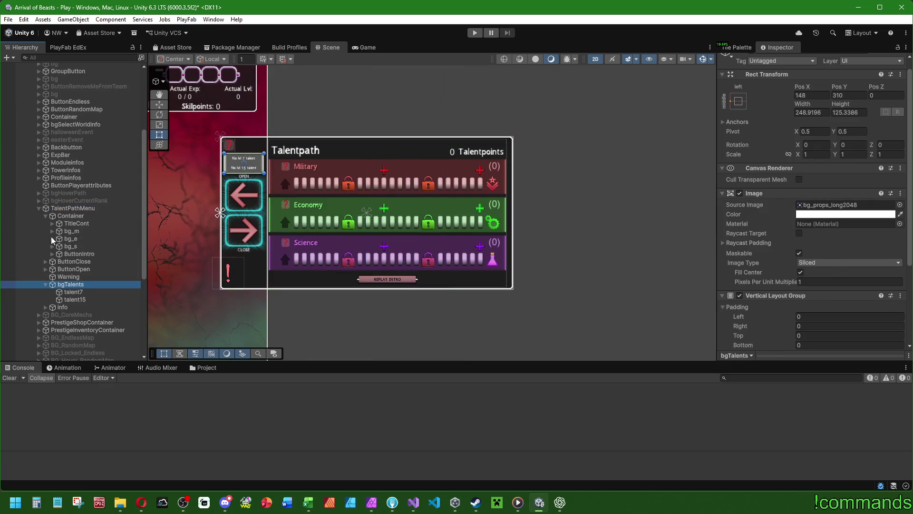
click(72, 207)
right_click(816, 240)
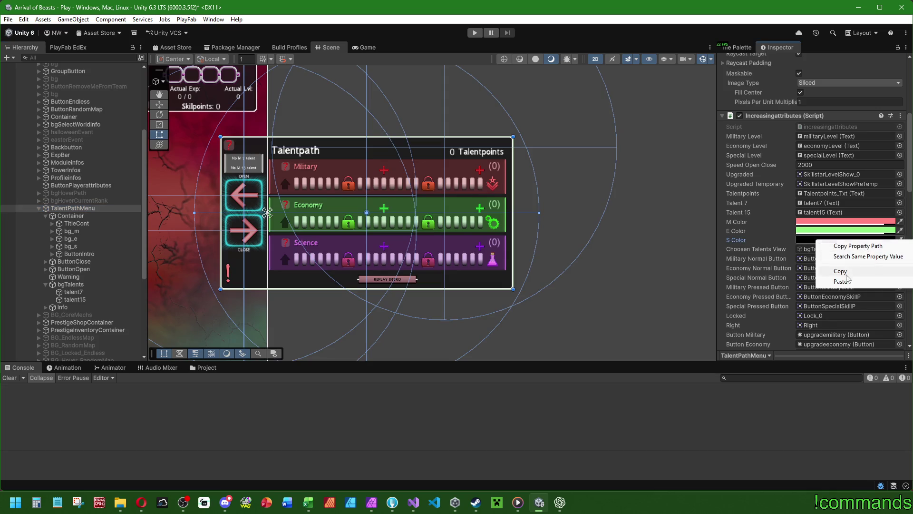
click(844, 280)
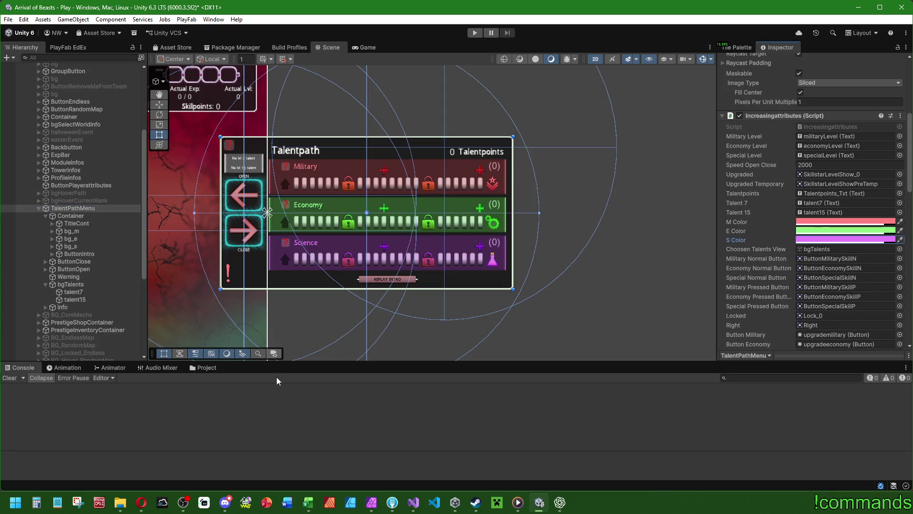
double_click(69, 277)
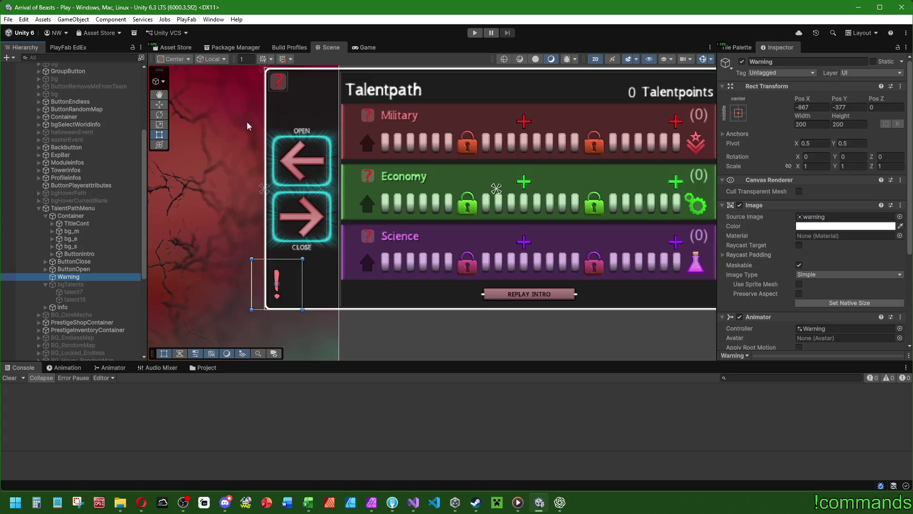
- Anchor the Warning icon bottom-left at 100, 100, then select and expand the info object
click(739, 112)
alt+click(772, 229)
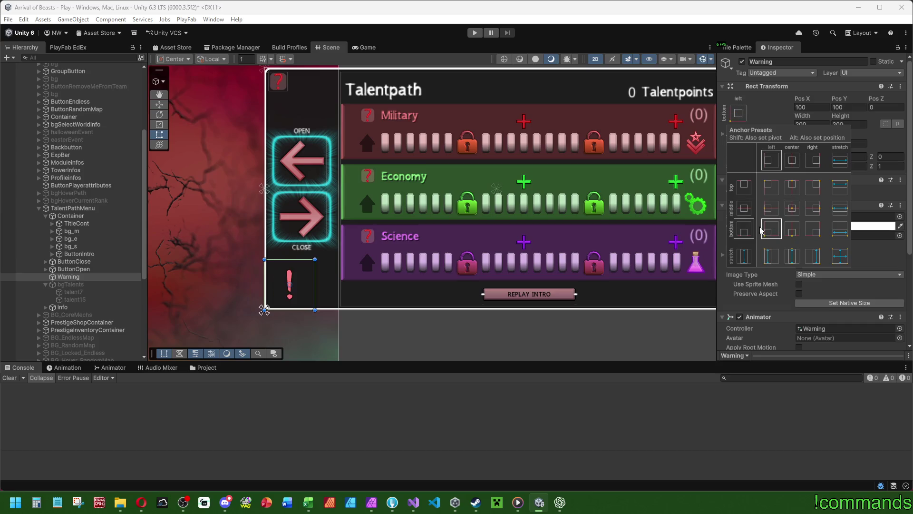
click(84, 285)
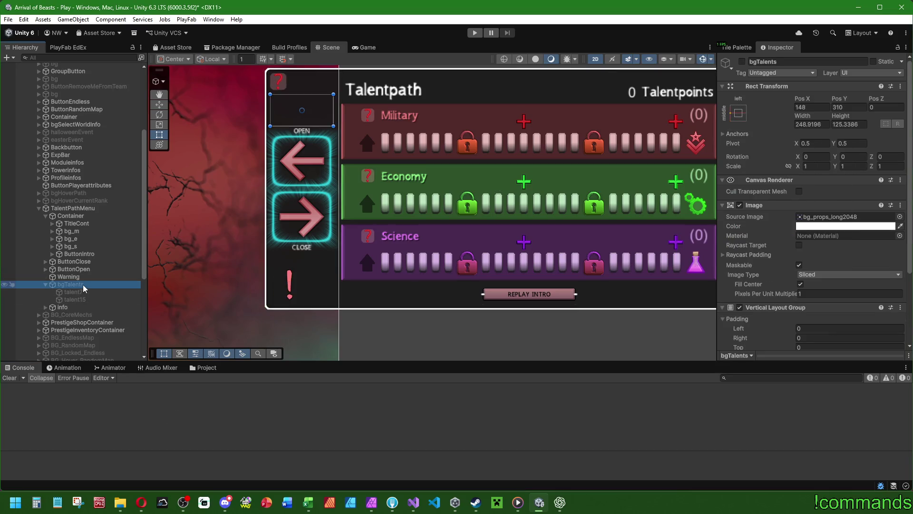
click(66, 307)
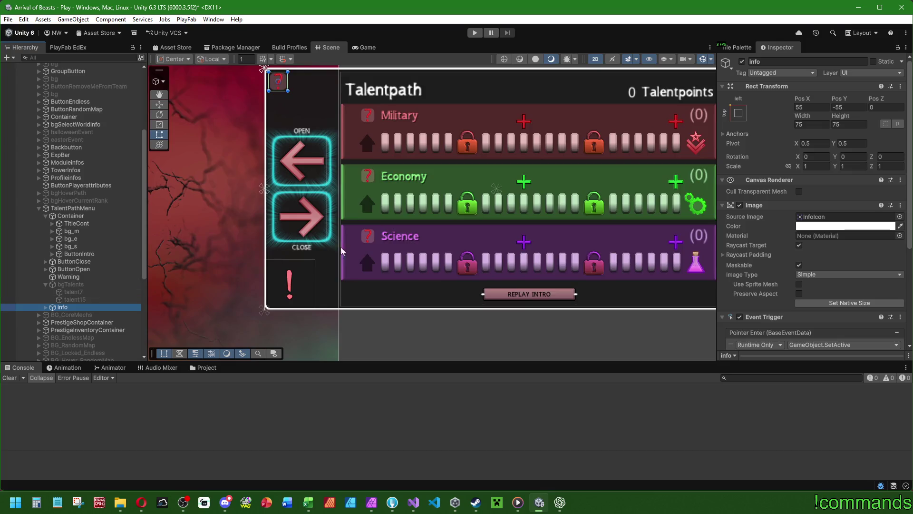
scroll(341, 251, down, 2)
click(45, 307)
double_click(67, 315)
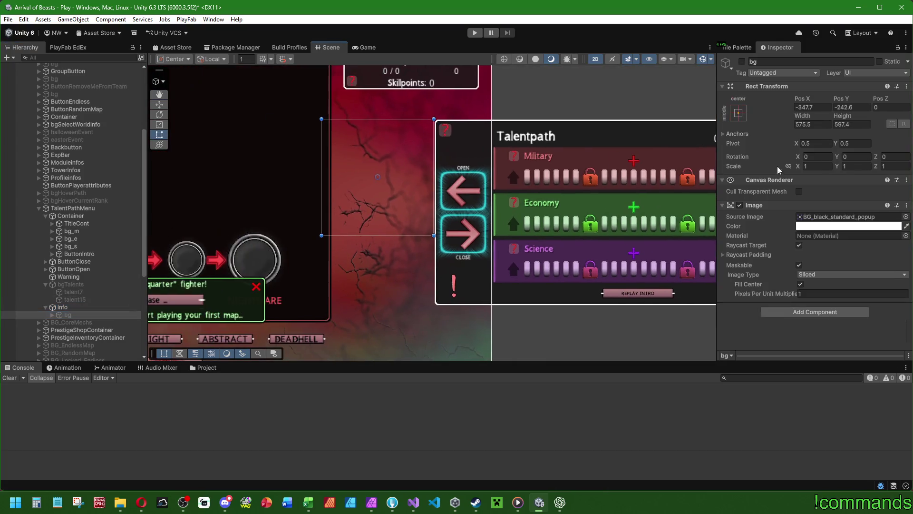
- Enable the info popup background so the IMPORTANT panel shows beside Talentpath
click(742, 62)
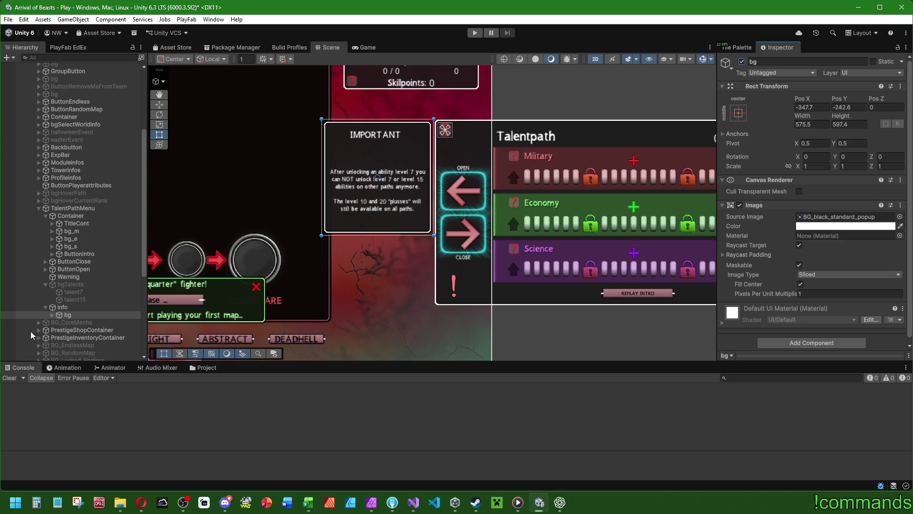
click(53, 315)
click(85, 323)
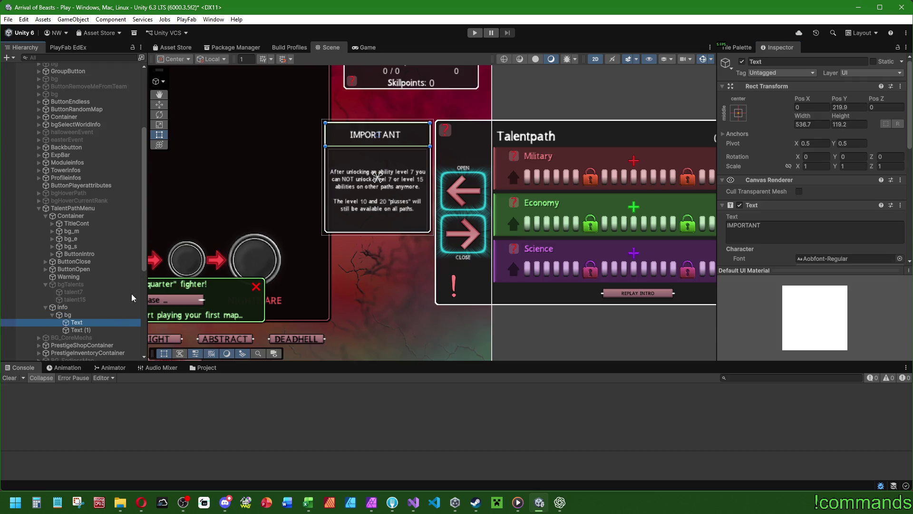
scroll(760, 230, down, 8)
scroll(760, 230, up, 8)
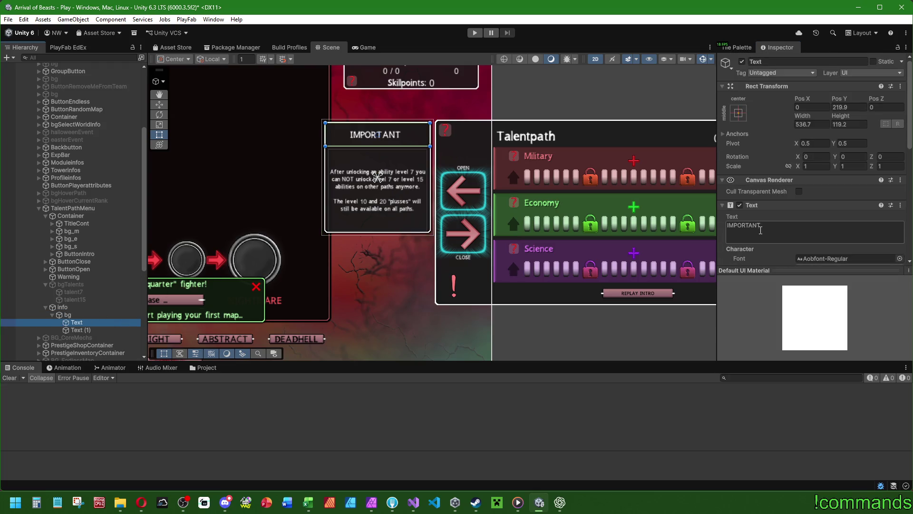
click(68, 314)
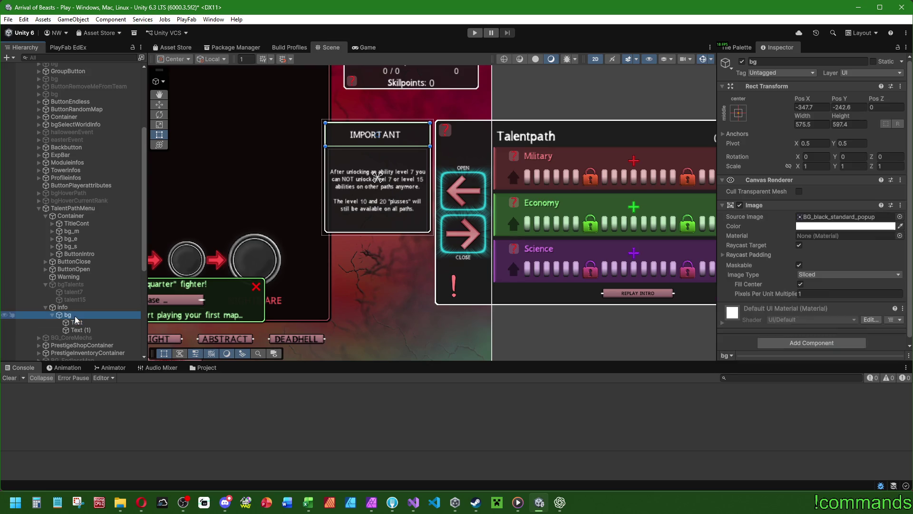
scroll(791, 265, down, 1)
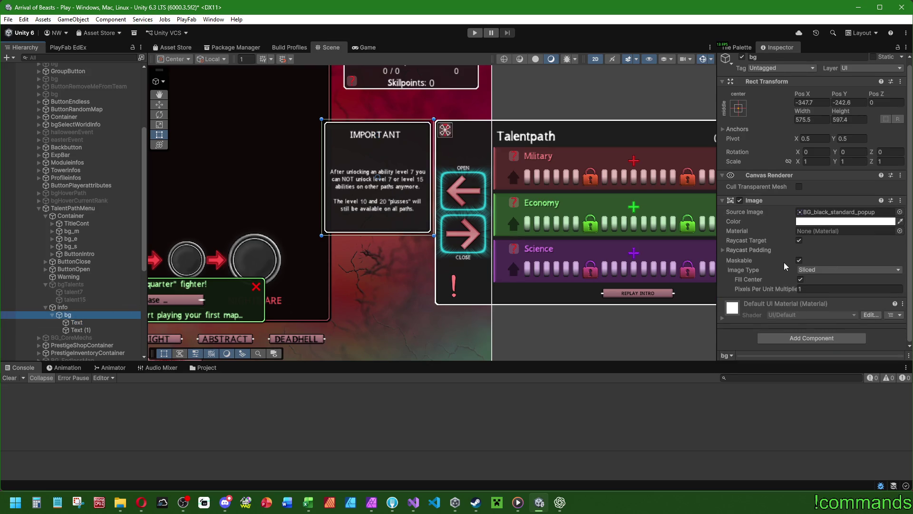
- Create an empty child named Cont, stretch it to fill the background, and place it under Text
right_click(77, 315)
click(113, 270)
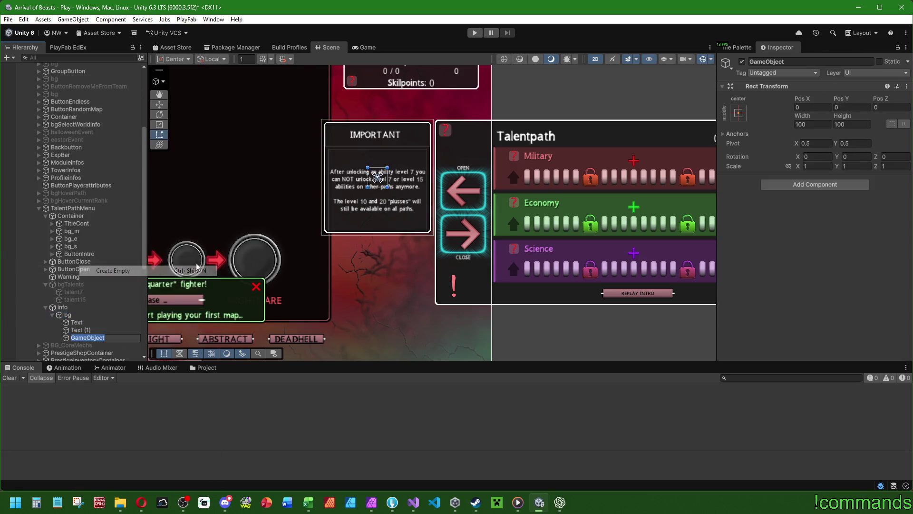
text(Cont)
mouse_move(120, 502)
key(Return)
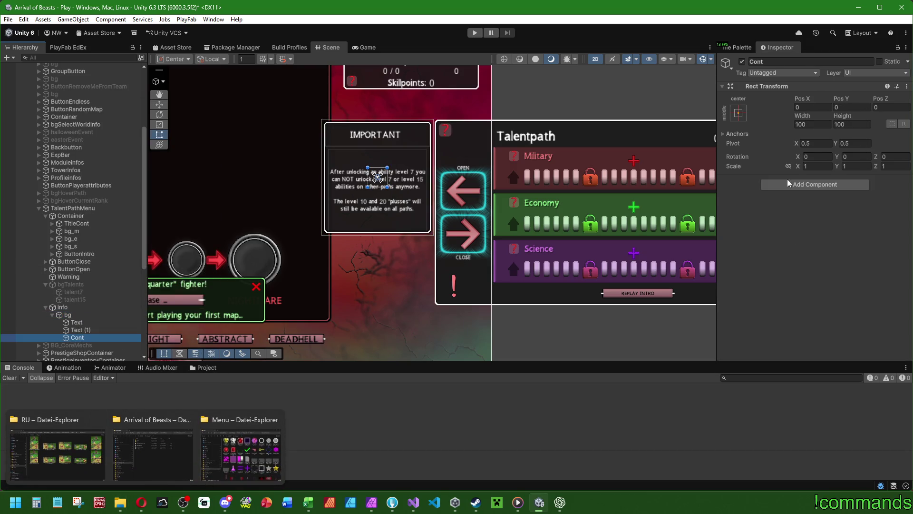
click(738, 113)
alt+click(840, 256)
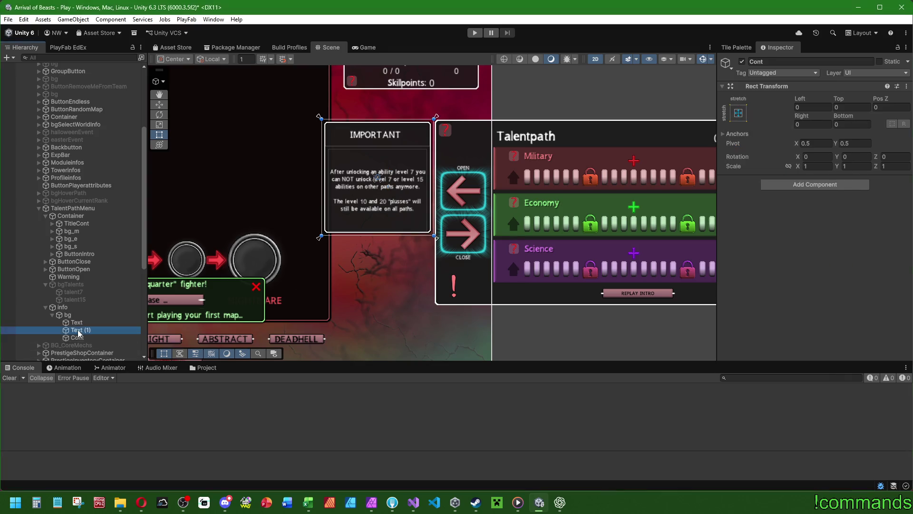
drag(79, 336, 83, 327)
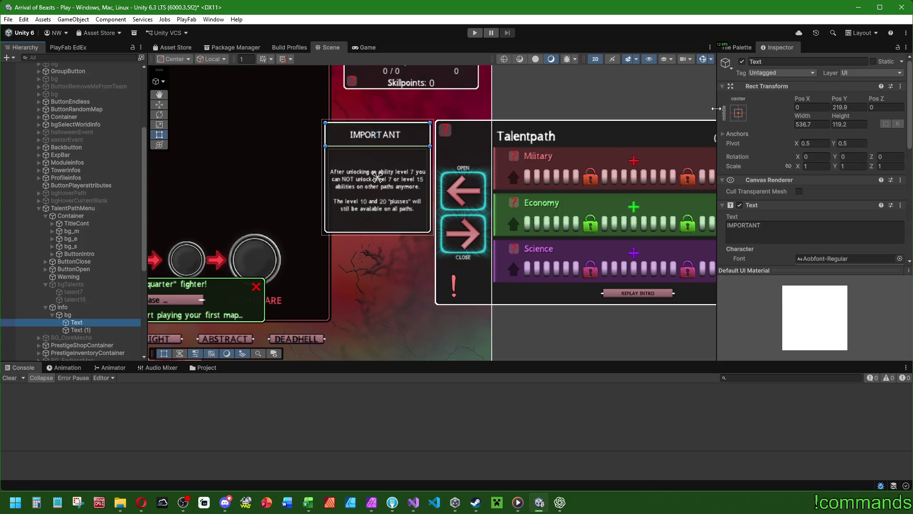
- Anchor the IMPORTANT heading stretched across the top of the info panel
double_click(83, 327)
click(739, 113)
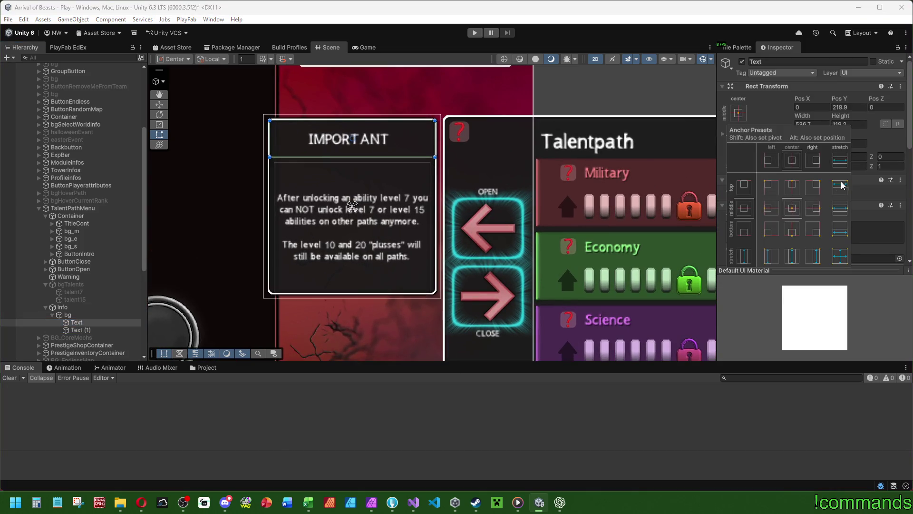
alt+click(839, 185)
click(435, 134)
drag(435, 133, 430, 134)
click(738, 113)
scroll(808, 166, down, 5)
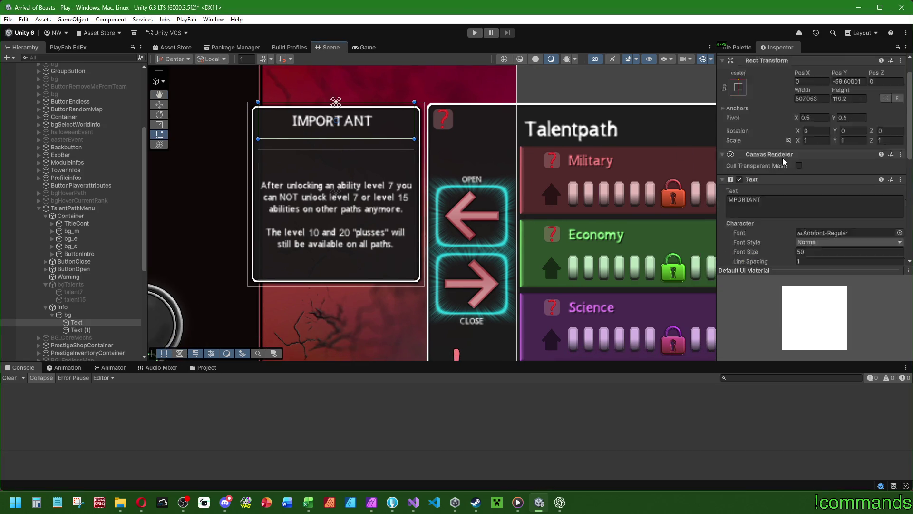
click(763, 144)
scroll(763, 143, up, 2)
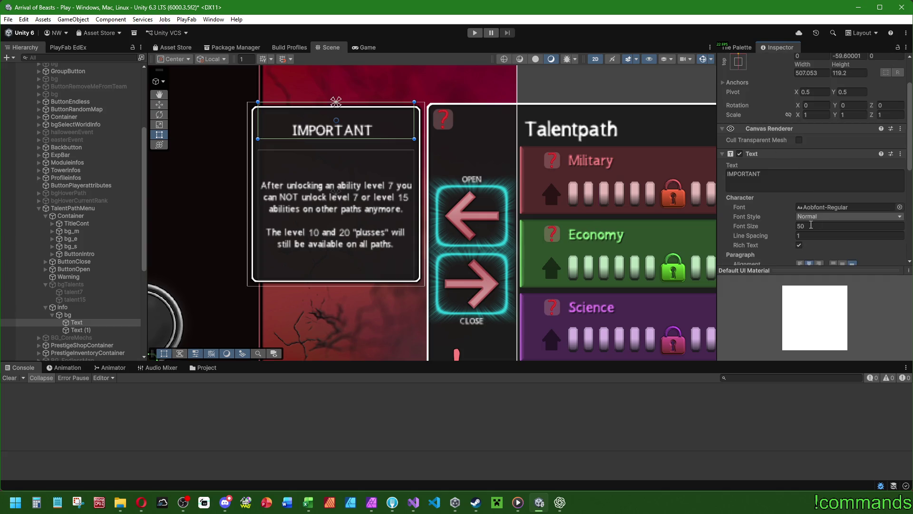
click(803, 225)
text(62)
key(Escape)
scroll(826, 142, up, 3)
scroll(756, 166, down, 2)
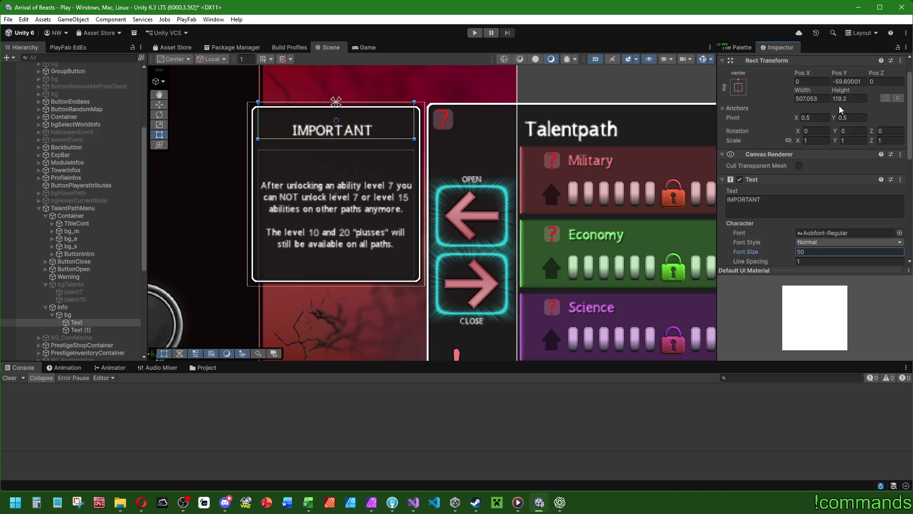
- Set the heading height to 82 (50+32) and snap it to the panel's top
click(852, 99)
text(64)
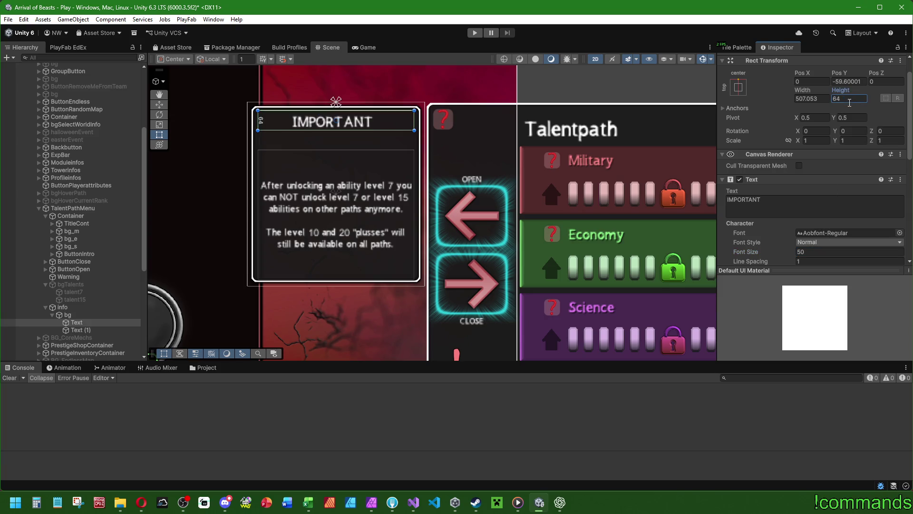
click(739, 87)
alt+click(792, 162)
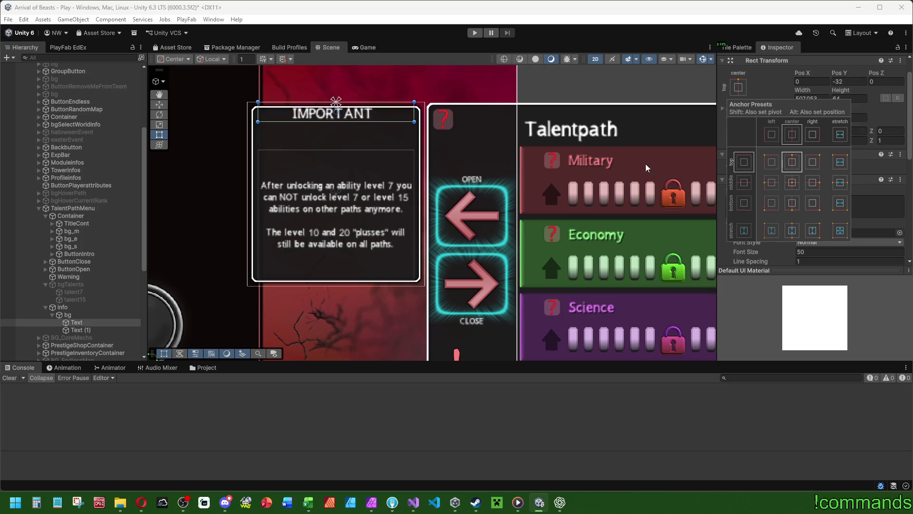
click(631, 167)
scroll(793, 181, down, 5)
scroll(775, 186, up, 5)
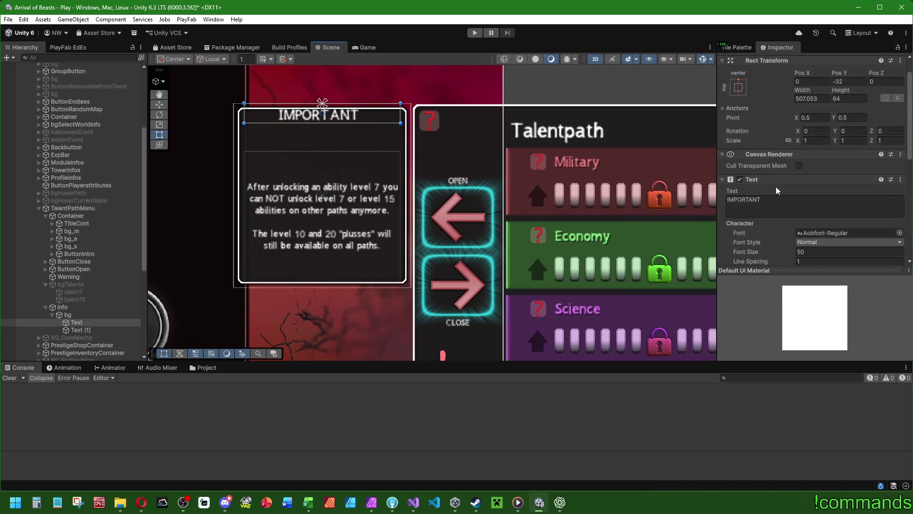
click(854, 97)
text(50+32)
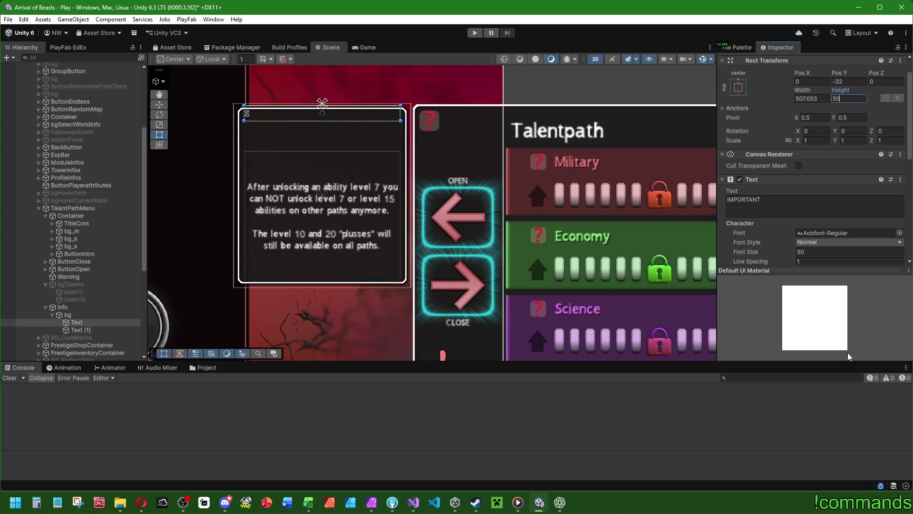
key(Return)
click(738, 87)
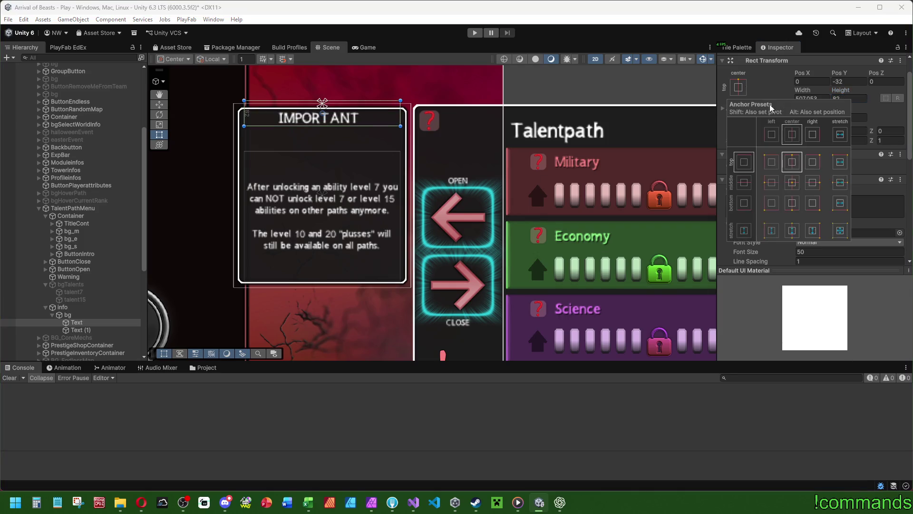
alt+click(785, 158)
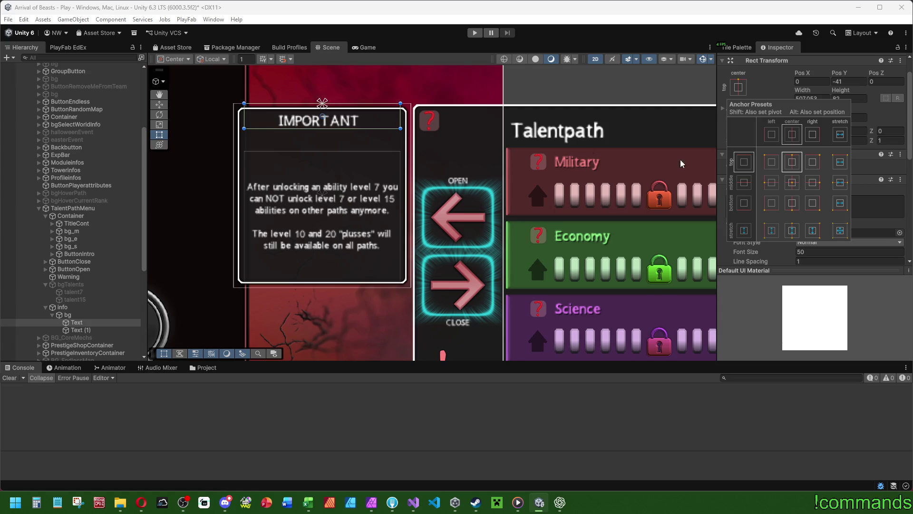
- Set the heading's font size to 48
click(799, 252)
text(48)
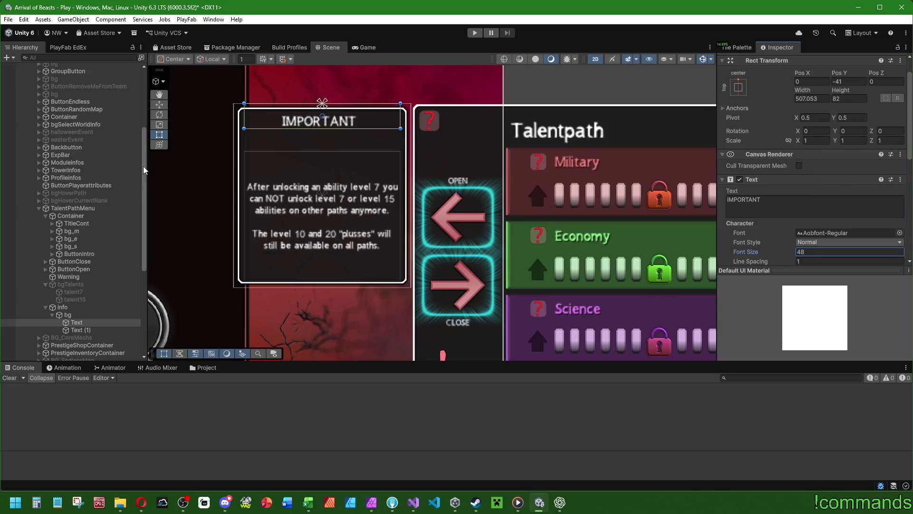
click(81, 330)
drag(292, 152, 292, 140)
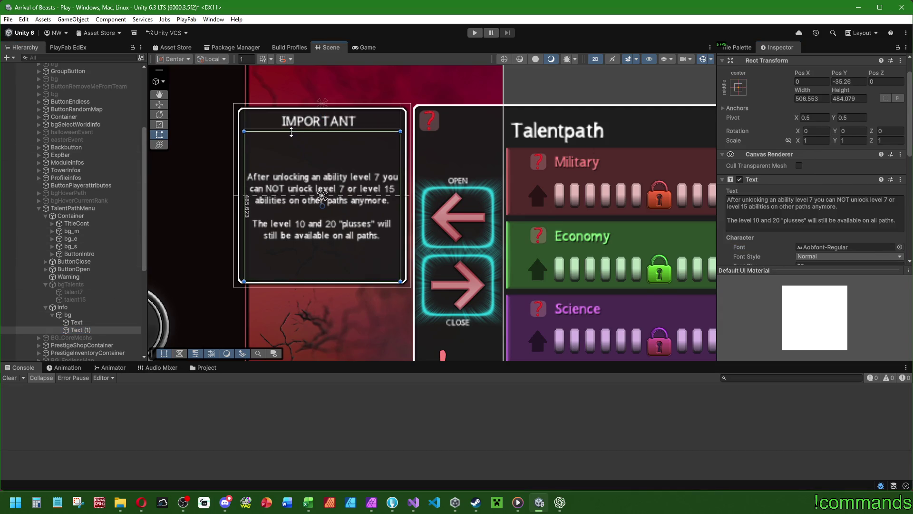
- Resize the body text's box and set its font size to 38, keeping middle alignment
drag(337, 281, 337, 279)
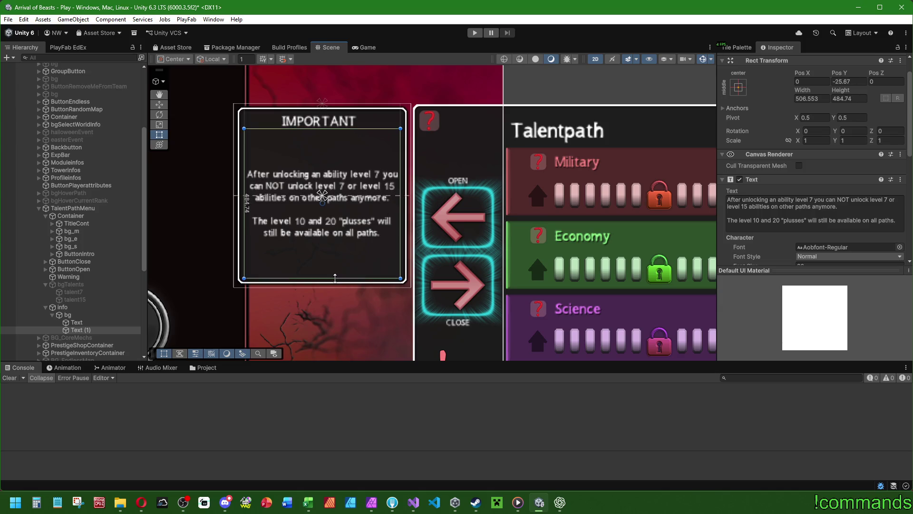
scroll(771, 215, down, 5)
click(834, 201)
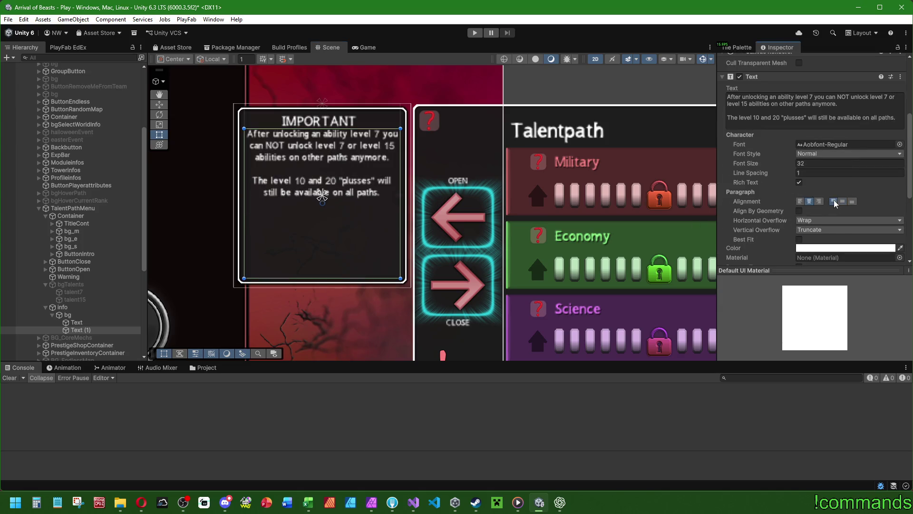
click(843, 201)
click(816, 163)
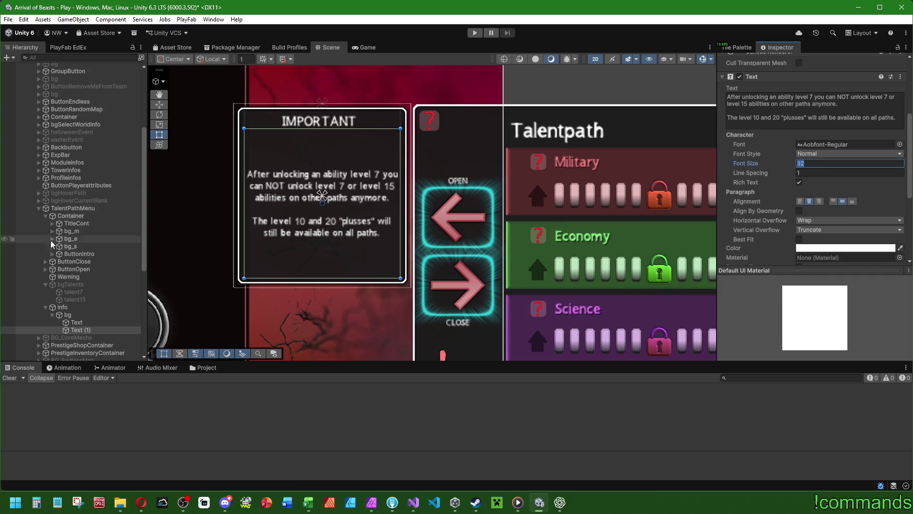
click(76, 322)
click(83, 330)
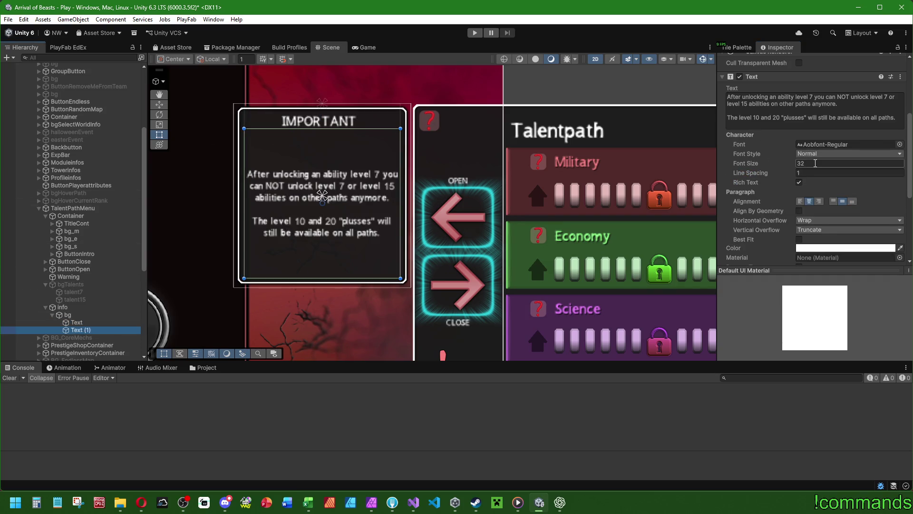
click(808, 163)
text(40)
key(Return)
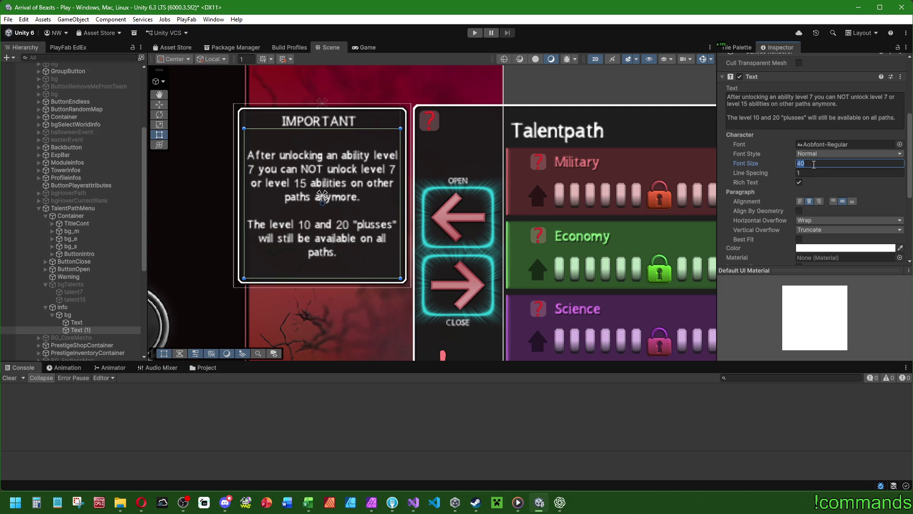
text(38)
key(Return)
- Compare heading and body text settings, then select the body text's Replace_language key
scroll(784, 204, up, 5)
scroll(784, 205, down, 2)
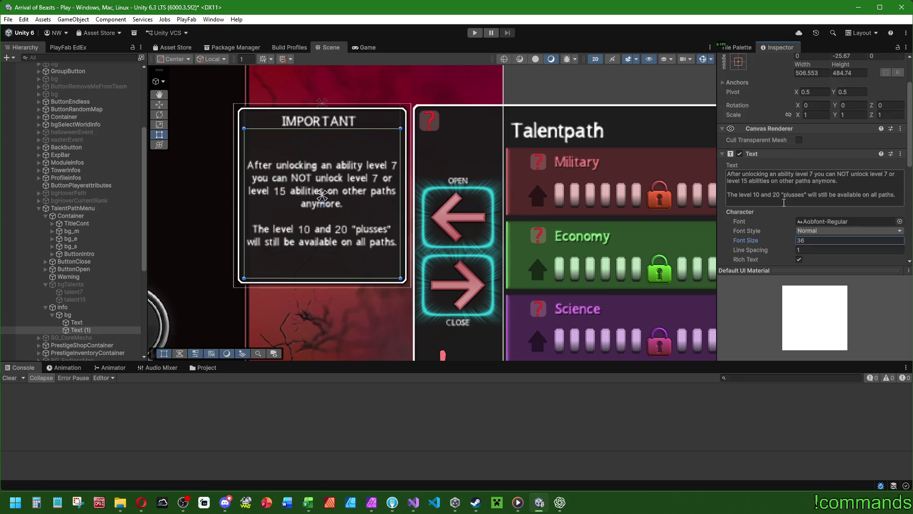
scroll(783, 204, up, 2)
scroll(782, 202, down, 2)
scroll(763, 200, down, 10)
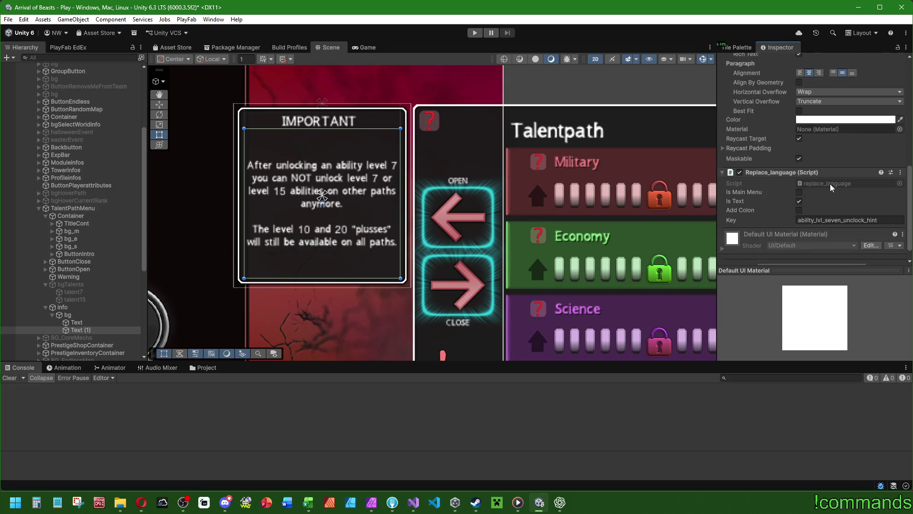
scroll(767, 196, up, 5)
click(86, 323)
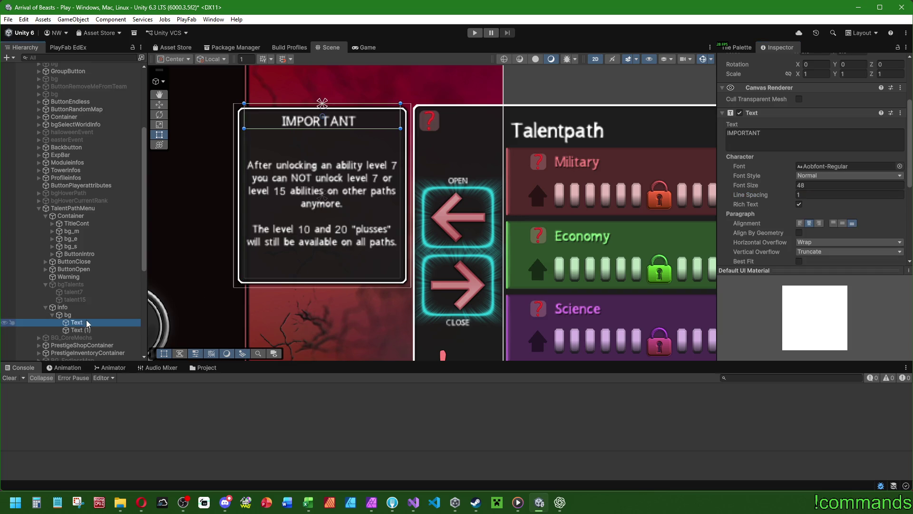
click(80, 330)
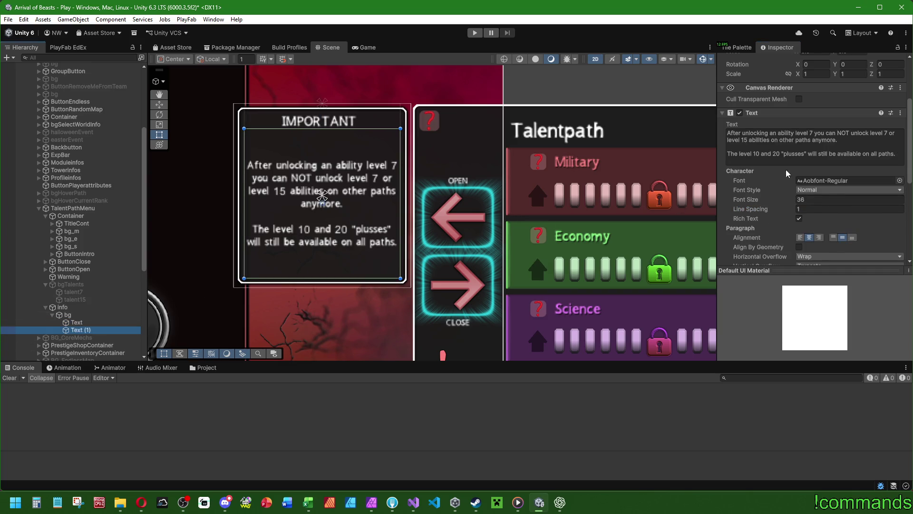
scroll(780, 196, down, 5)
click(830, 204)
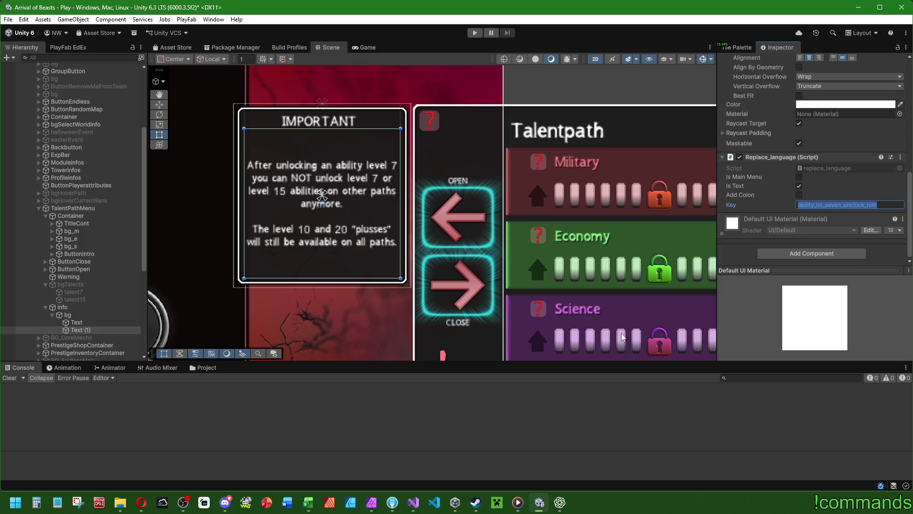
click(413, 502)
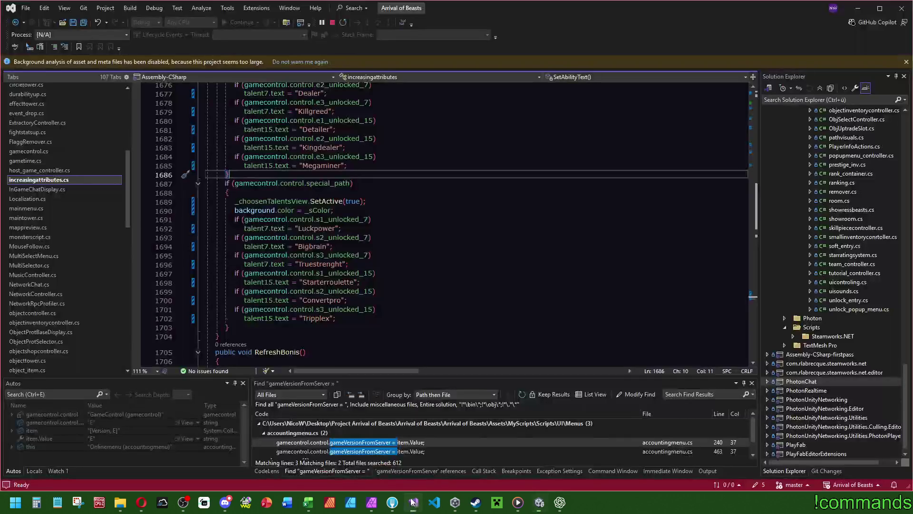
- Search Language_English.json for ability_lvl_seven_unclock_hint
scroll(94, 345, down, 15)
click(47, 350)
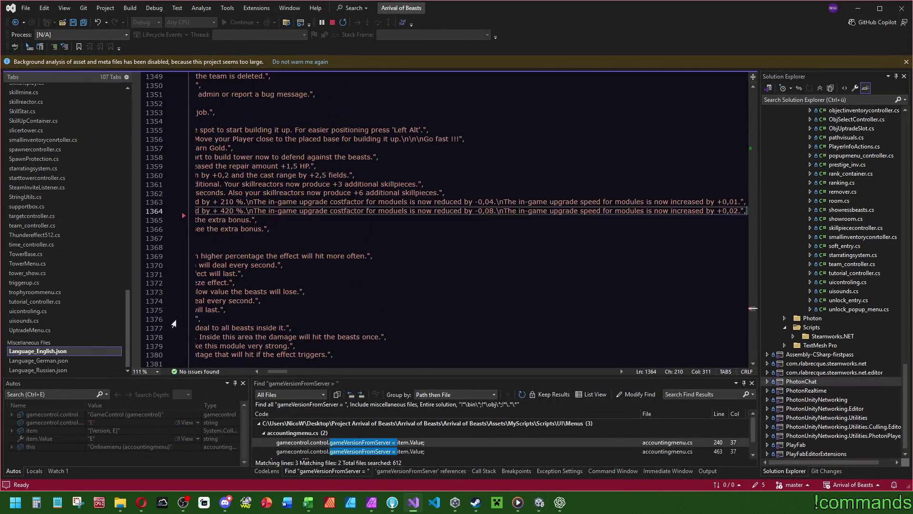
key(ctrl+f)
text(ability_lvl_seven_unclock_hint)
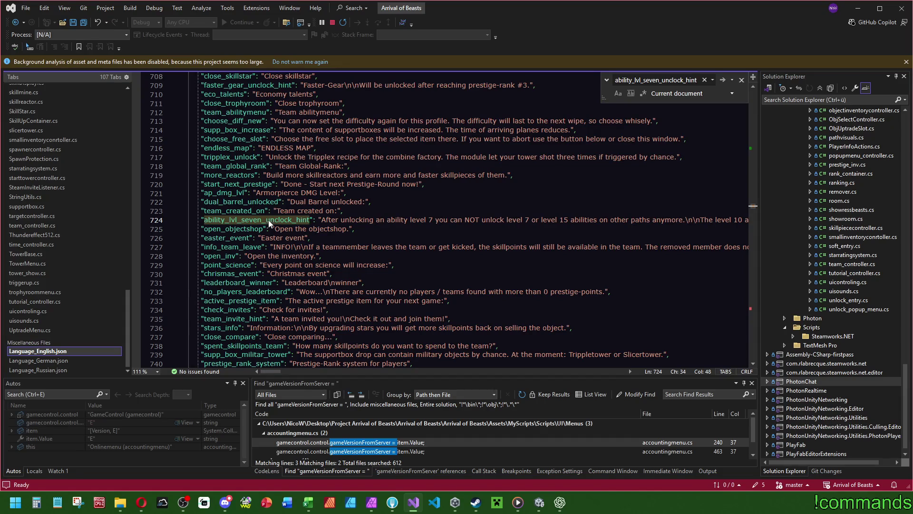
- Find the ability_lvl_seven_unclock_hint entry in Language_German.json
scroll(268, 219, down, 3)
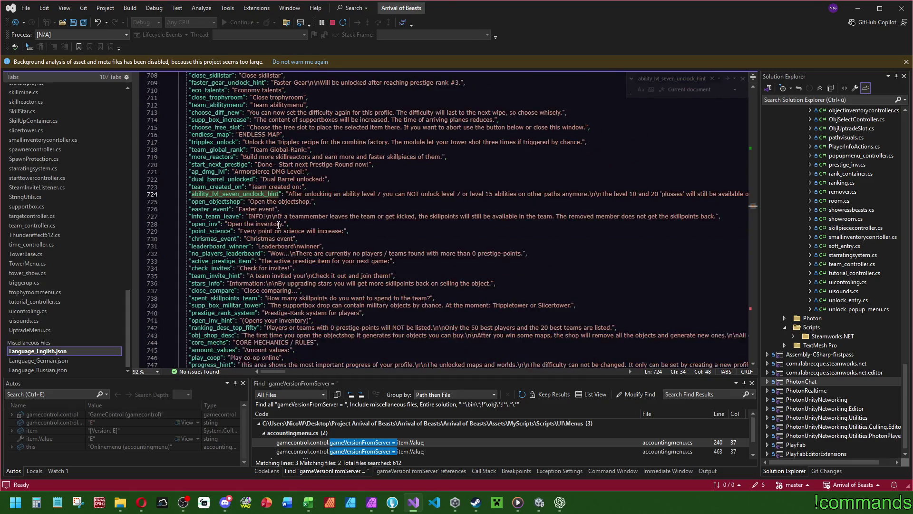
click(56, 362)
click(380, 236)
key(ctrl+f)
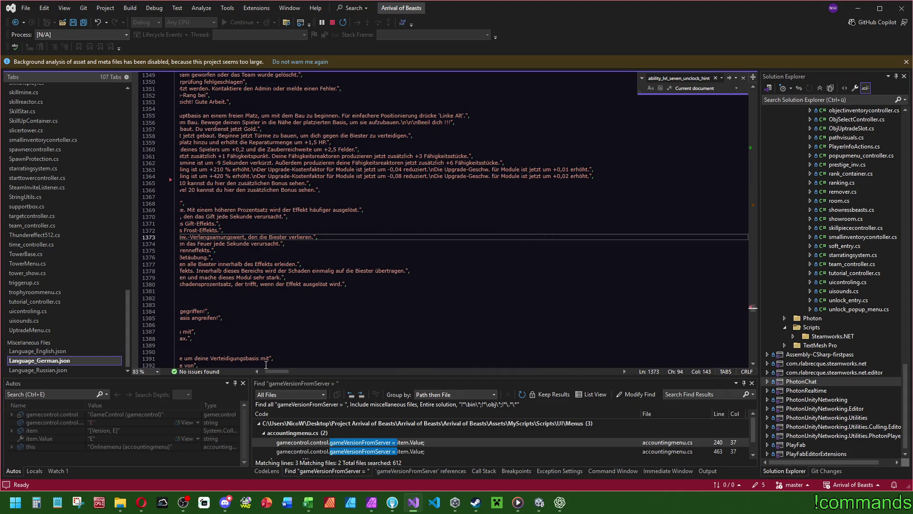
drag(276, 371, 202, 374)
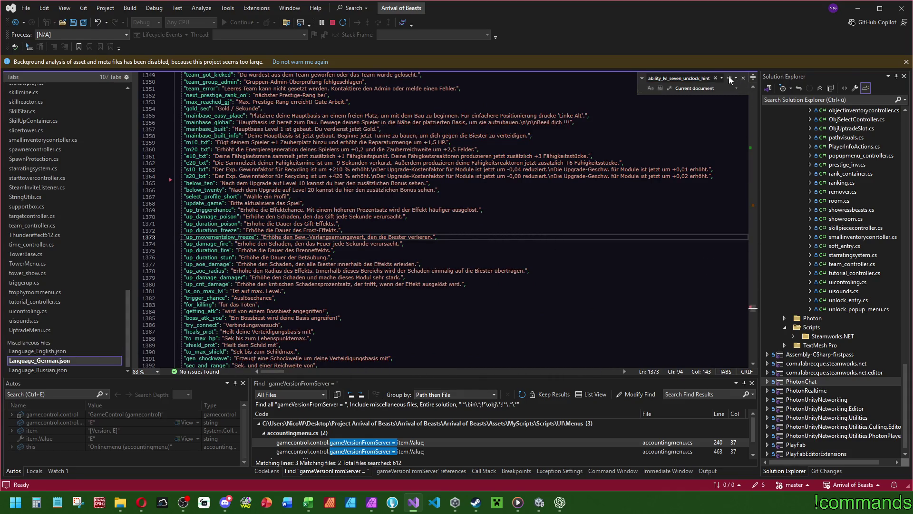
click(729, 78)
- Find the same hint entry in Language_Russian.json
ctrl+scroll(287, 275, down, 1)
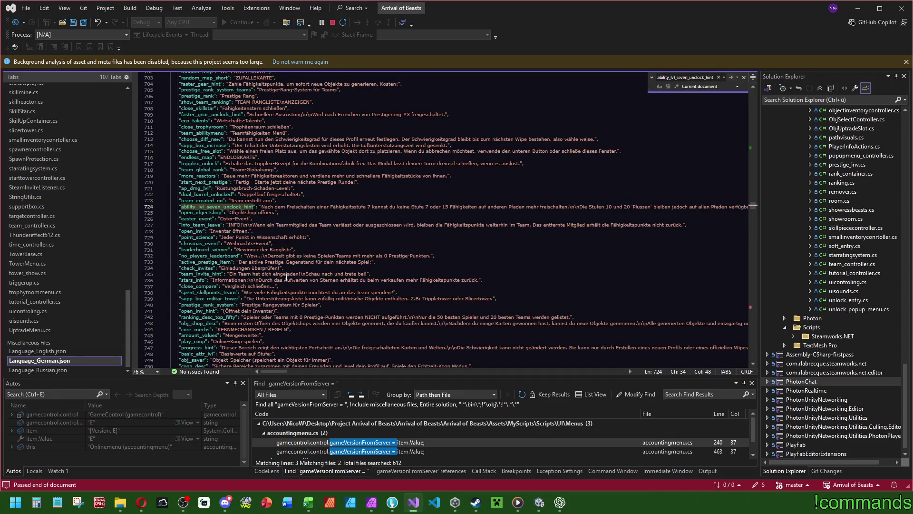
click(38, 370)
key(ctrl+f)
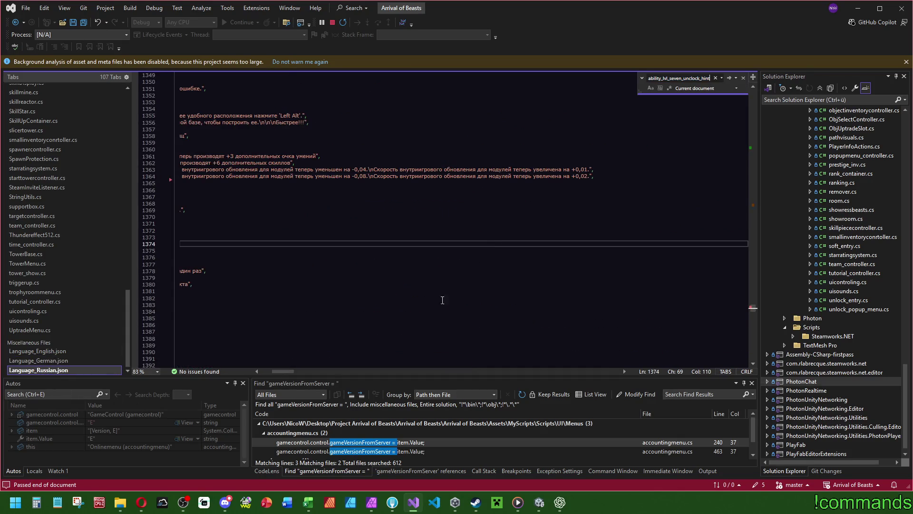
click(729, 78)
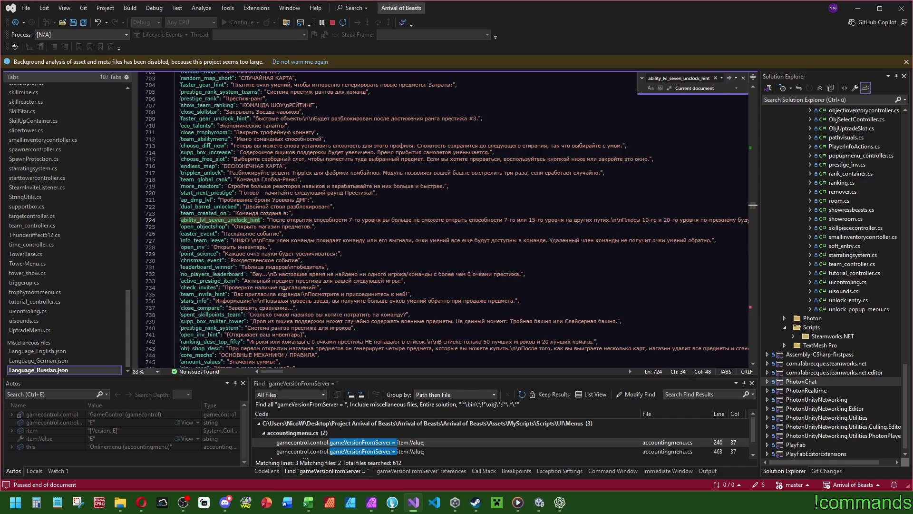
- Return to Language_German.json and select the German hint line 724
click(61, 361)
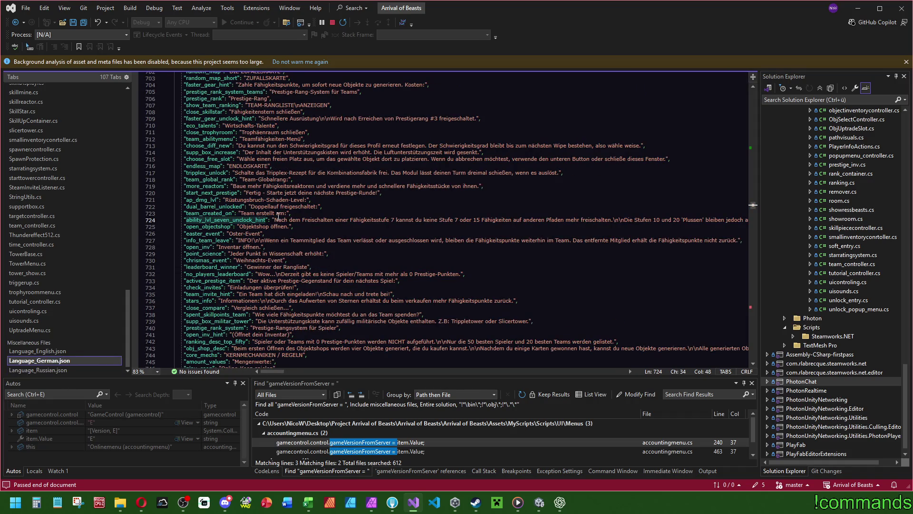
ctrl+scroll(619, 217, down, 3)
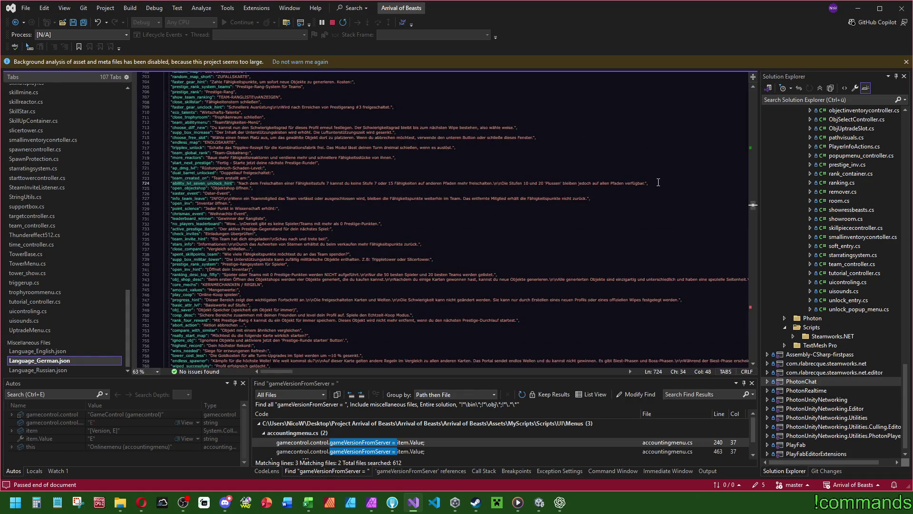
drag(658, 182, 659, 179)
ctrl+scroll(640, 189, up, 2)
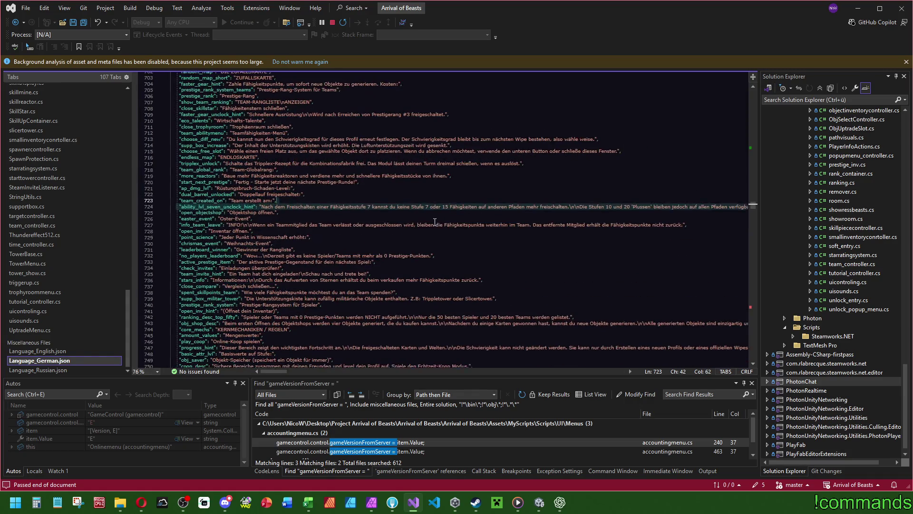
key(alt+space)
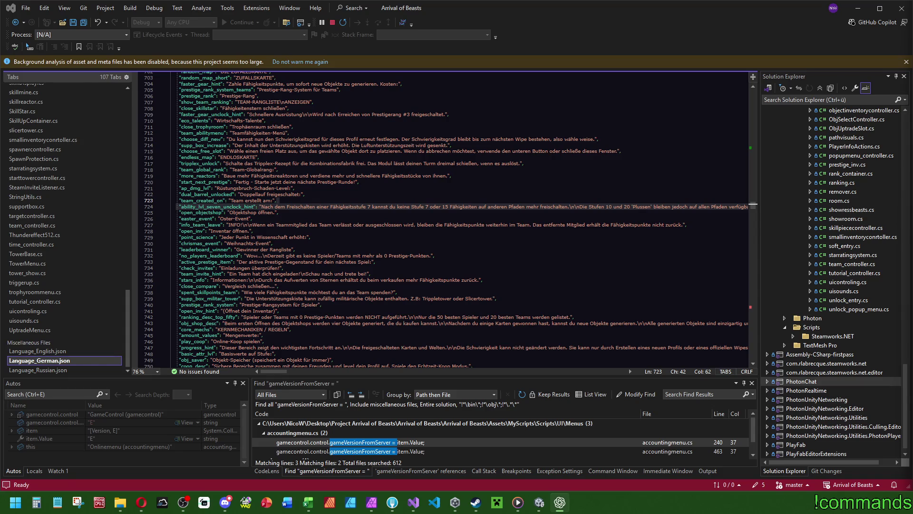
- Switch to Discord's FreeTimeDevelopment server chat from the taskbar
click(225, 502)
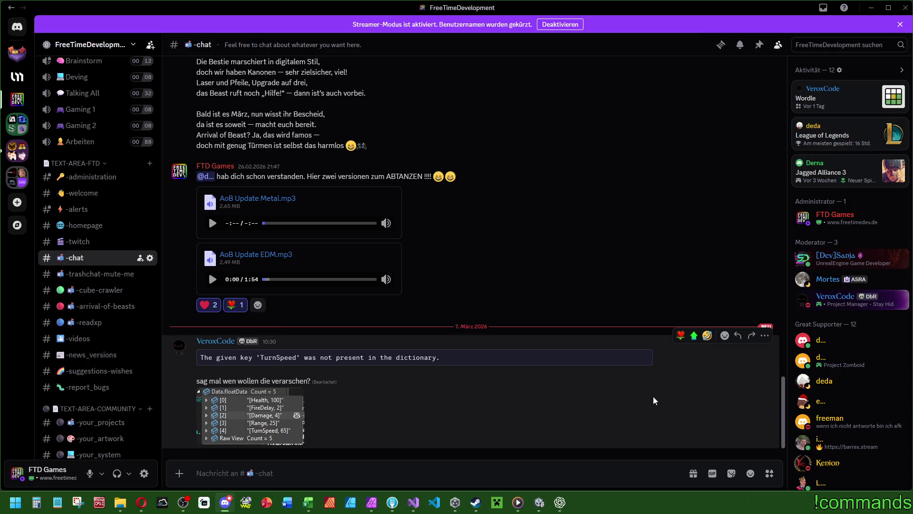
- Open the -cube-crawler channel and view its first screenshot full size
scroll(858, 403, down, 2)
click(99, 291)
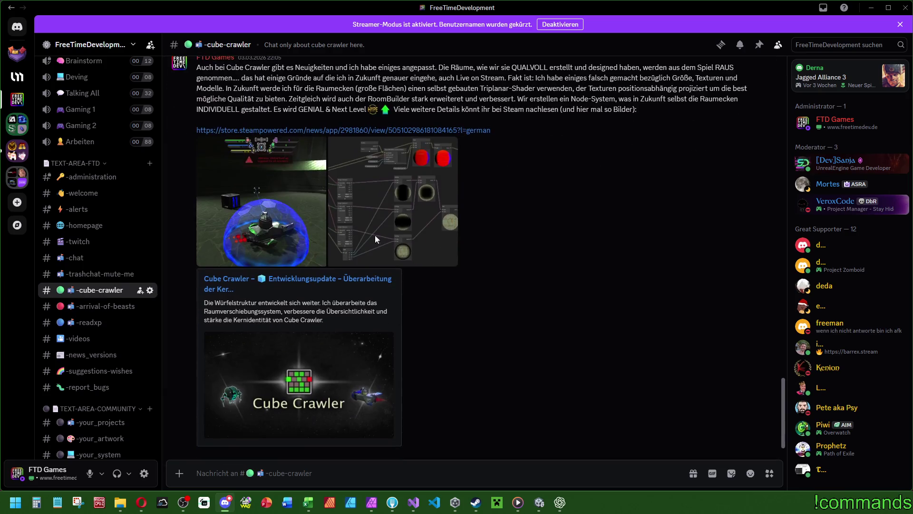
click(245, 214)
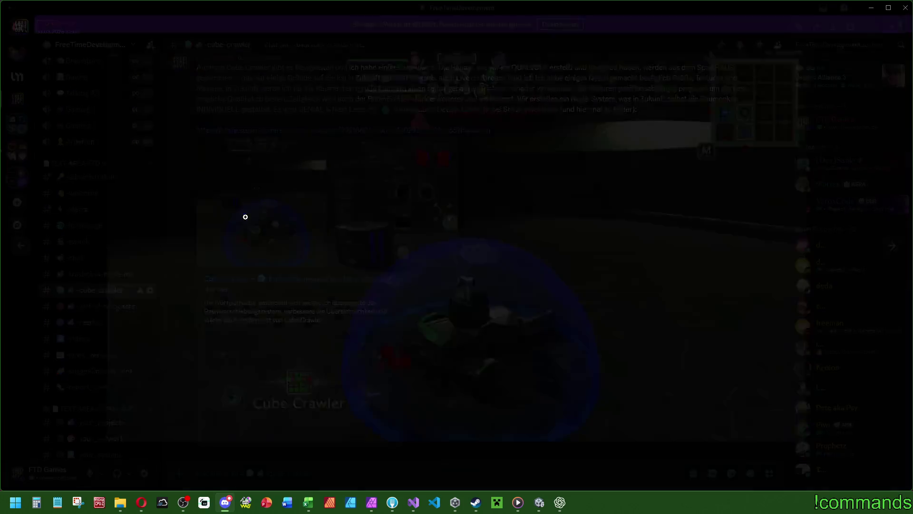
click(844, 355)
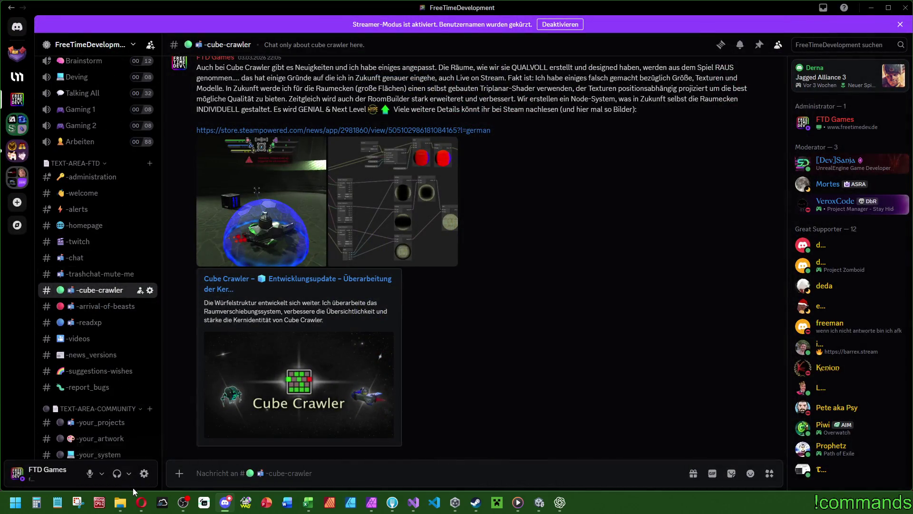
- Open a new File Explorer window with Win+E and reposition it
mouse_move(125, 512)
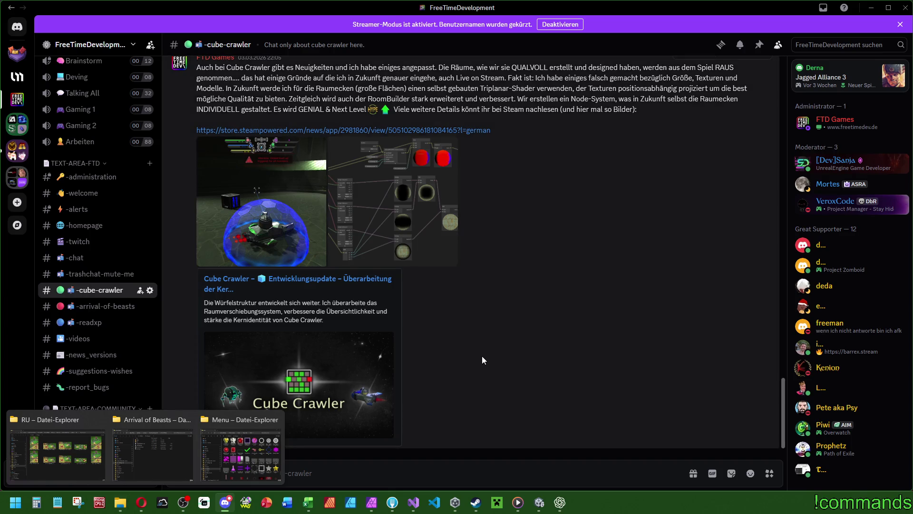
key(super+e)
mouse_move(468, 82)
mouse_down()
mouse_move(407, 79)
mouse_move(438, 81)
mouse_move(470, 107)
mouse_move(453, 73)
mouse_up()
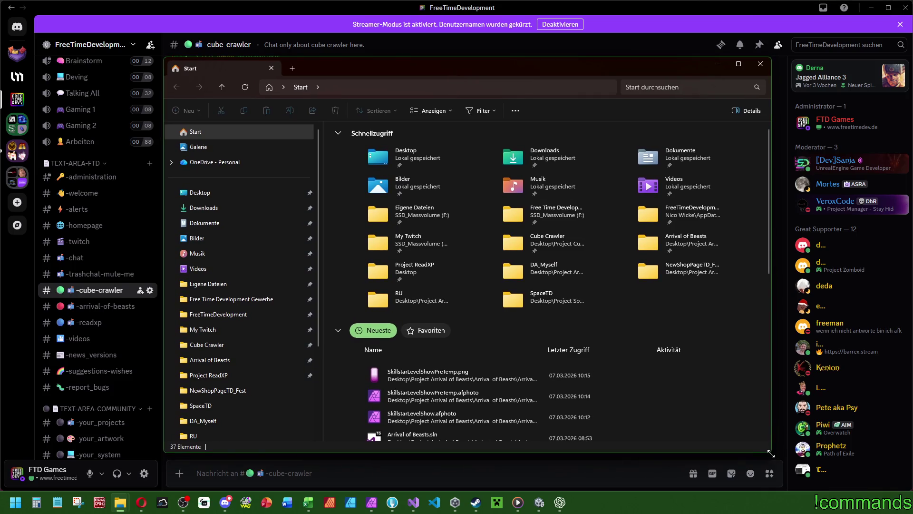
- Browse to Bilder > Bildschirmfotos and open Screenshot 2026-03-04 163347.png in Photos
drag(771, 454, 781, 457)
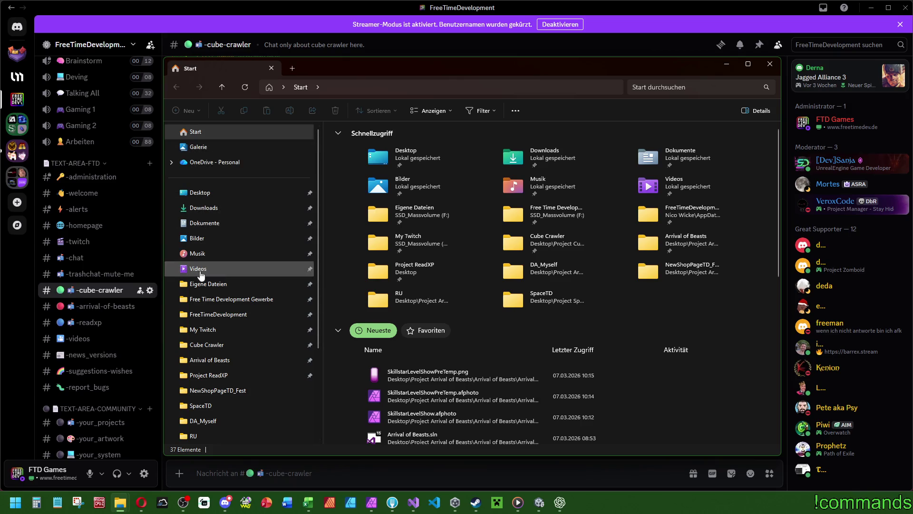
click(200, 240)
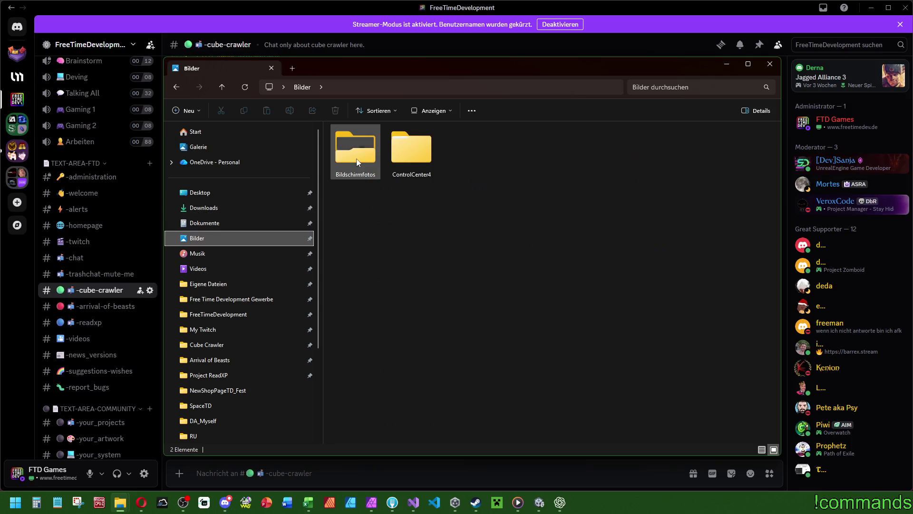
double_click(357, 160)
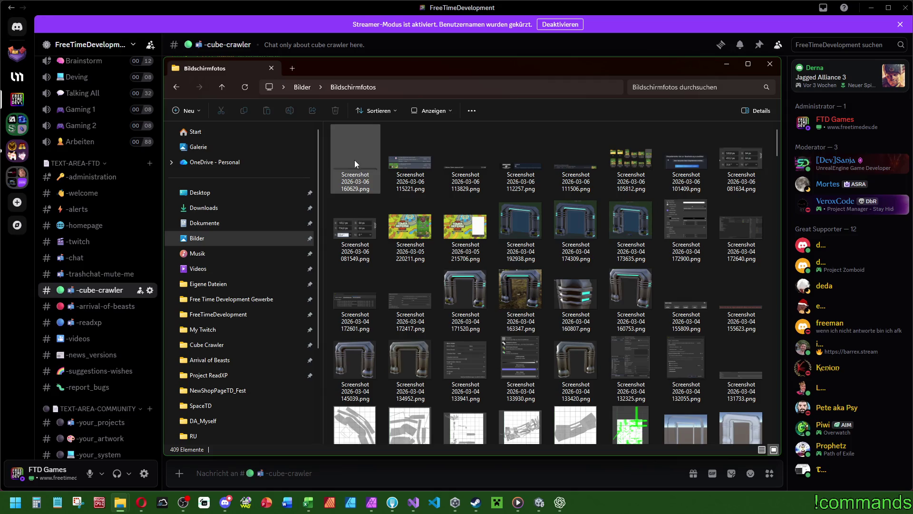
click(520, 289)
double_click(520, 289)
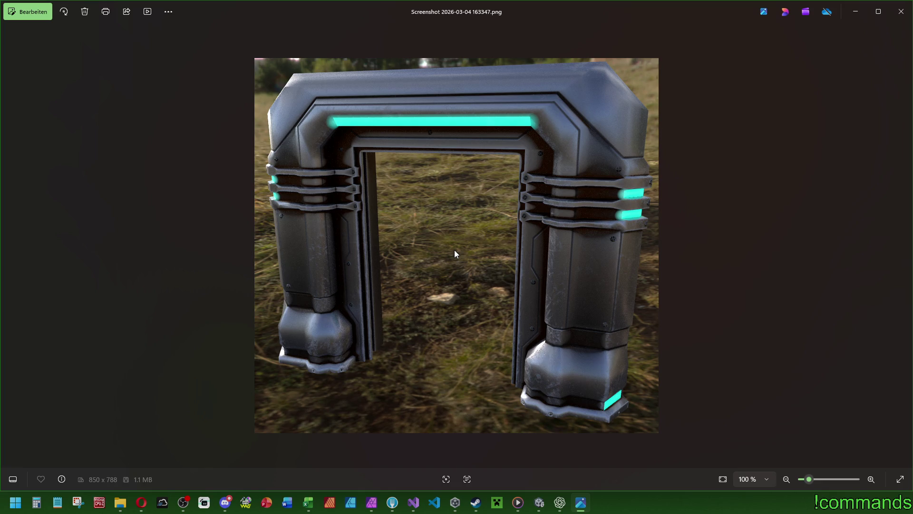
- Switch Photos to Screenshot 2026-03-03 141418.png and zoom into the tank arena scene
click(902, 11)
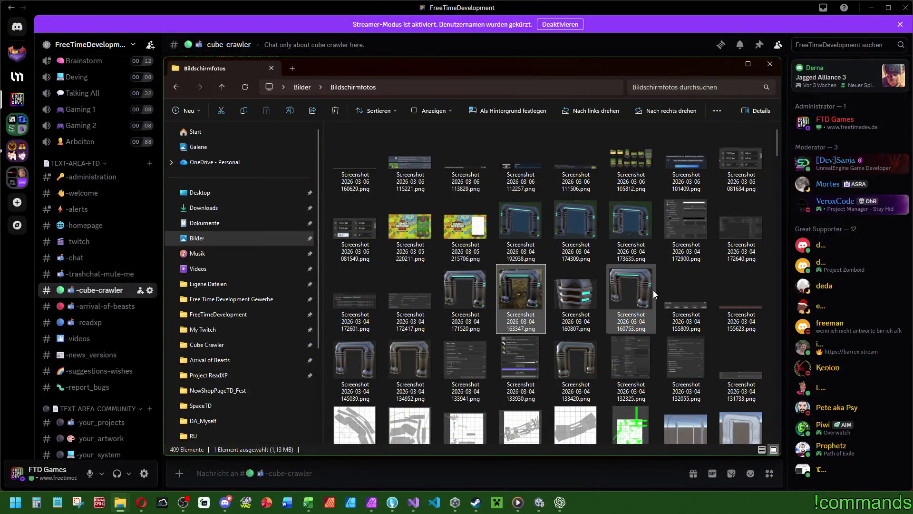
scroll(607, 288, down, 5)
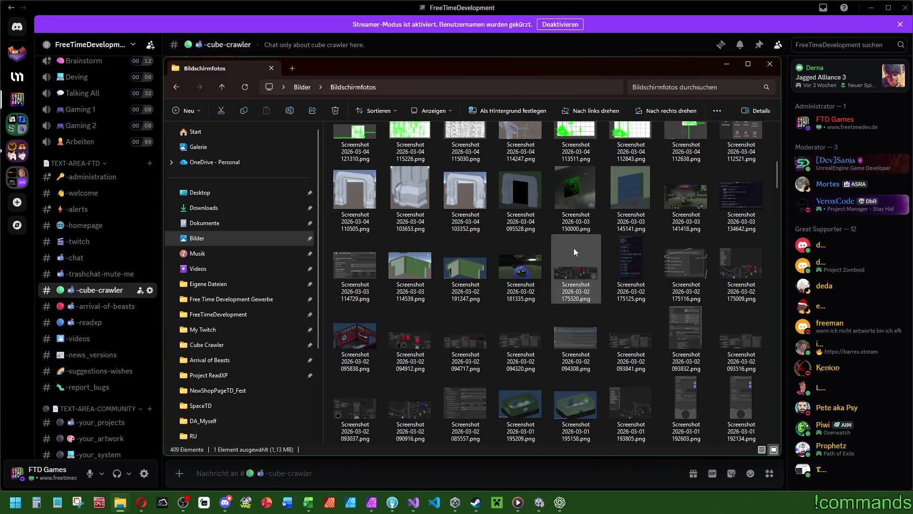
double_click(679, 198)
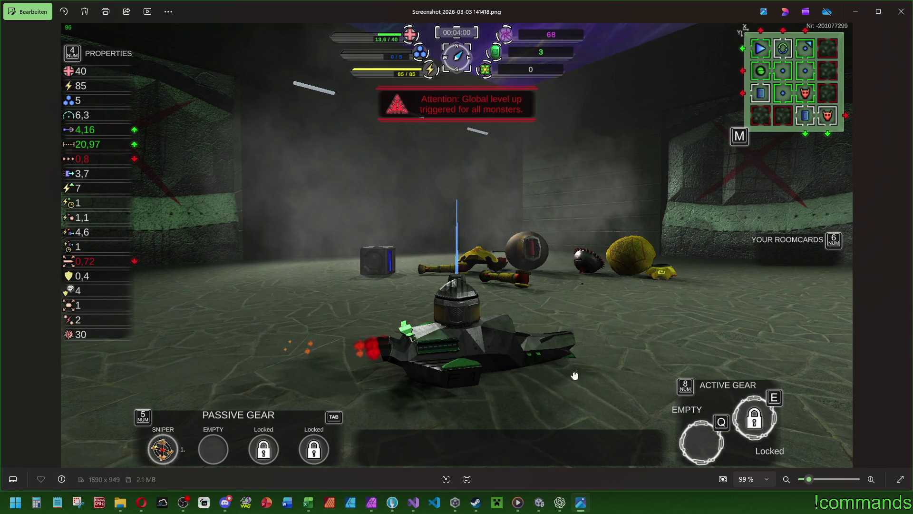
scroll(670, 168, up, 5)
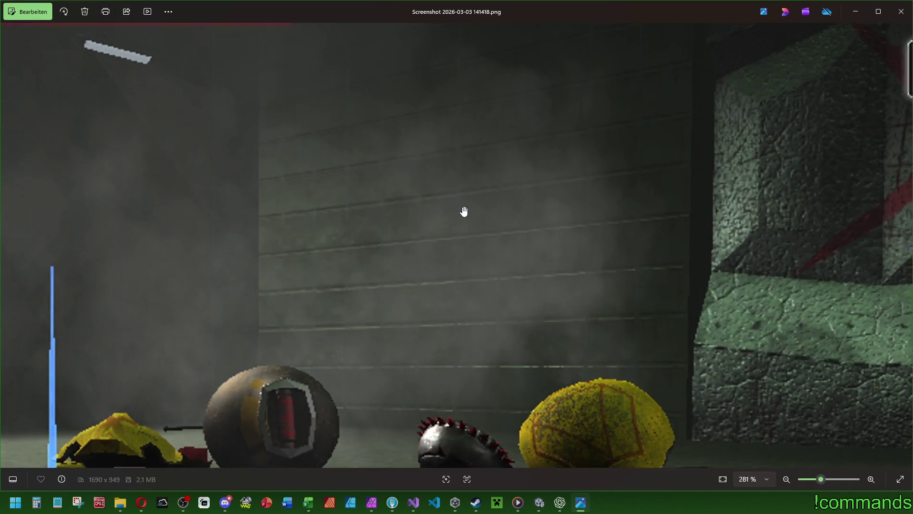
- Zoom back out, then close Photos and the File Explorer window
scroll(471, 204, down, 5)
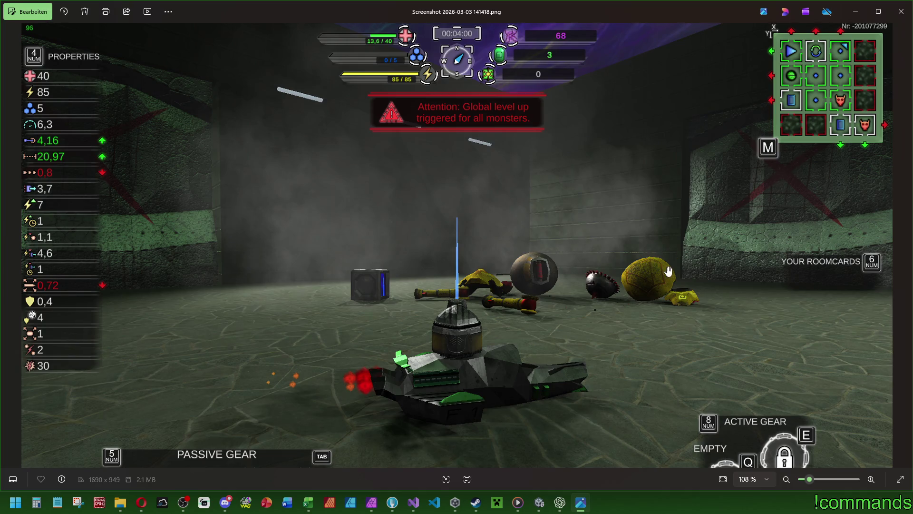
scroll(597, 288, down, 1)
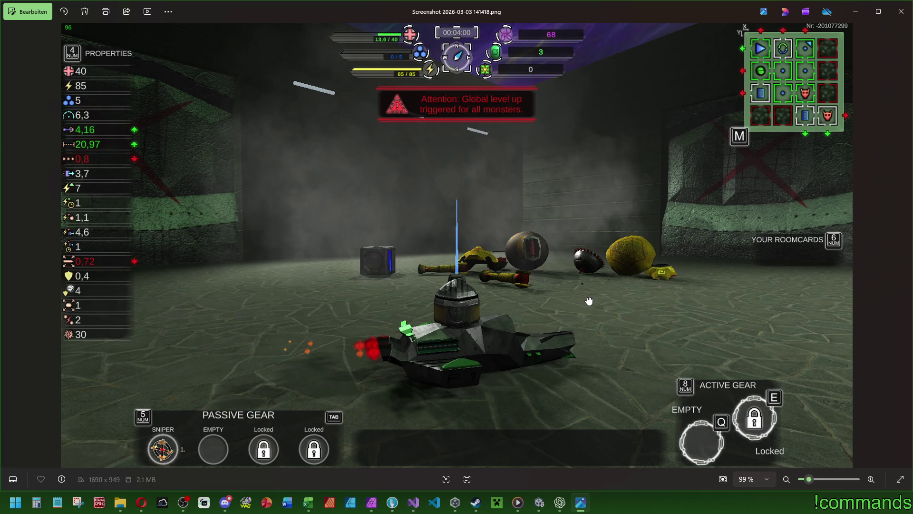
key(alt+F4)
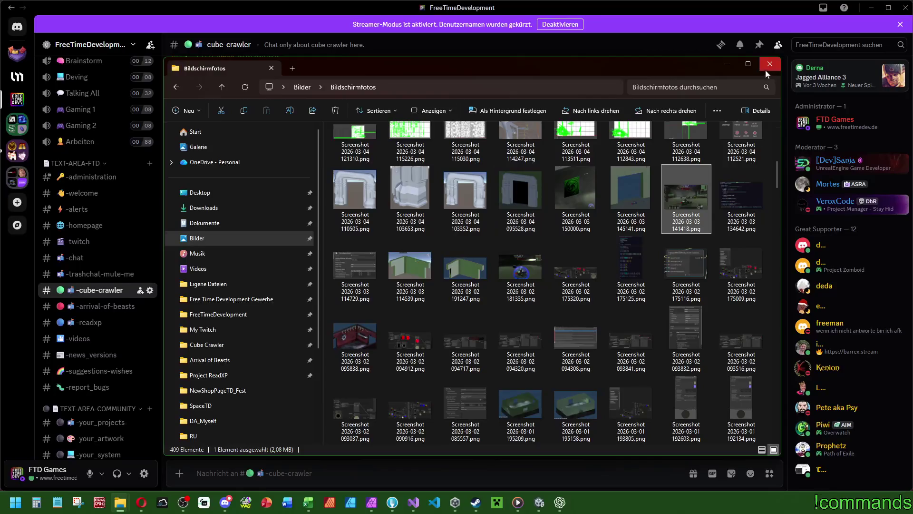
click(770, 64)
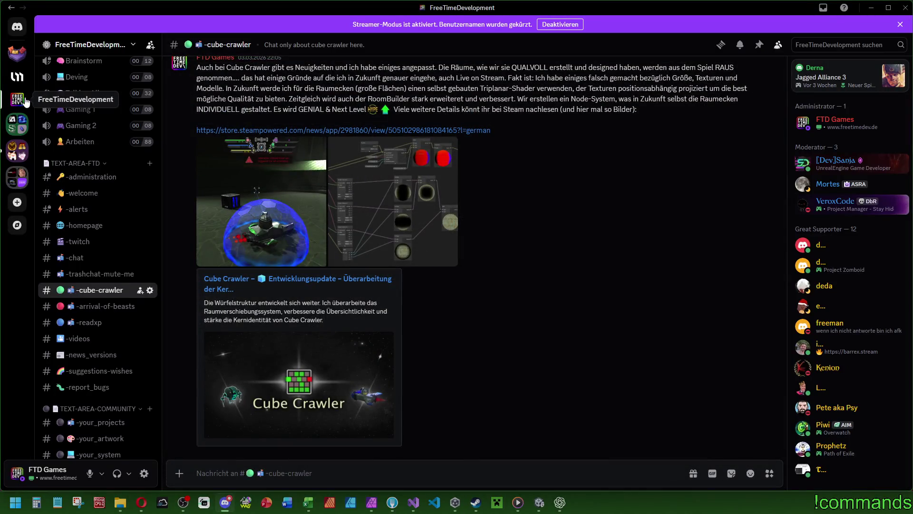
- Minimize Discord so Visual Studio with the German language file shows again
mouse_move(364, 271)
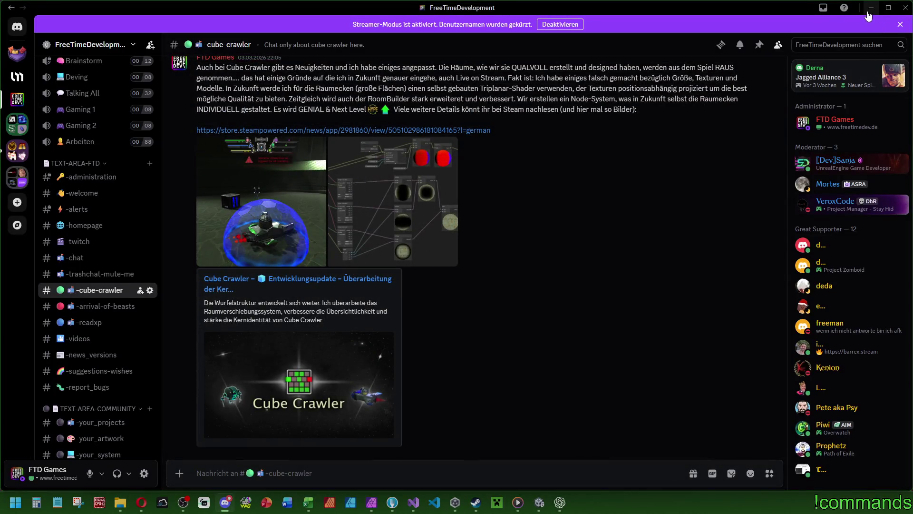
click(871, 7)
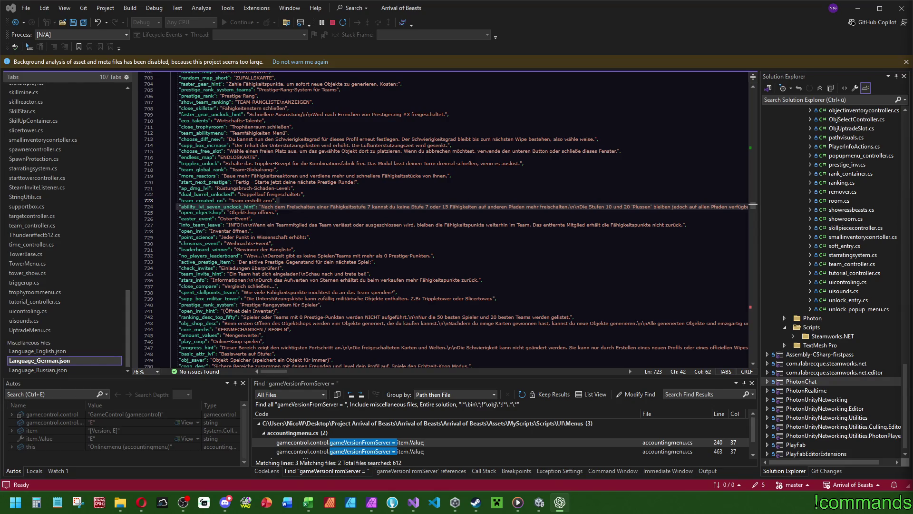
- In the German language file, paste the talent_lvl_seven_unclock_hint line and delete the old ability line
mouse_move(280, 372)
mouse_down()
mouse_move(300, 372)
mouse_move(262, 373)
mouse_up()
scroll(369, 323, right, 3)
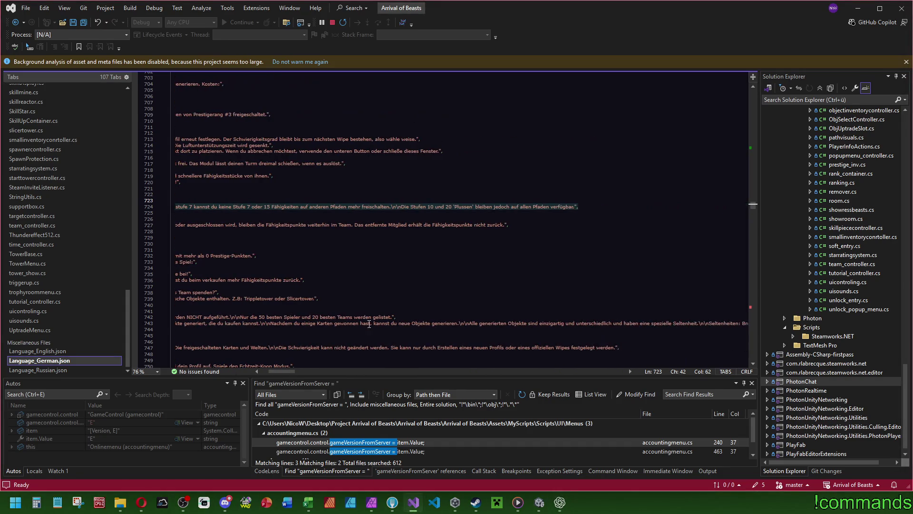
click(586, 209)
key(Return)
key(Return)
key(Return)
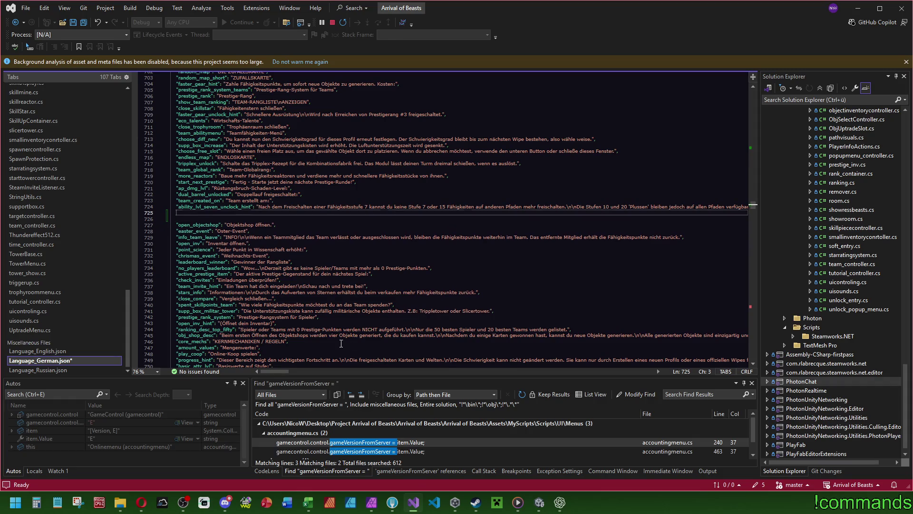
text("talent_lvl_seven_unclock_hint": "Sobald du auf einem Weg ein Level-7-Talent freischaltest, kannst du auf anderen Wegen keine Talente mehr freischalten.\n\nDie Boni der Stufen 10 und 20 gelten unabhängig davon auf allen Wegen.",)
drag(278, 371, 262, 369)
click(285, 212)
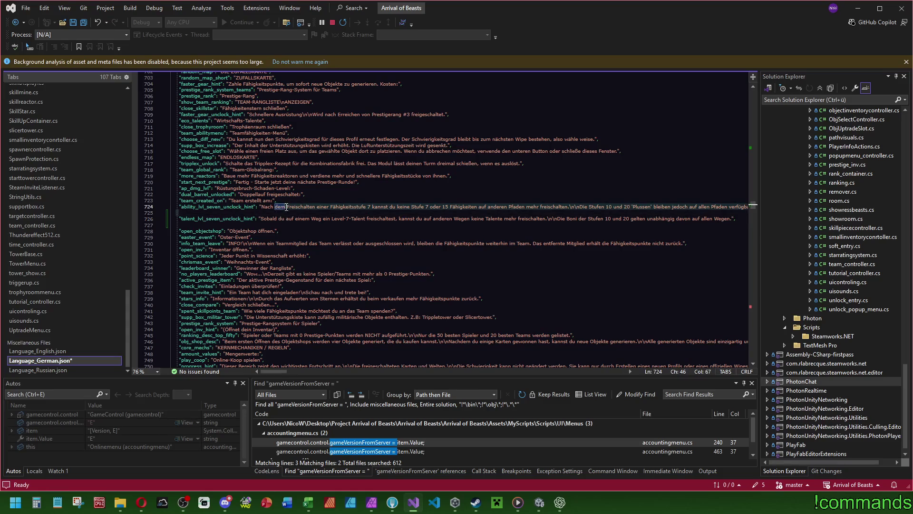
drag(285, 212, 177, 207)
key(Delete)
click(281, 213)
key(Delete)
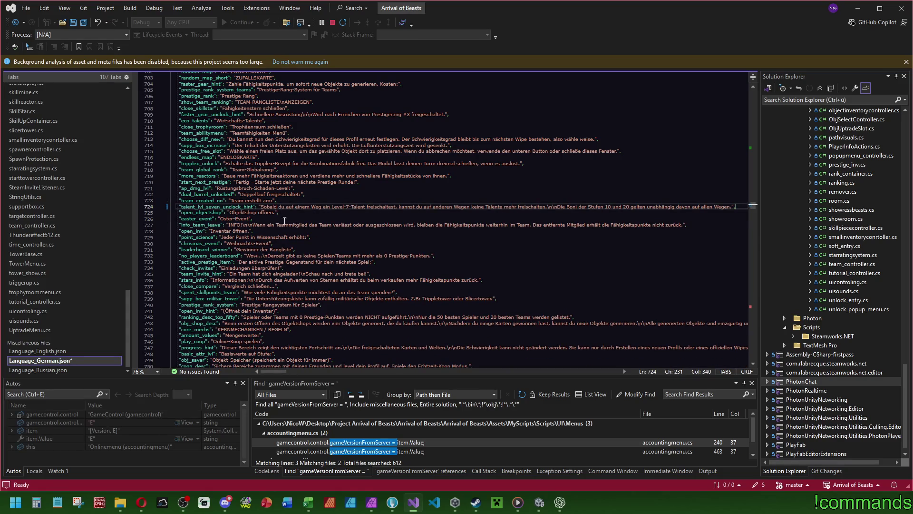
- In Language_English.json, replace the ability_lvl_seven line with the talent hint at line 724
click(70, 352)
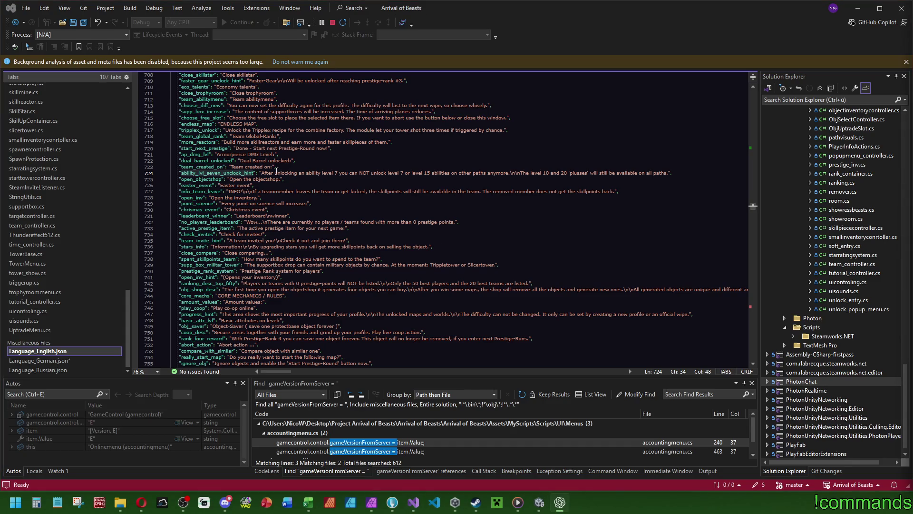
click(290, 172)
key(End)
key(Return)
key(Return)
key(Return)
key(Up)
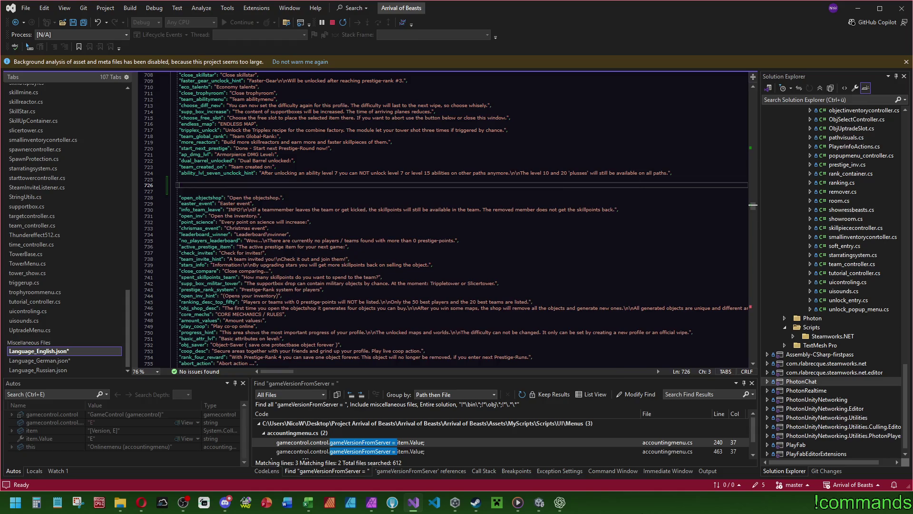
text("talent_lvl_seven_unclock_hint": "Once you unlock a Level 7 talent on one path, you can no longer unlock talents on other paths.\n\nThe Level 10 and 20 bonuses apply to all paths regardless.",)
click(288, 172)
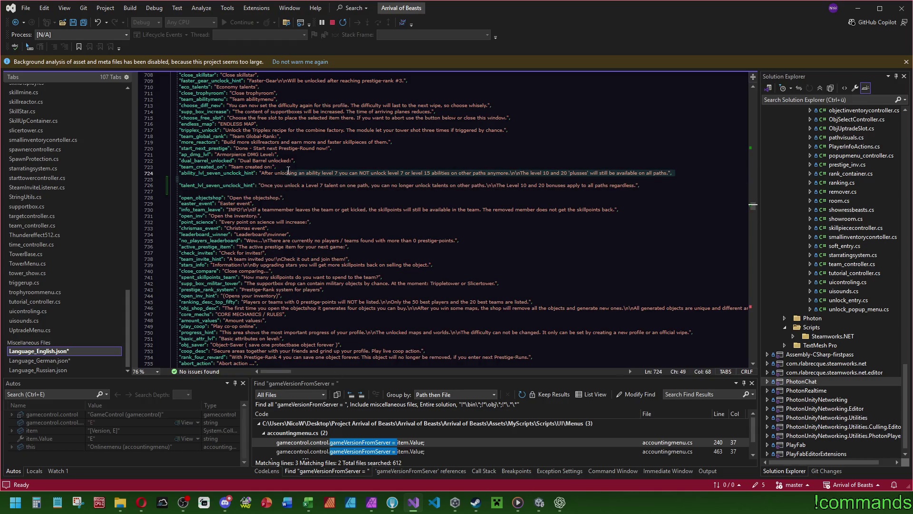
key(Home)
key(shift+Down)
key(shift+Down)
key(Delete)
key(End)
key(Delete)
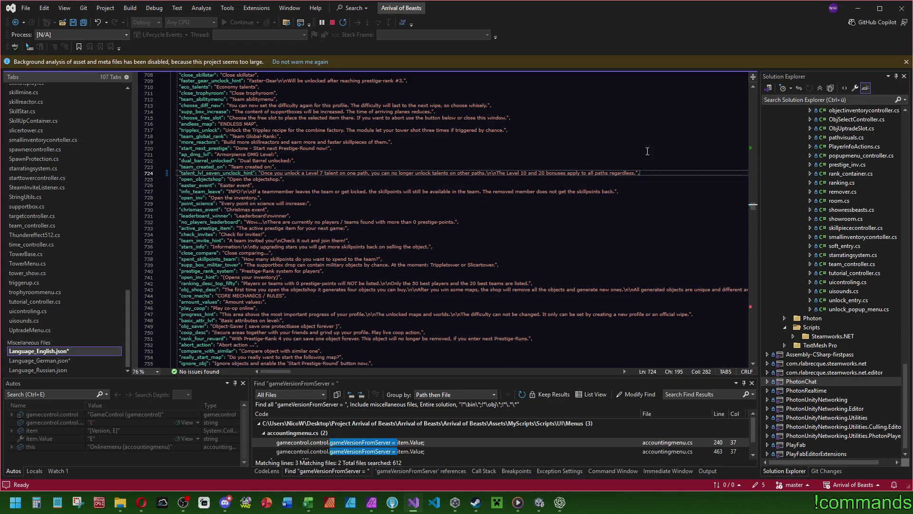
- In Language_Russian.json, swap the ability level-seven hint for the talent hint and save
click(45, 370)
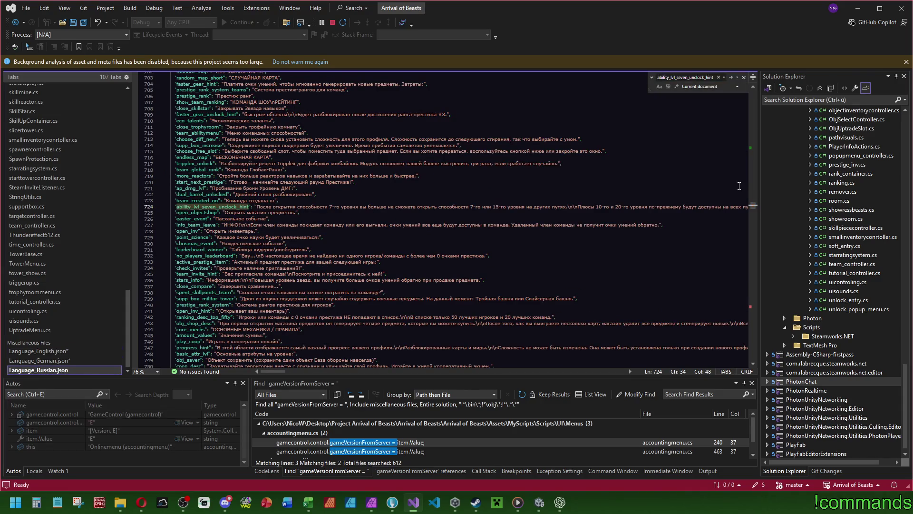
scroll(631, 213, right, 5)
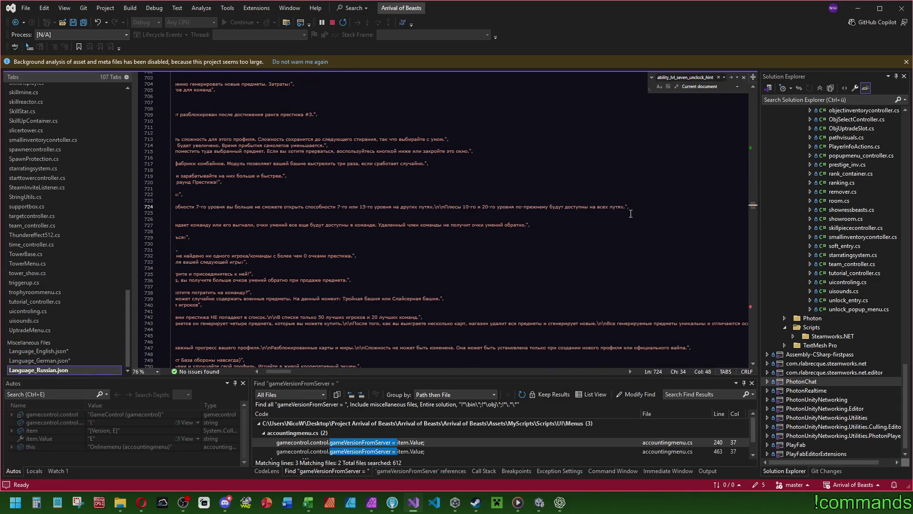
key(End)
key(Return)
key(Return)
key(Return)
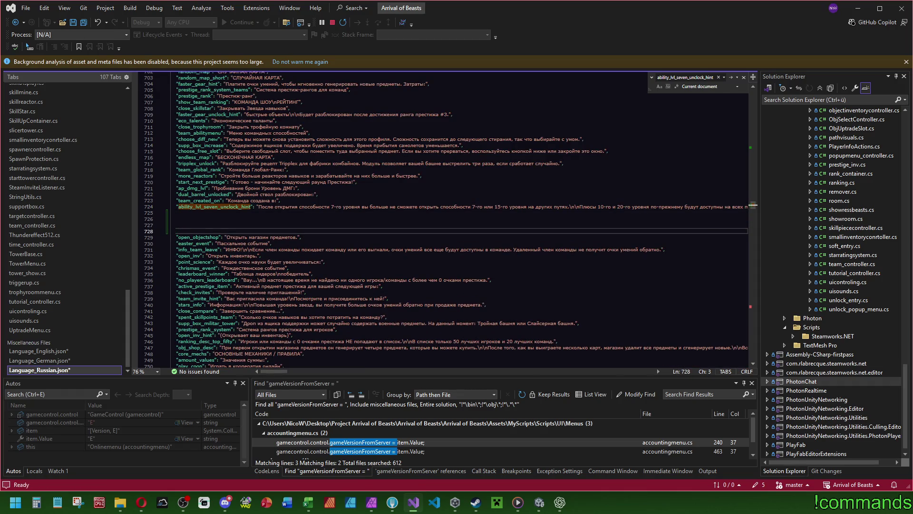
click(324, 219)
key(ctrl+v)
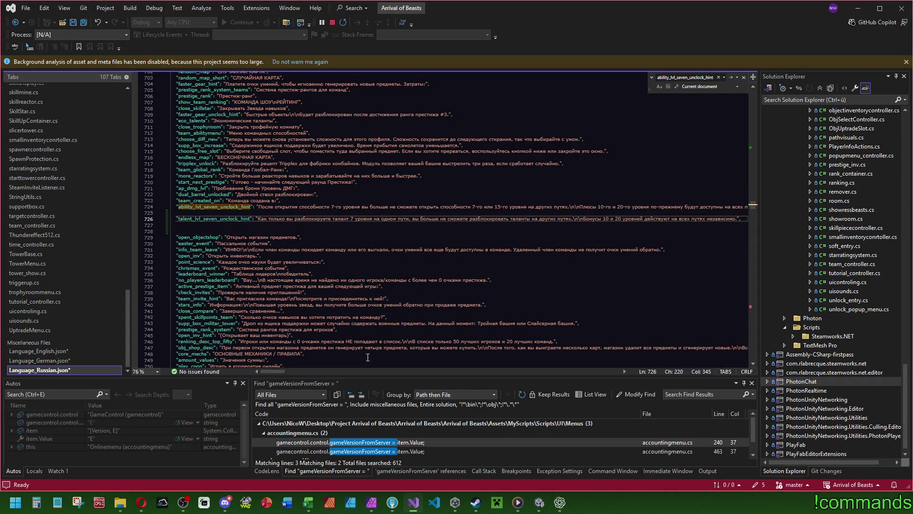
scroll(283, 374, right, 3)
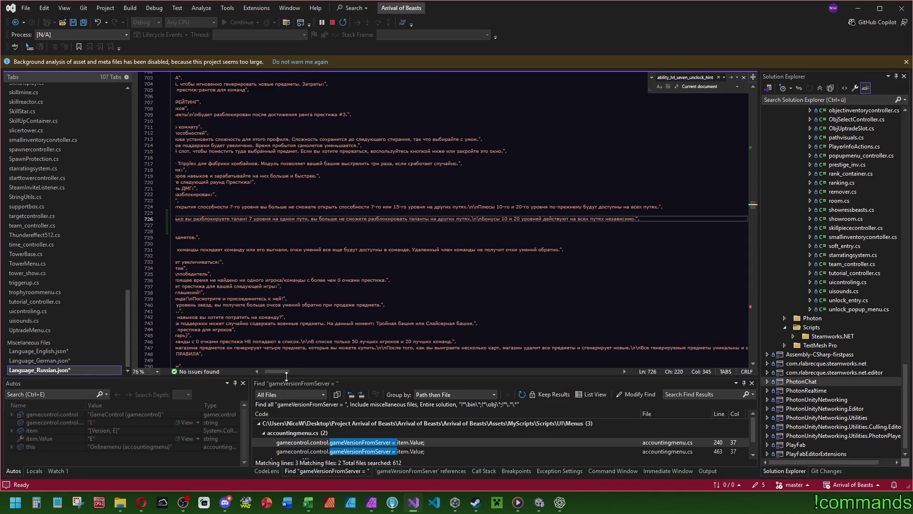
scroll(199, 349, left, 3)
click(274, 210)
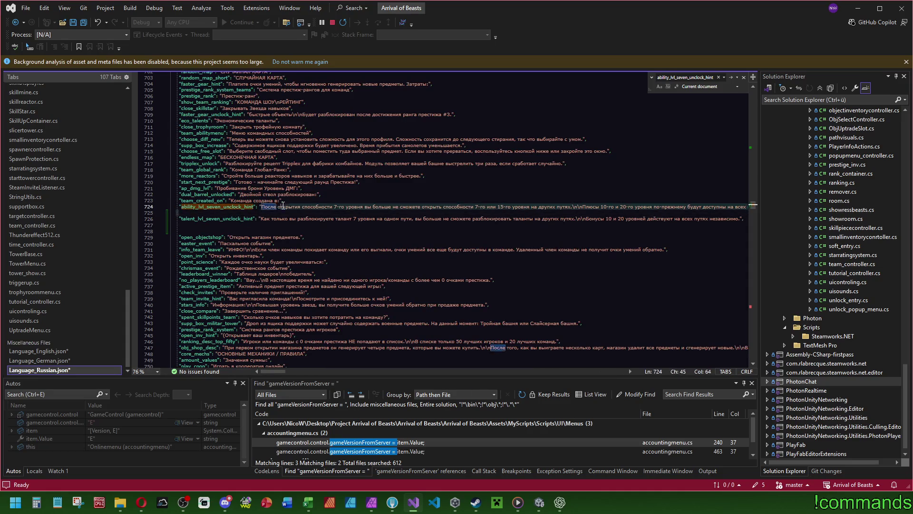
key(ctrl+x)
key(ctrl+x)
click(210, 220)
key(BackSpace)
key(BackSpace)
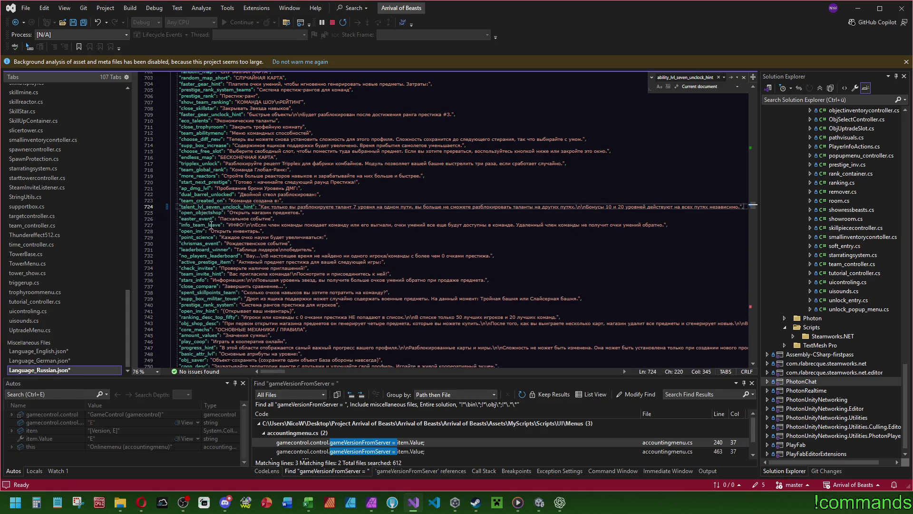
key(ctrl+shift+s)
click(245, 206)
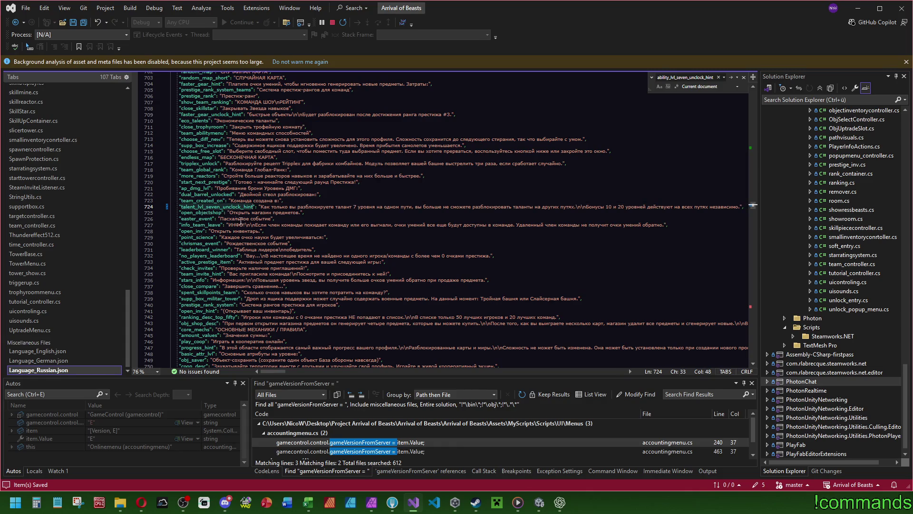
click(541, 506)
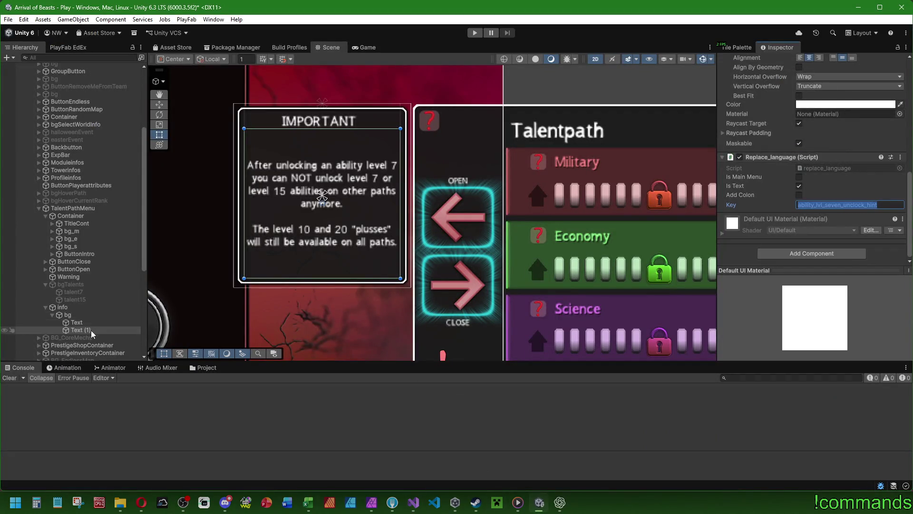
- Set the key to talent_lvl_seven_unclock_hint, paste the English warning, and turn \n\n into real line breaks
click(826, 205)
text(talen)
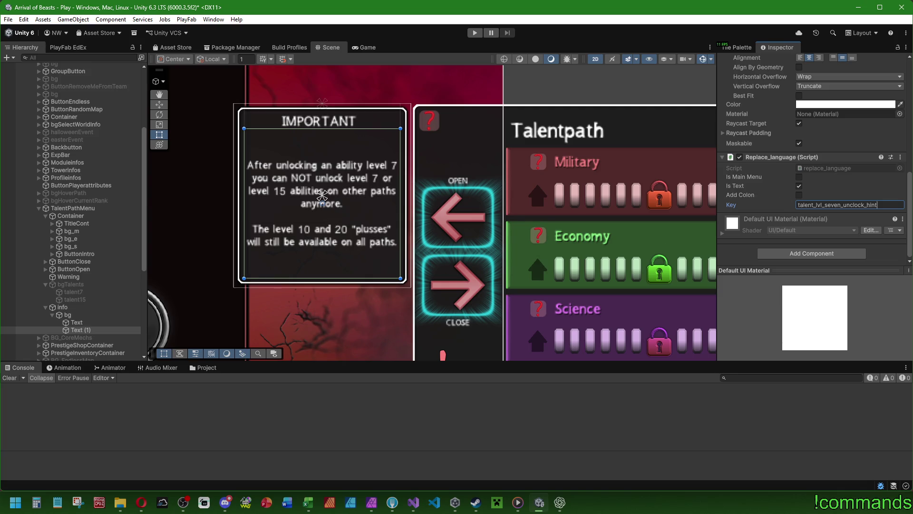
key(alt+Tab)
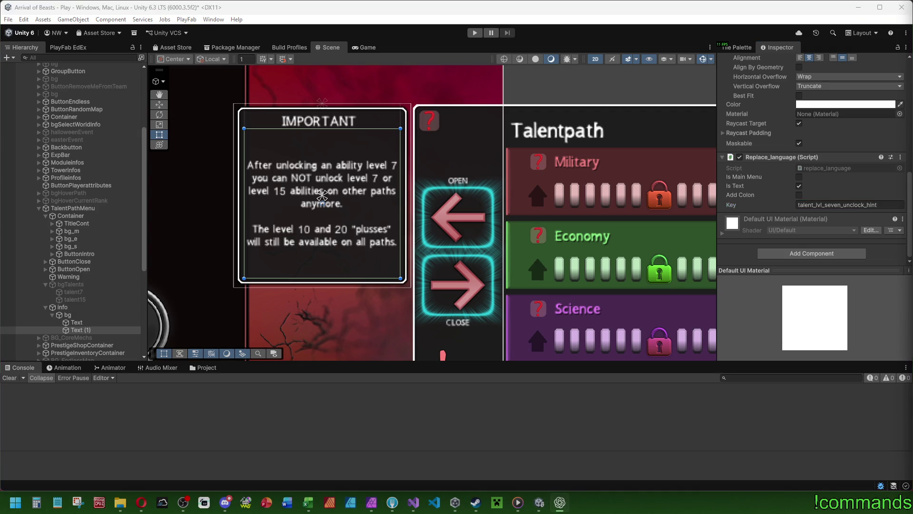
scroll(686, 215, up, 1)
scroll(755, 218, up, 5)
click(783, 164)
key(ctrl+v)
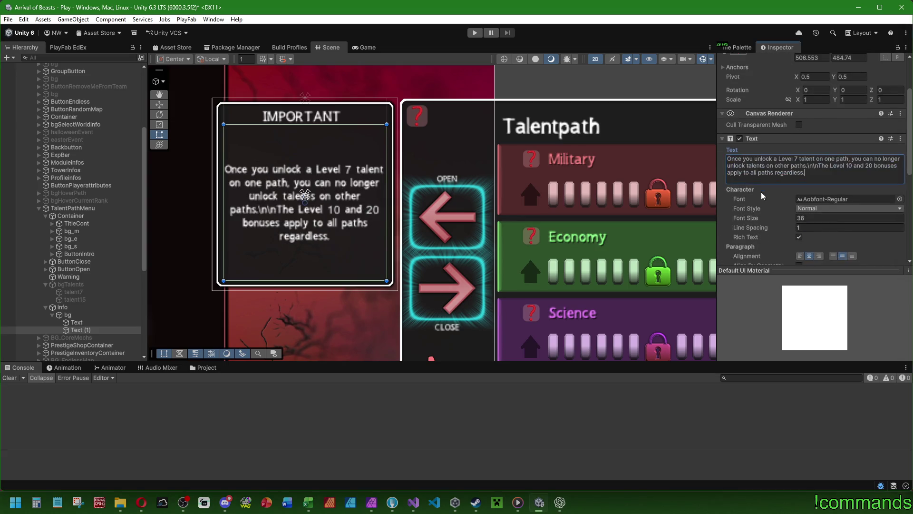
click(819, 166)
key(BackSpace)
key(BackSpace)
key(BackSpace)
key(Return)
key(Return)
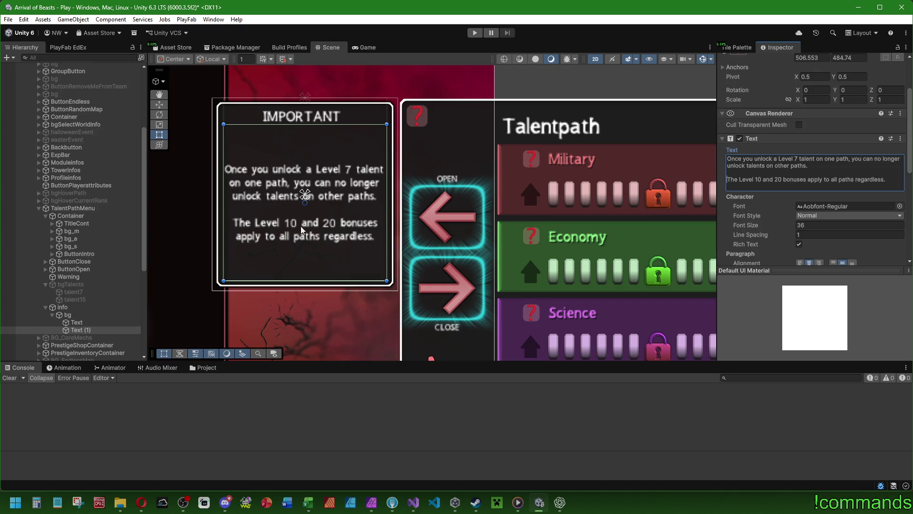
scroll(806, 200, down, 3)
- Set the IMPORTANT text's Font Size to 40
click(808, 189)
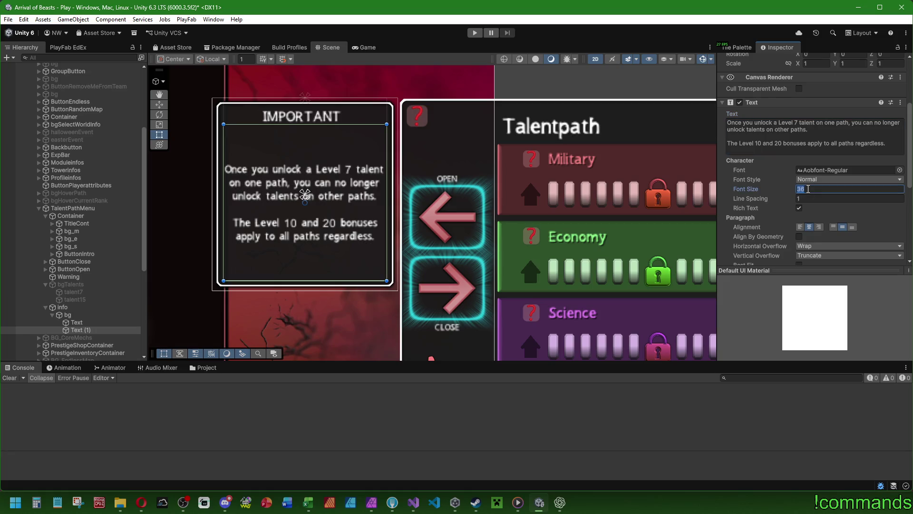
text(40)
scroll(405, 205, down, 3)
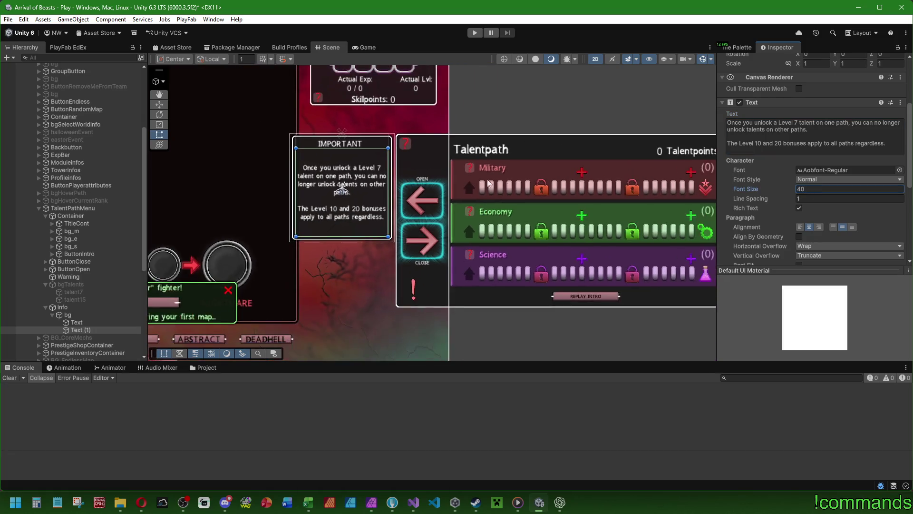
scroll(386, 170, down, 3)
- Deactivate the info > bg background object in the Hierarchy
click(92, 308)
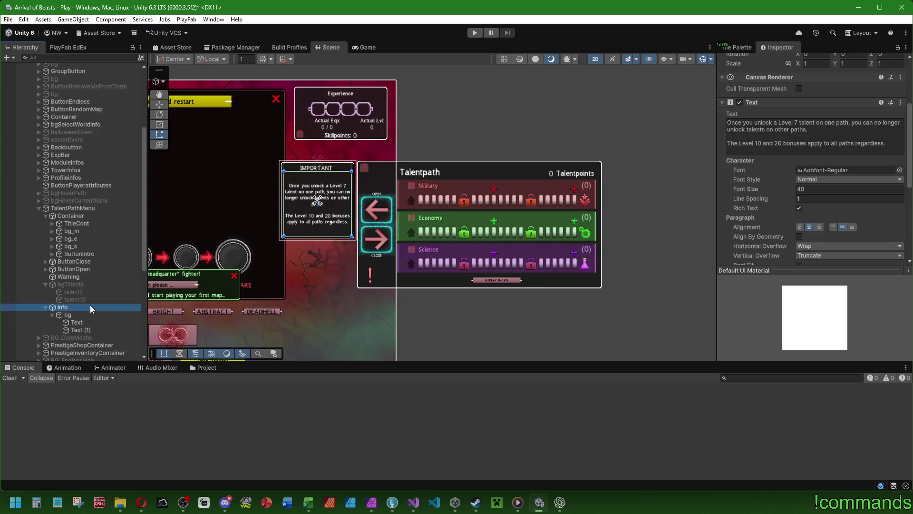
click(90, 314)
click(742, 61)
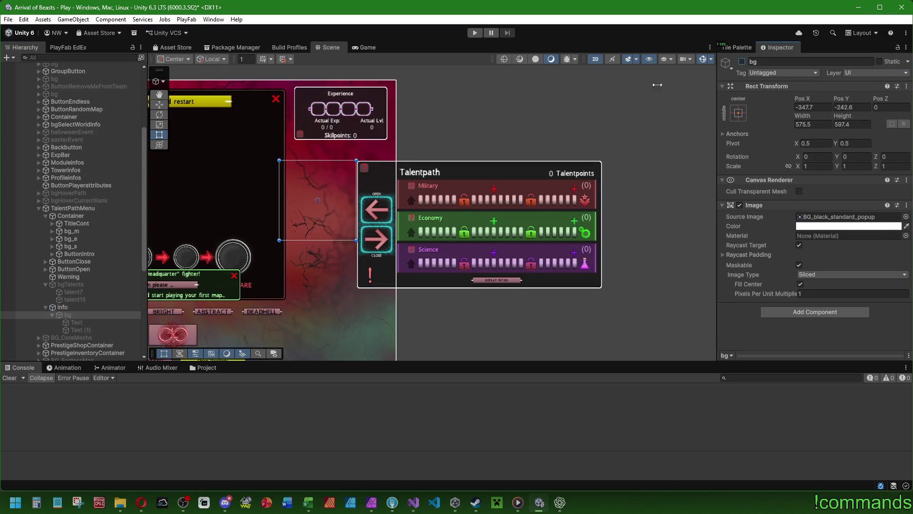
scroll(492, 235, up, 2)
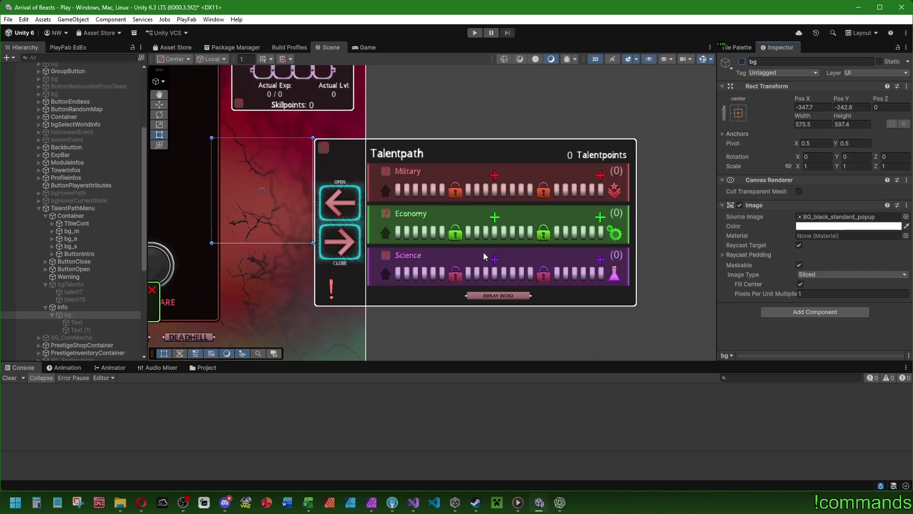
scroll(484, 256, up, 1)
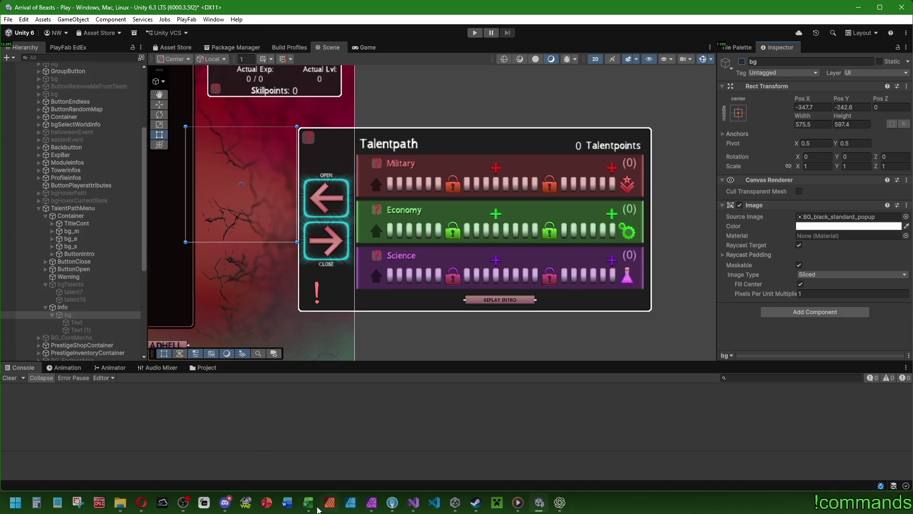
click(225, 502)
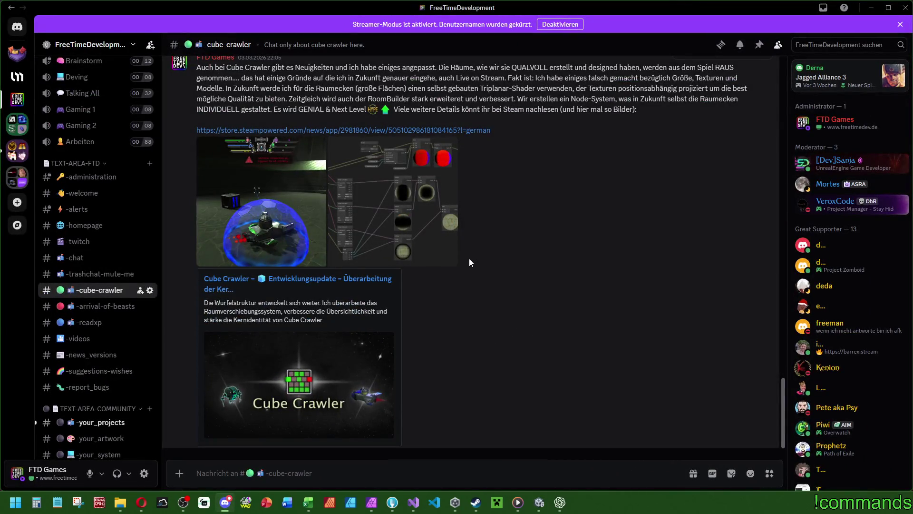
- View the screenshot shared in #your_projects full-size, zooming in and back out
scroll(114, 333, down, 1)
click(114, 404)
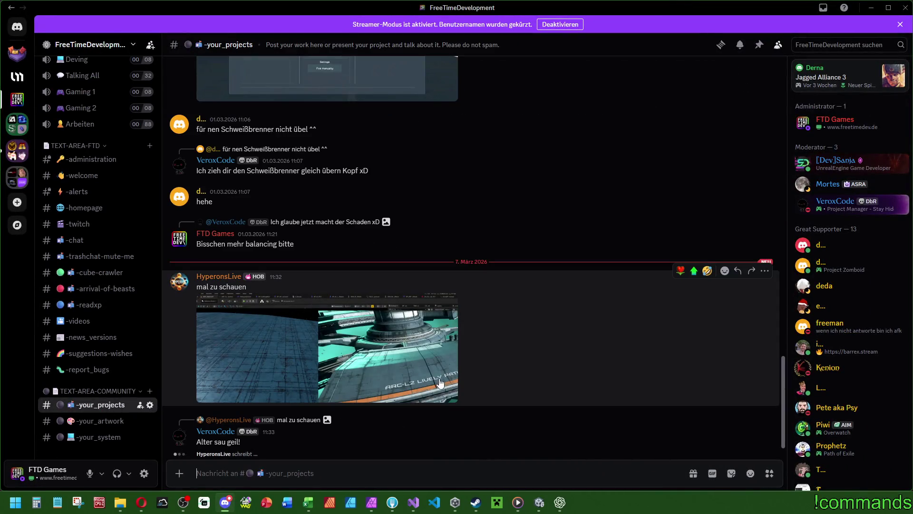
click(250, 350)
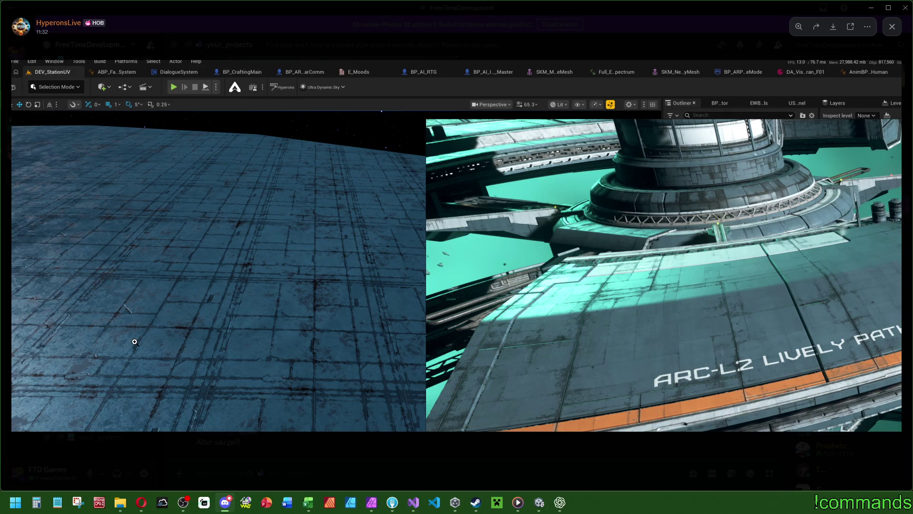
click(155, 324)
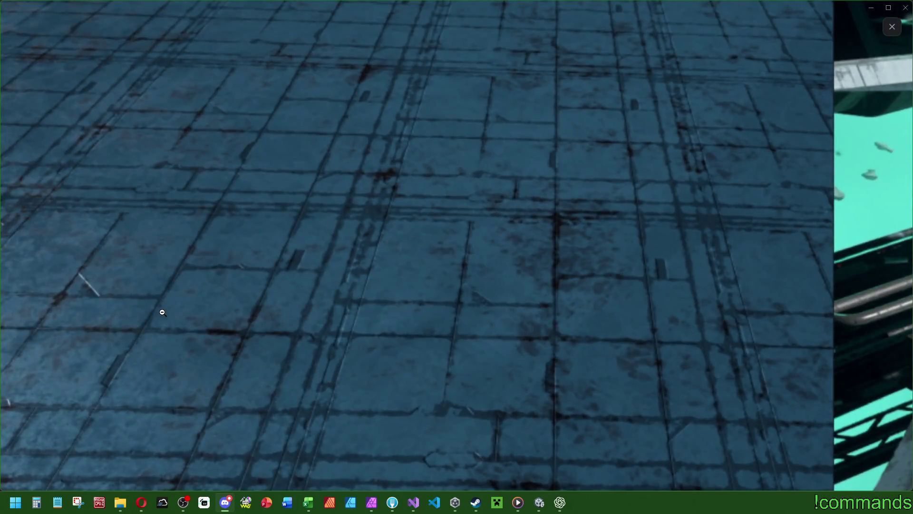
click(161, 313)
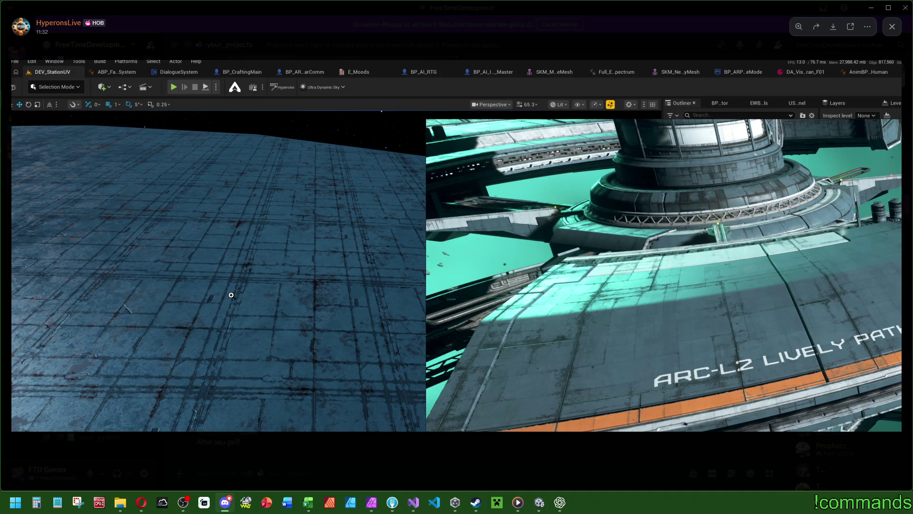
click(378, 463)
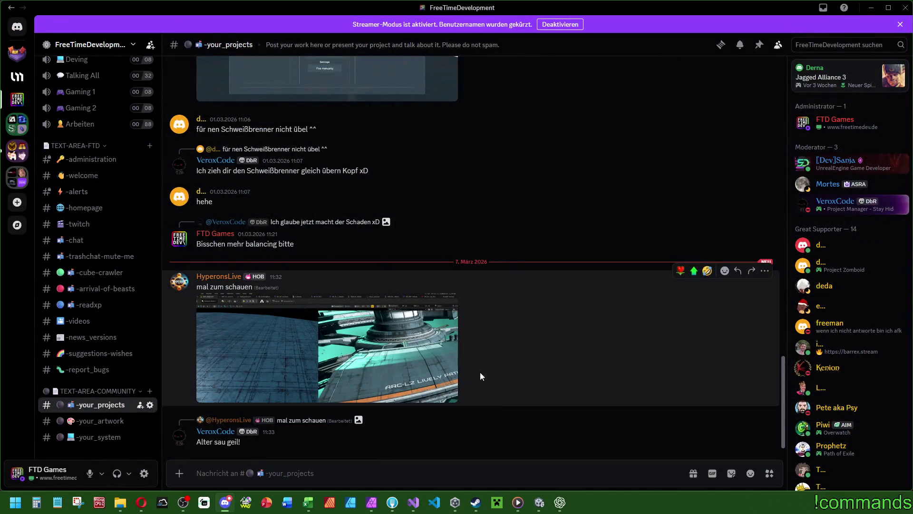
- React to the post with a heart and a green up-arrow, then minimize Discord
click(680, 275)
click(694, 252)
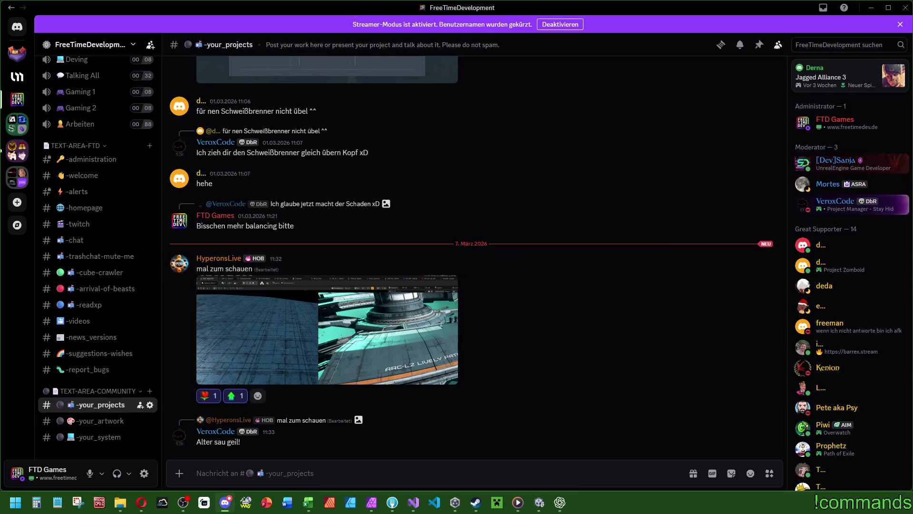
click(870, 8)
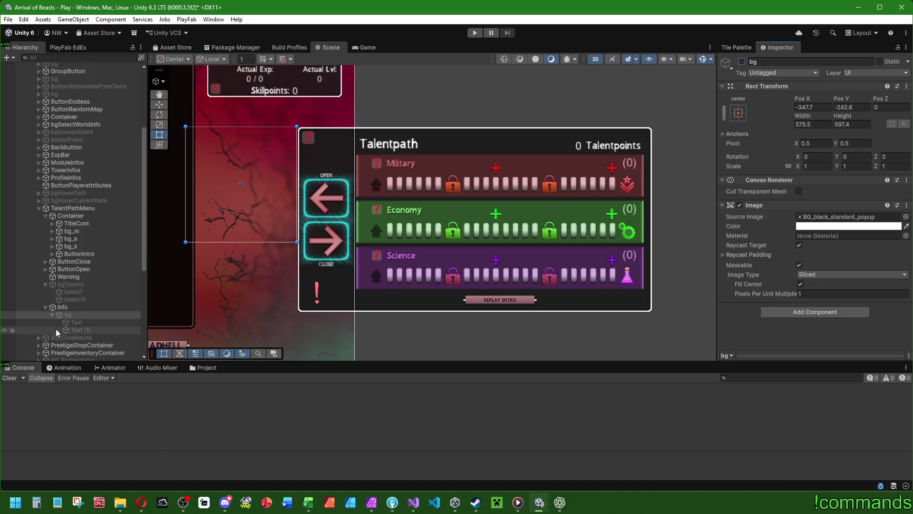
click(61, 268)
click(45, 261)
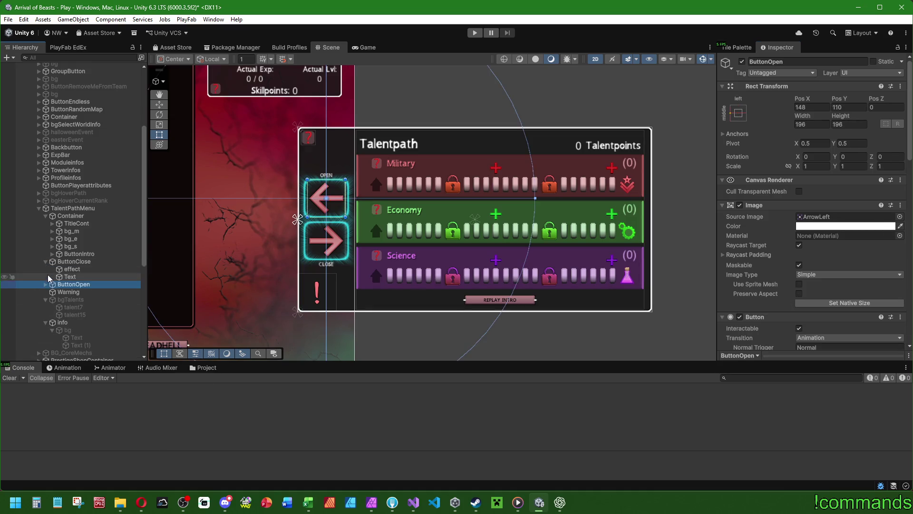
click(46, 284)
click(72, 268)
click(844, 227)
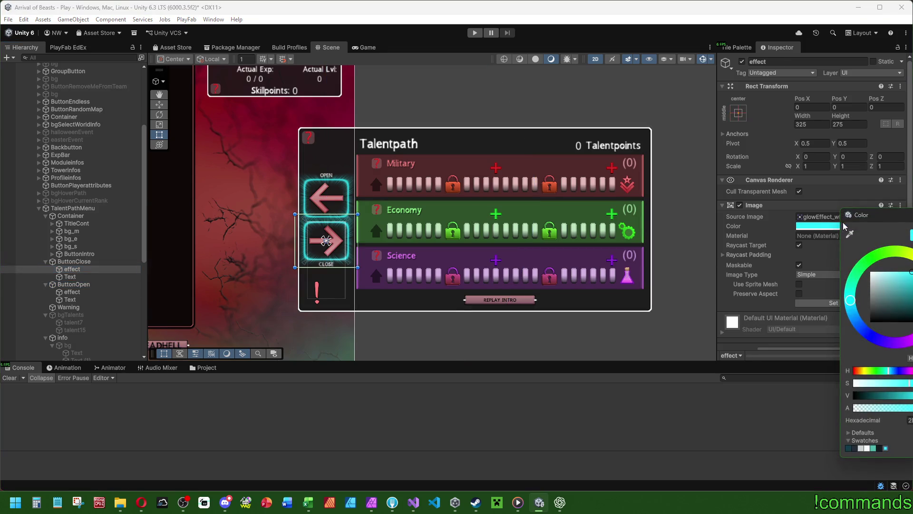
click(74, 278)
click(45, 261)
click(45, 269)
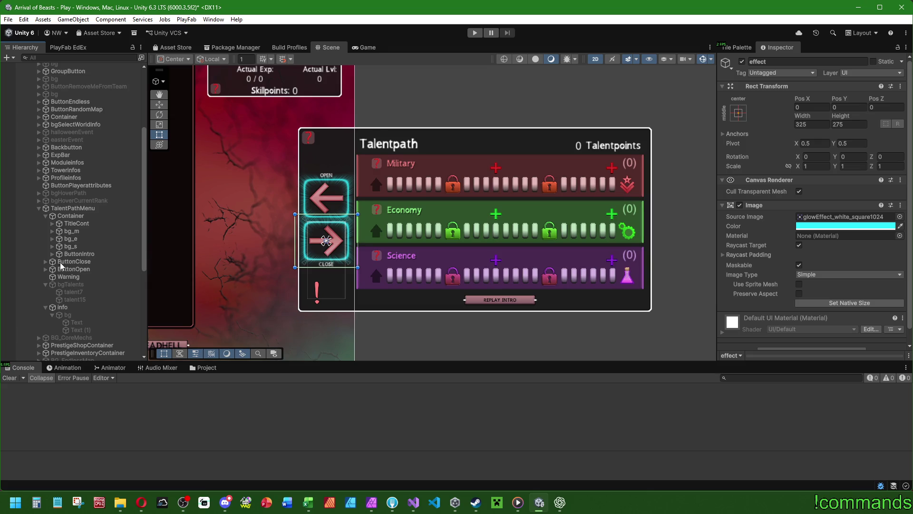
click(45, 269)
click(46, 261)
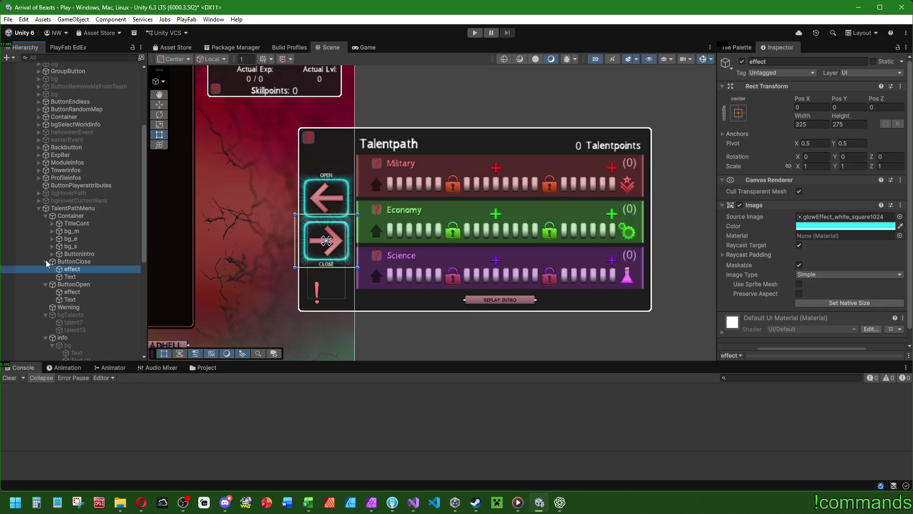
click(45, 261)
click(45, 269)
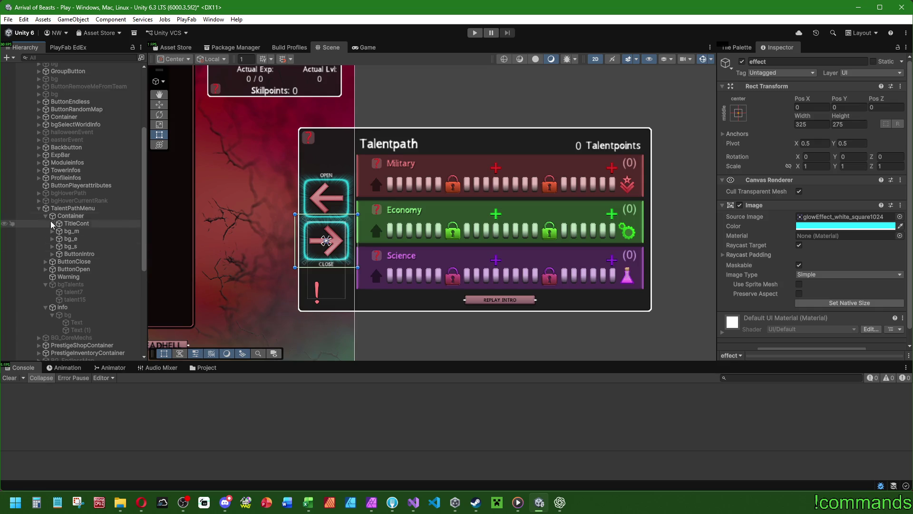
click(72, 209)
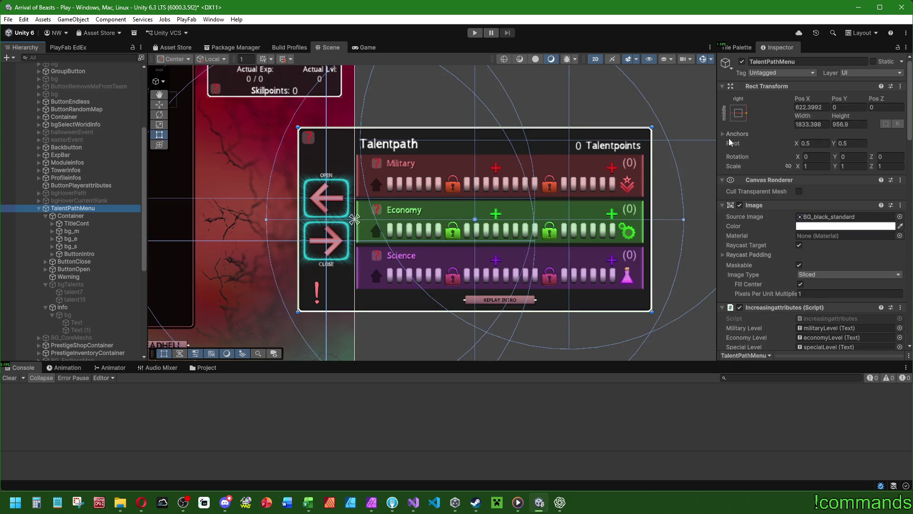
- Toggle the Inspector into Debug mode and back to Normal, selecting the Move tool
click(906, 47)
click(909, 65)
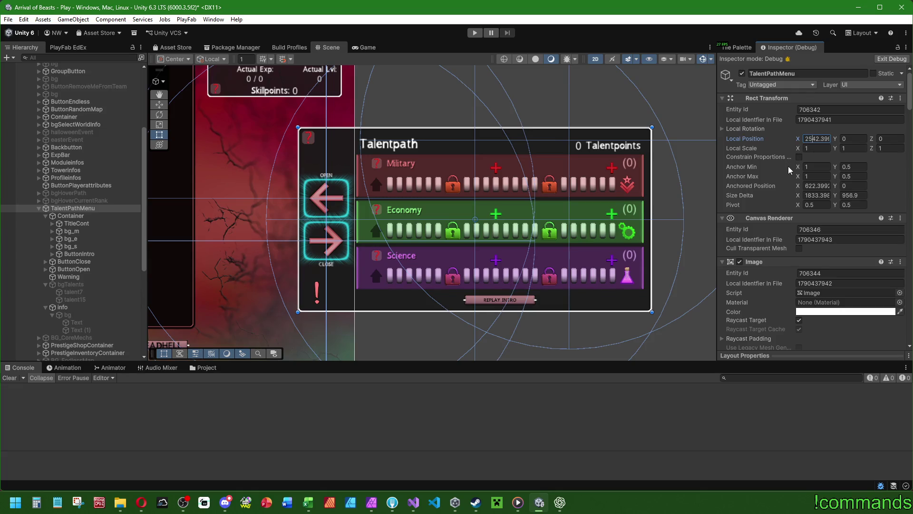
click(163, 106)
click(906, 47)
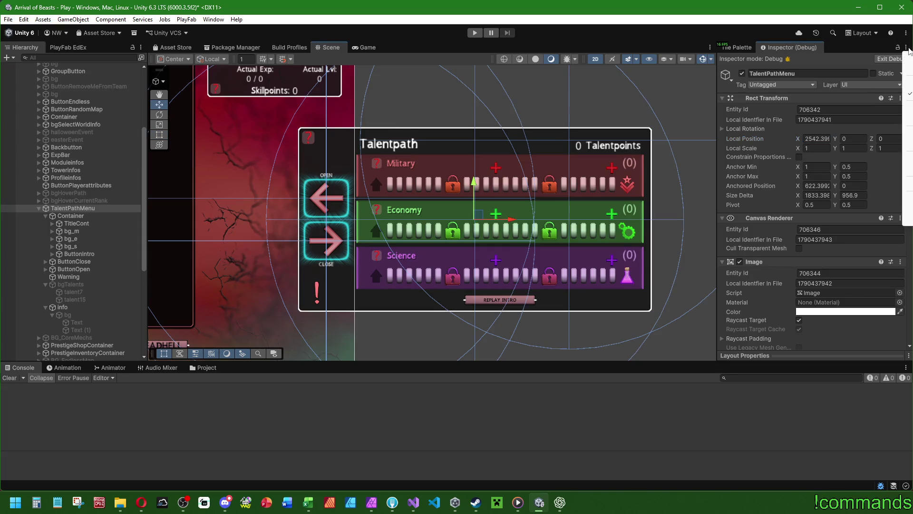
click(909, 69)
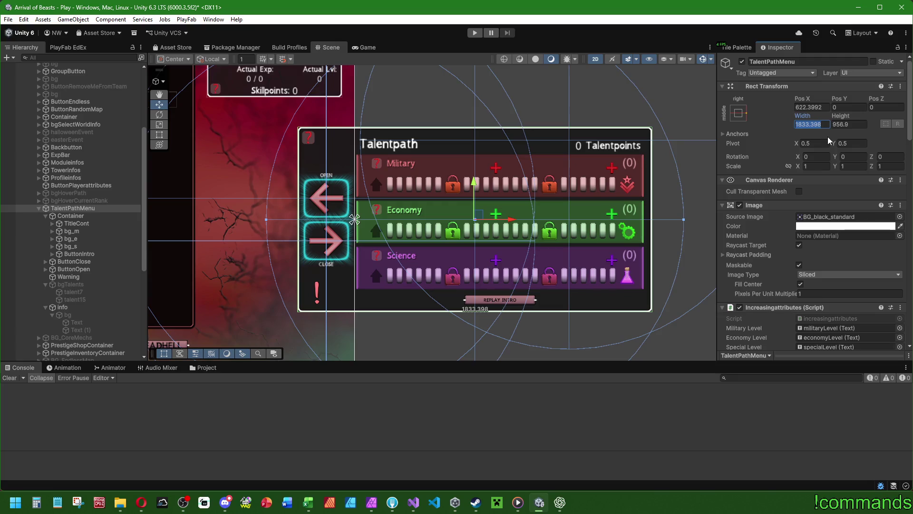
- Set TalentPathMenu's Pos X to 625 and switch the Inspector to Debug mode
click(823, 106)
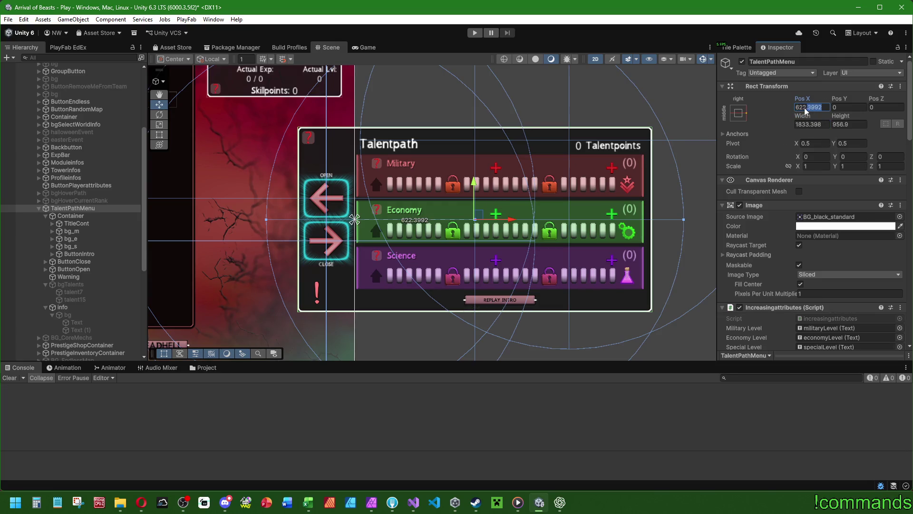
text(625)
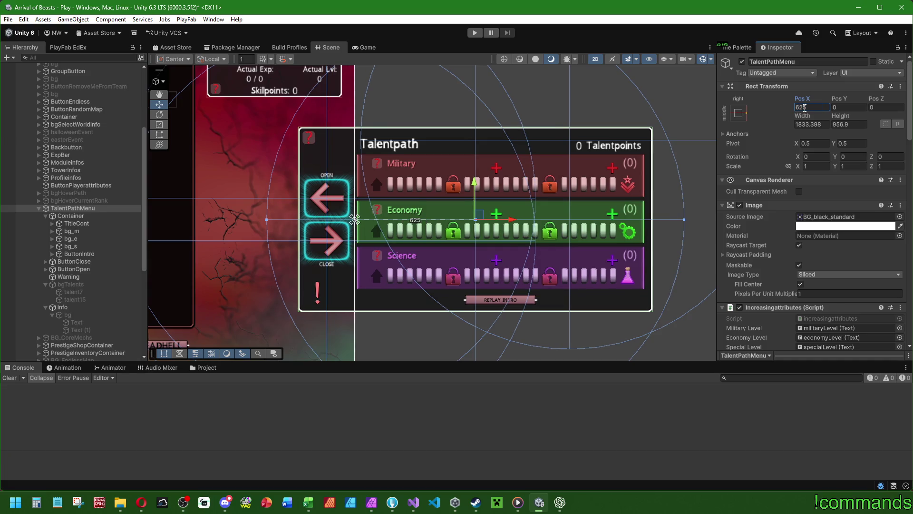
click(906, 51)
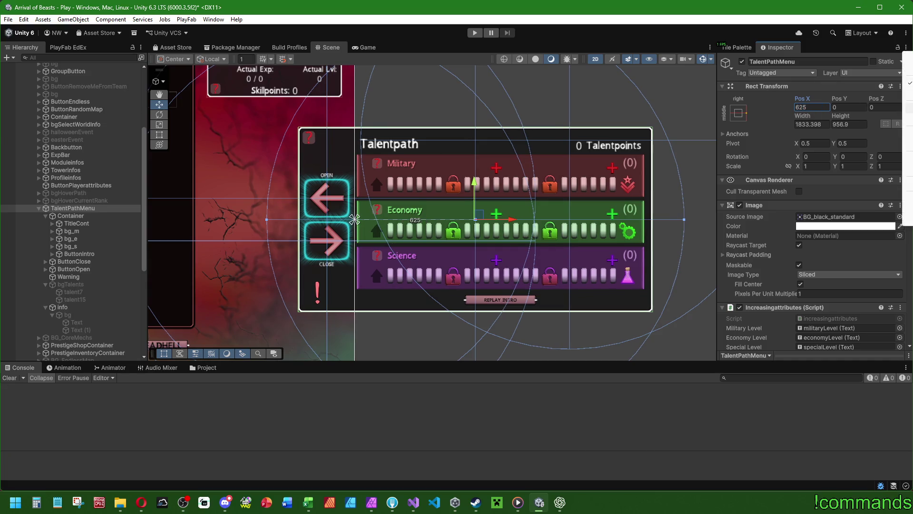
click(909, 94)
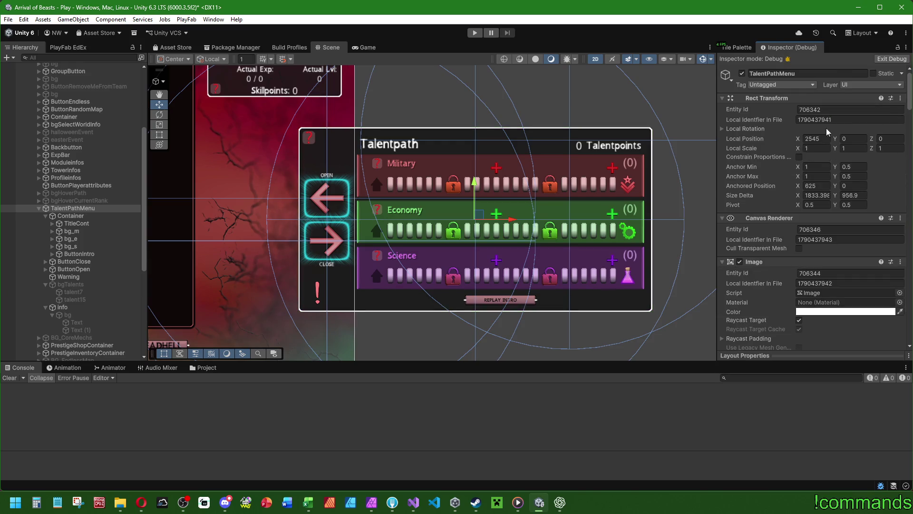
click(414, 503)
scroll(42, 350, up, 7)
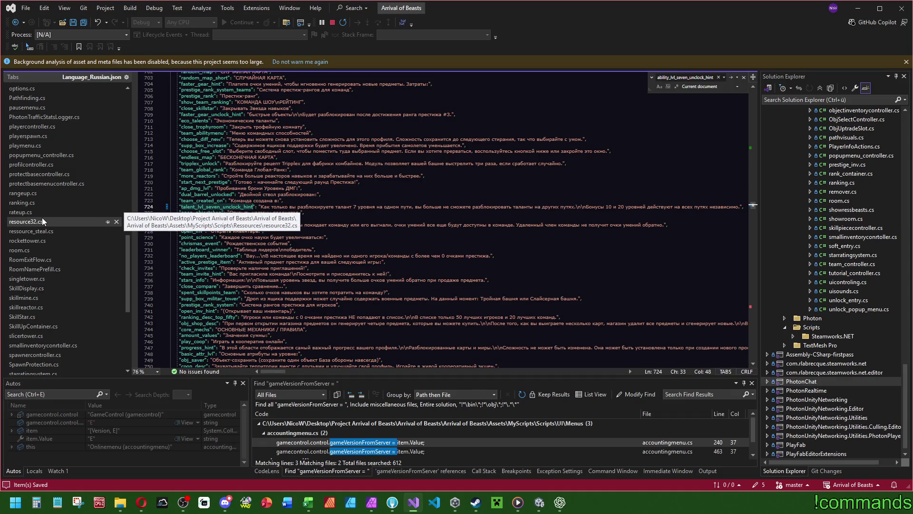
- Open increasingattributes.cs in Visual Studio and scroll to the Talentpath close-position code
scroll(39, 221, up, 2)
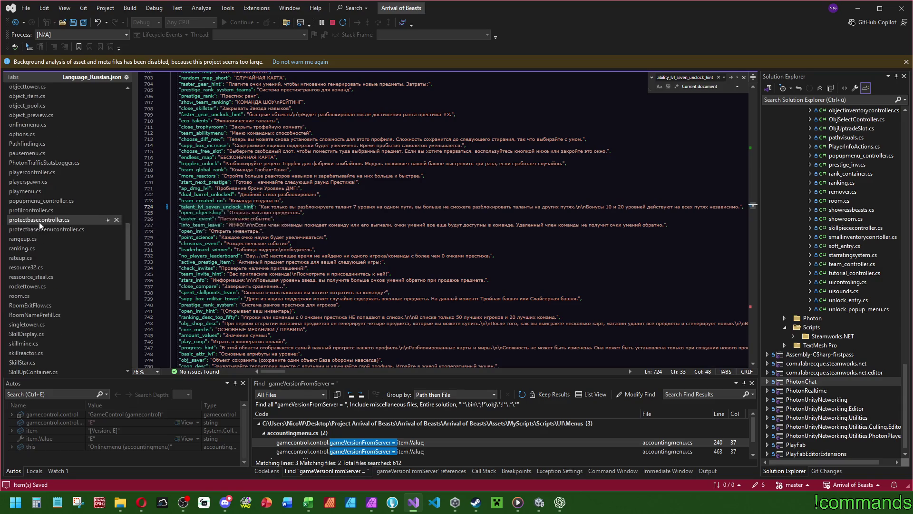
click(150, 505)
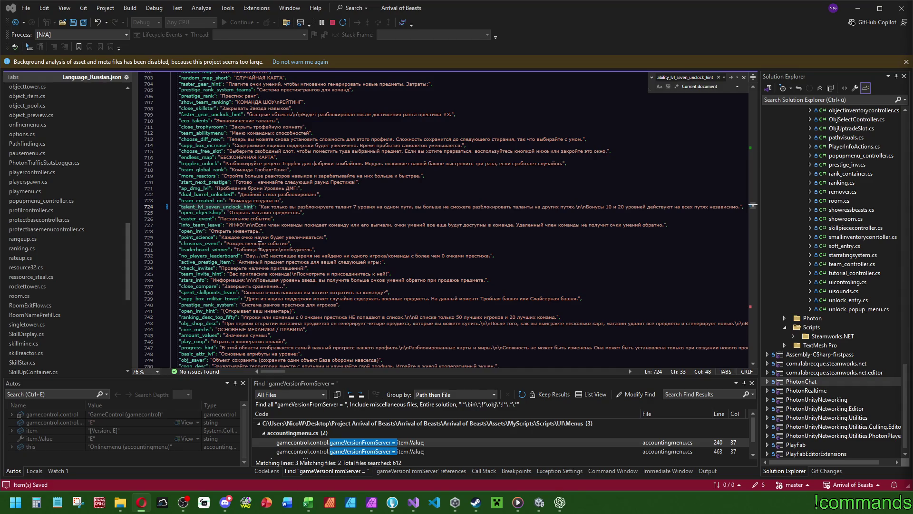
scroll(127, 212, up, 10)
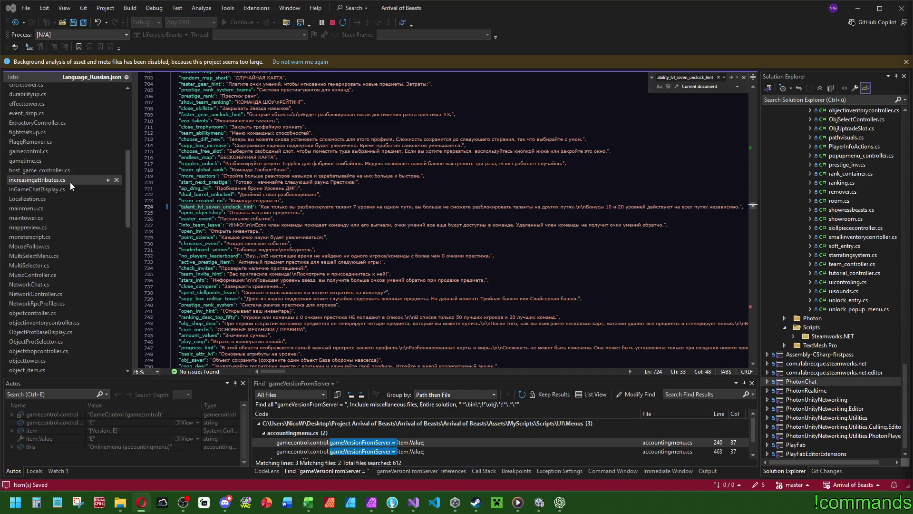
click(70, 180)
scroll(467, 270, down, 10)
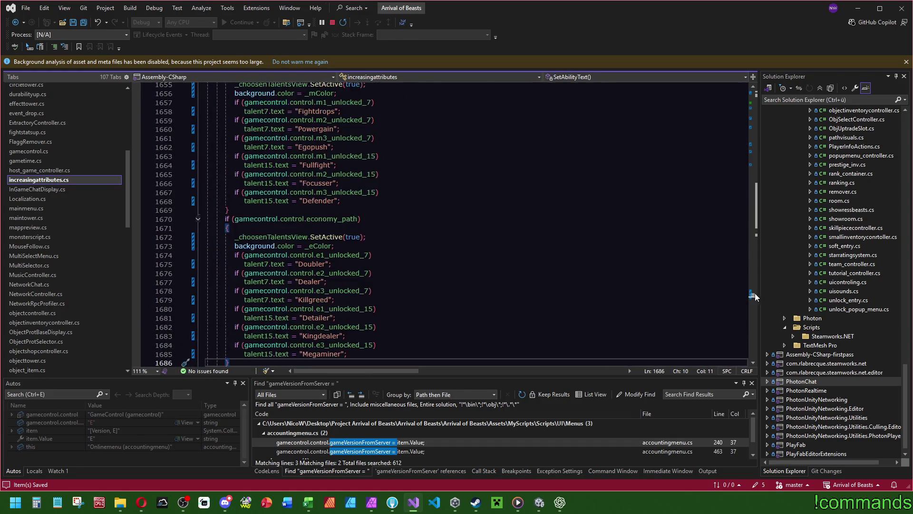
drag(755, 296, 756, 125)
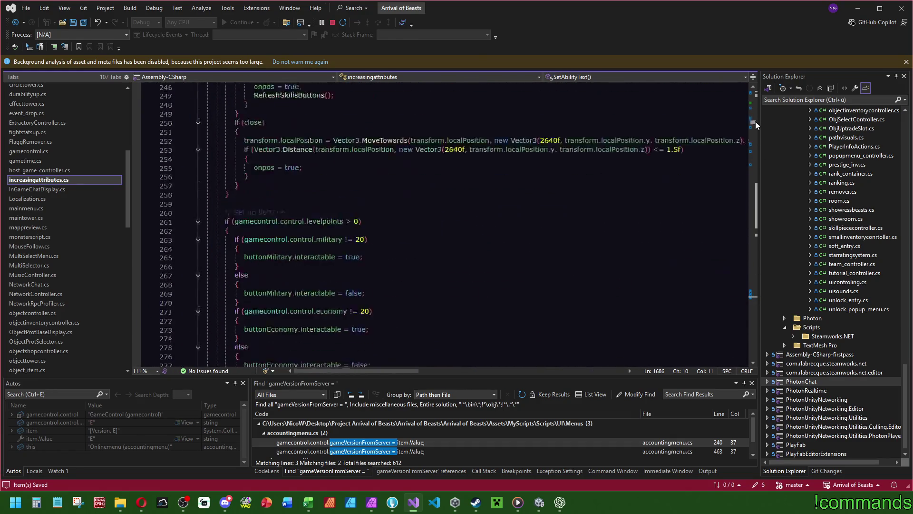
scroll(756, 125, up, 4)
- Change the close x value 2640f to 2545f on lines 252–253 and recompile in Unity
double_click(455, 267)
text(2545)
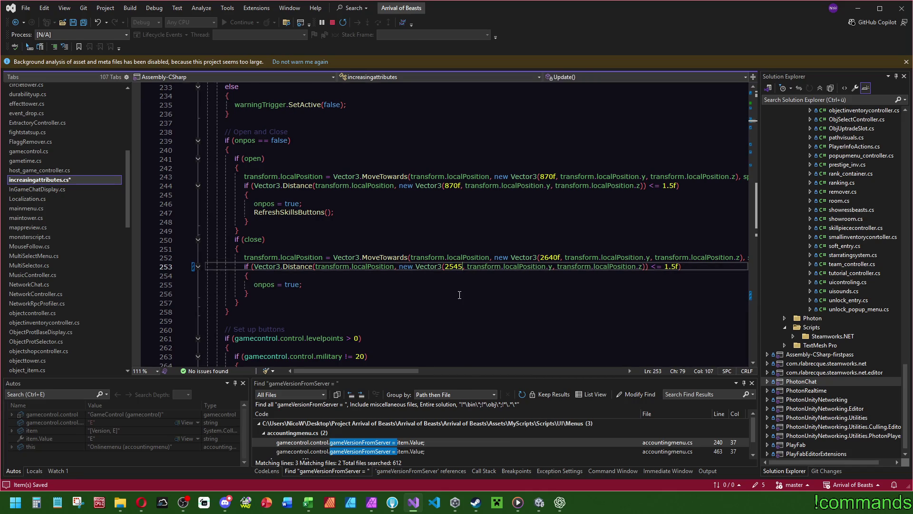
text(f)
double_click(549, 257)
text(2545f)
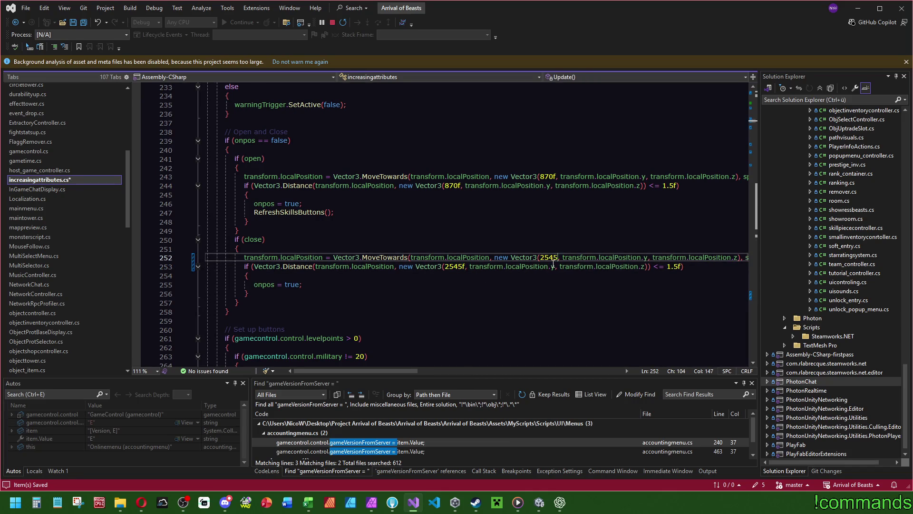
scroll(452, 375, right, 4)
scroll(452, 376, left, 4)
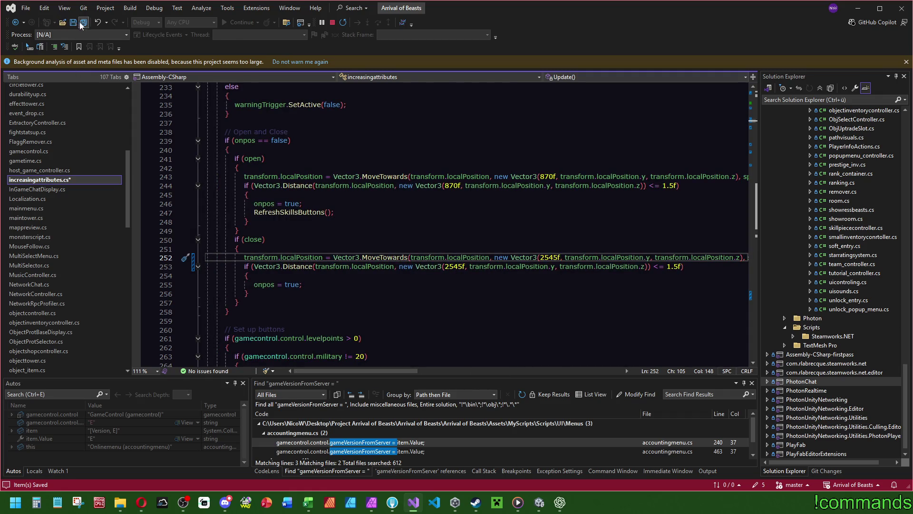
click(540, 507)
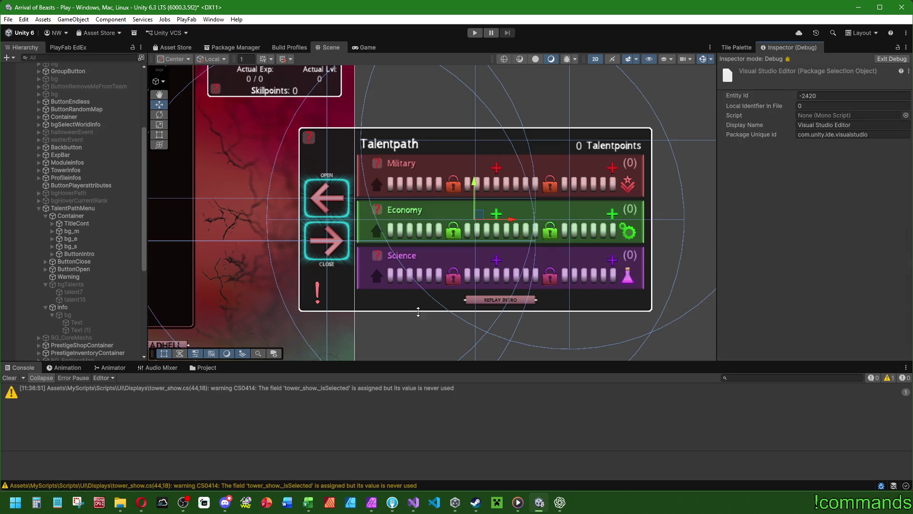
click(10, 377)
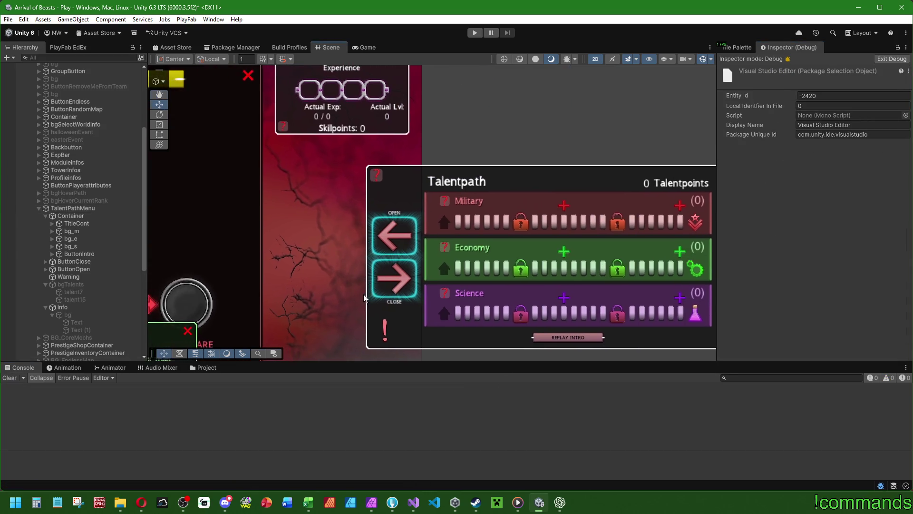
click(354, 257)
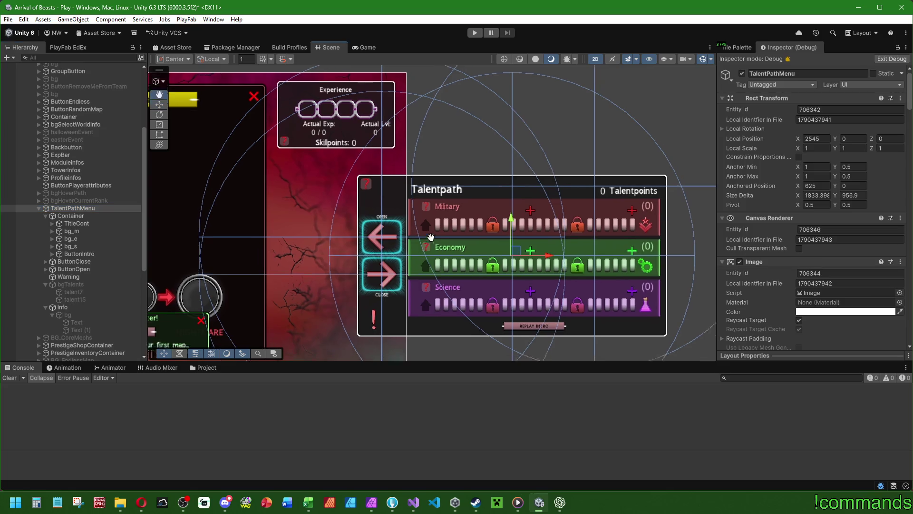
- Slide TalentPathMenu to its open position, set Pos X to -945, and re-enable Debug mode
drag(526, 240, 258, 220)
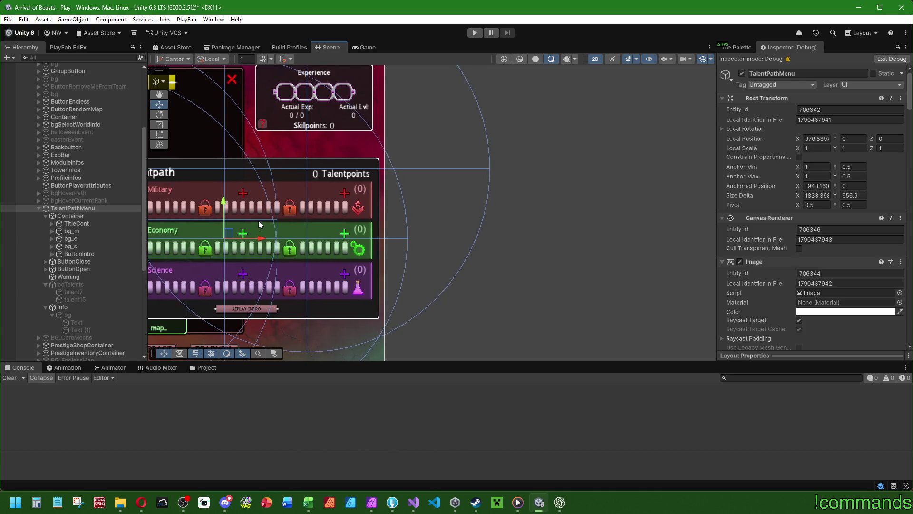
click(894, 59)
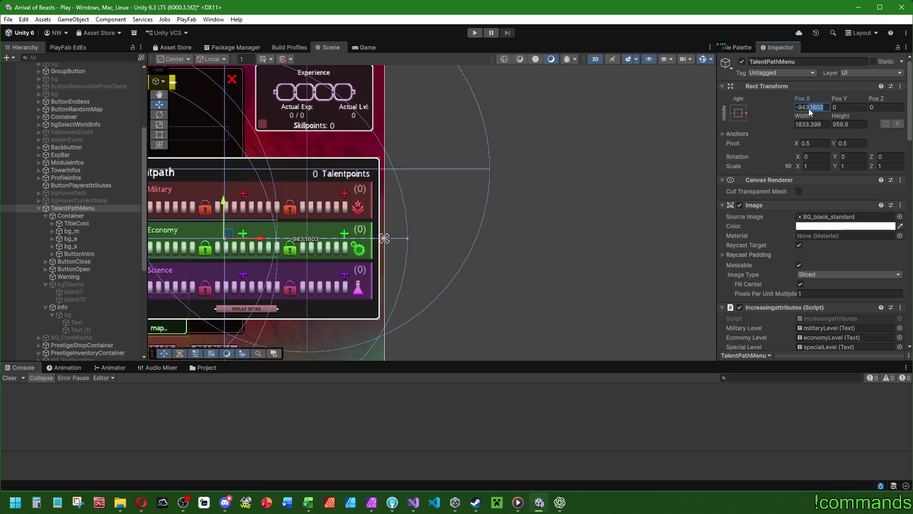
text(-945)
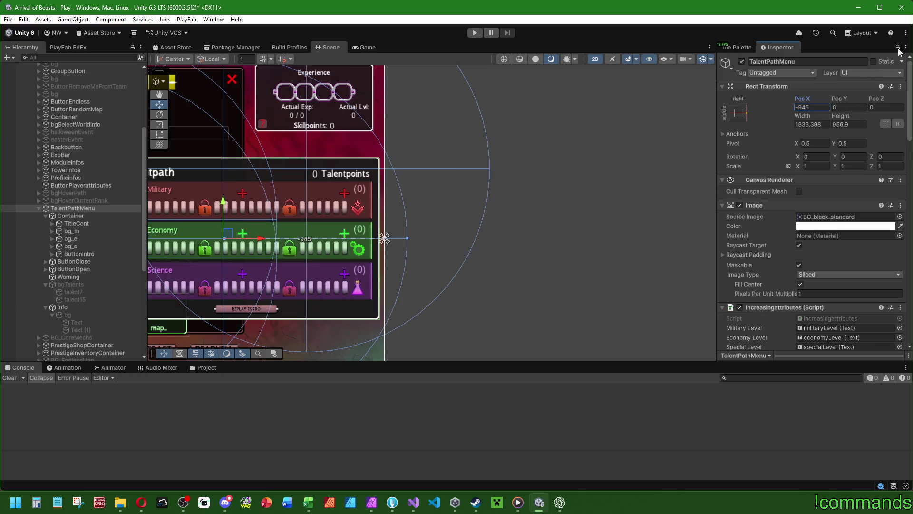
click(906, 47)
click(889, 66)
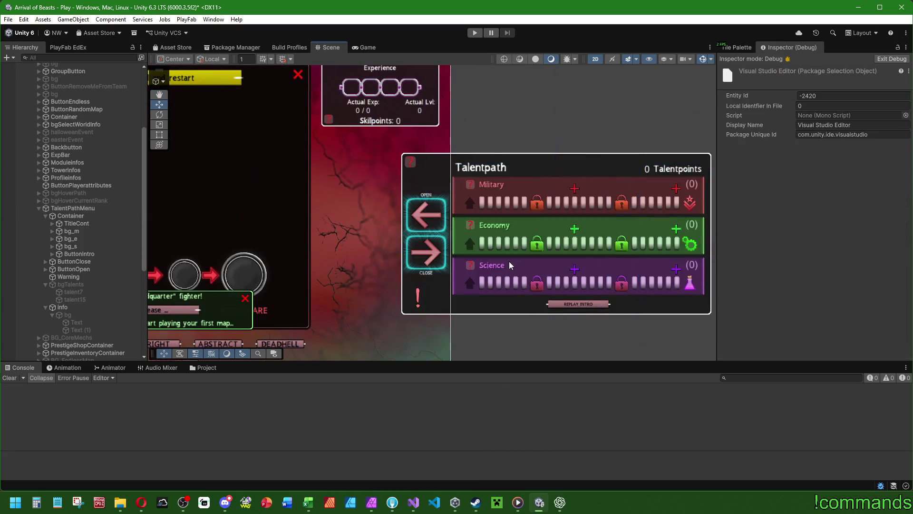
- Change the open x value 870f to 975f on lines 243 and 244 of increasingattributes.cs
click(414, 502)
double_click(541, 179)
text(975f)
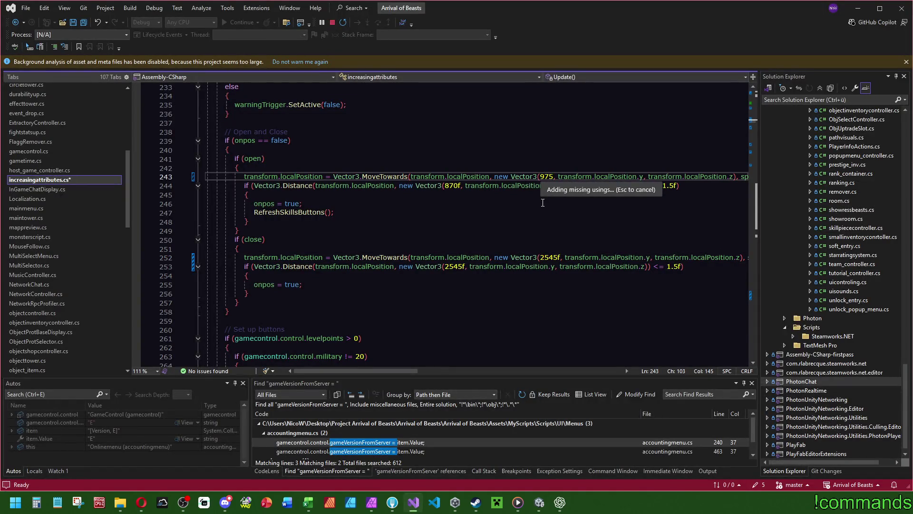
click(449, 190)
text(975)
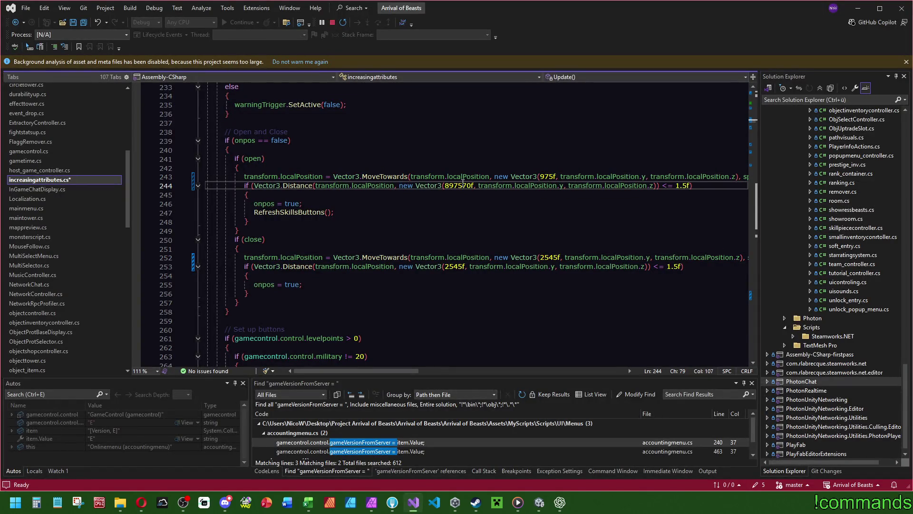
double_click(459, 186)
text(975f)
click(291, 140)
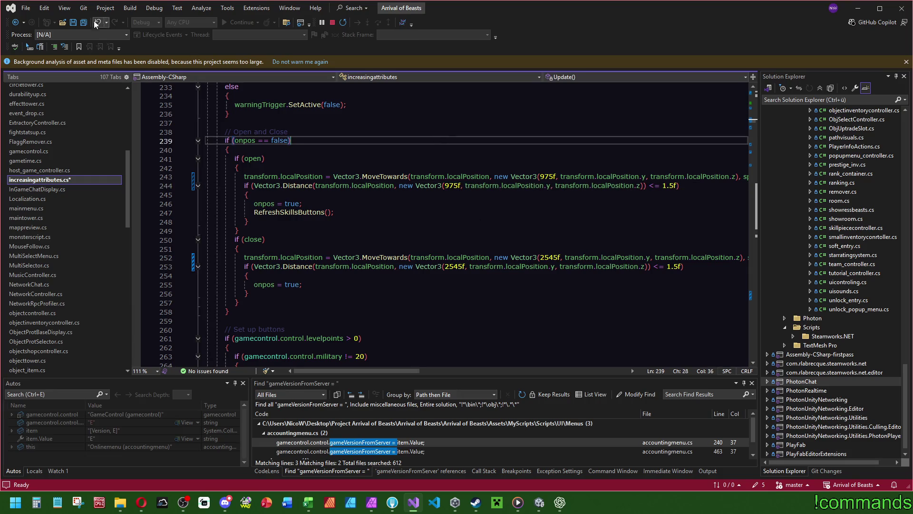
click(541, 507)
mouse_move(518, 503)
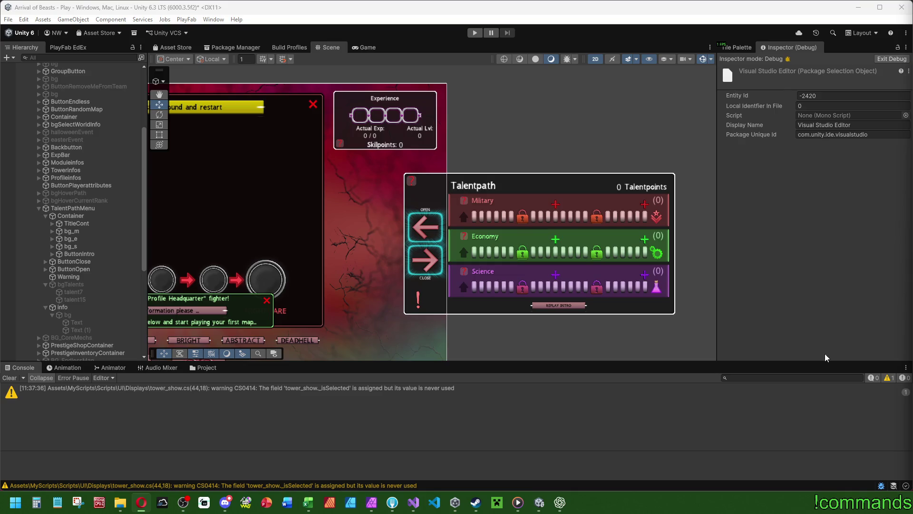
- Select the SkillstarMenu object in the Hierarchy and frame it in the Scene view
click(9, 377)
scroll(110, 286, down, 8)
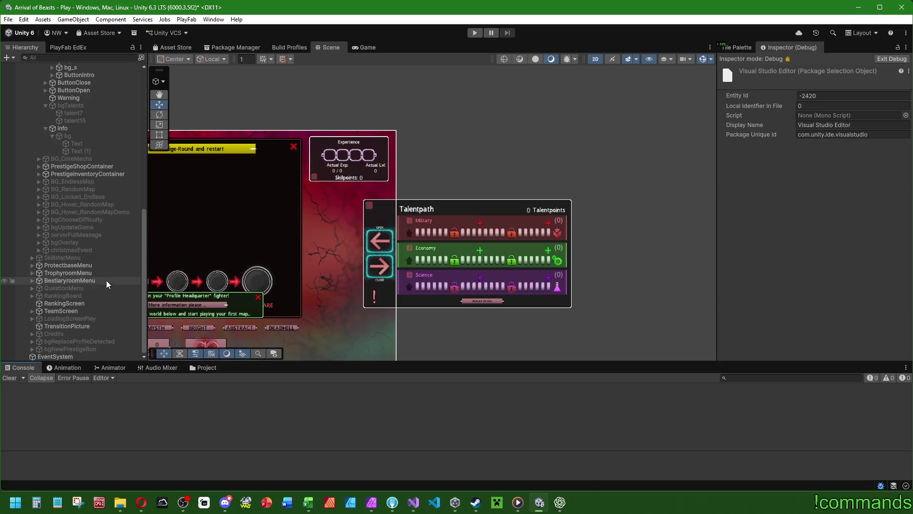
click(76, 257)
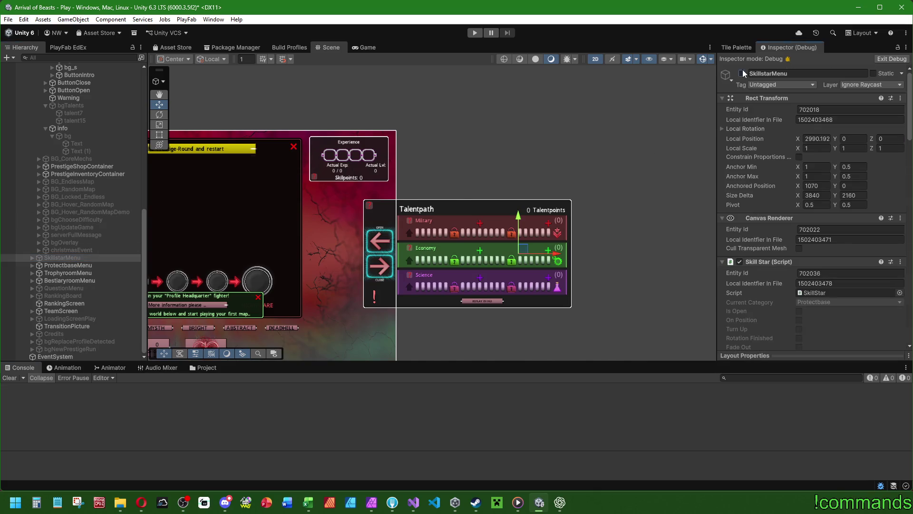
key(f)
scroll(268, 240, down, 5)
scroll(102, 152, up, 15)
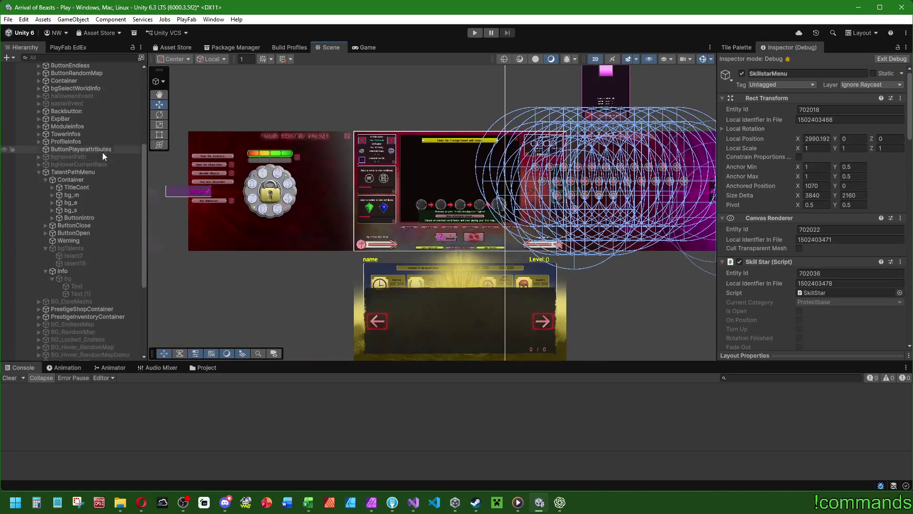
- Open the Menu scene from Assets/Scenes/Menus, dismissing the save-changes prompt
click(204, 367)
double_click(119, 413)
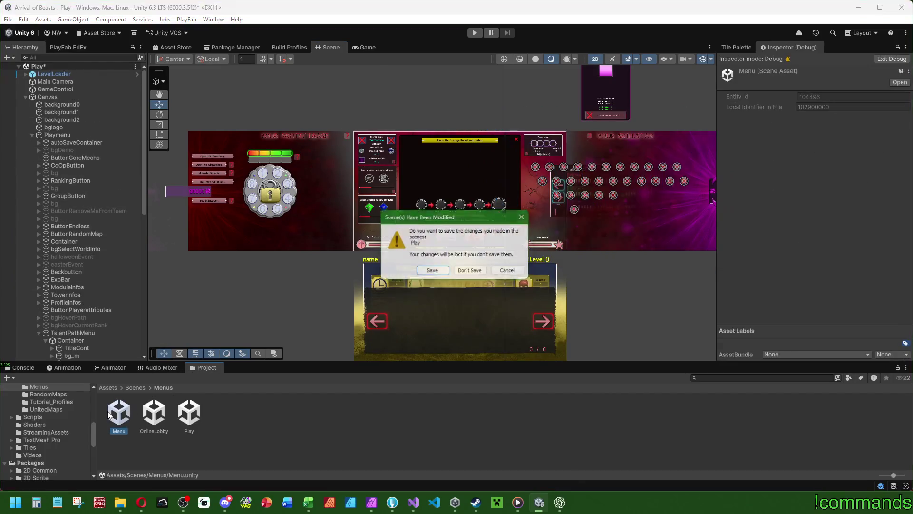
key(Escape)
click(18, 370)
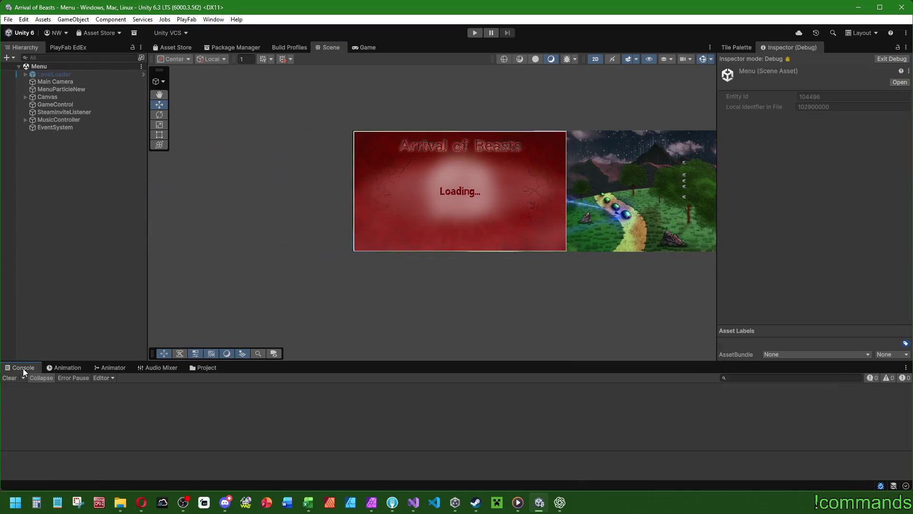
- Save the project and the current scene, then start Play mode
click(9, 20)
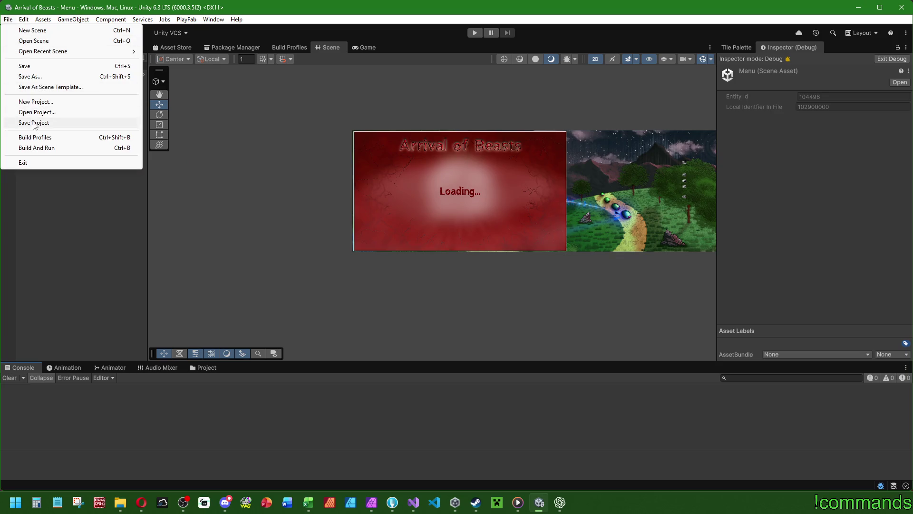
click(29, 123)
click(8, 20)
click(23, 66)
click(474, 32)
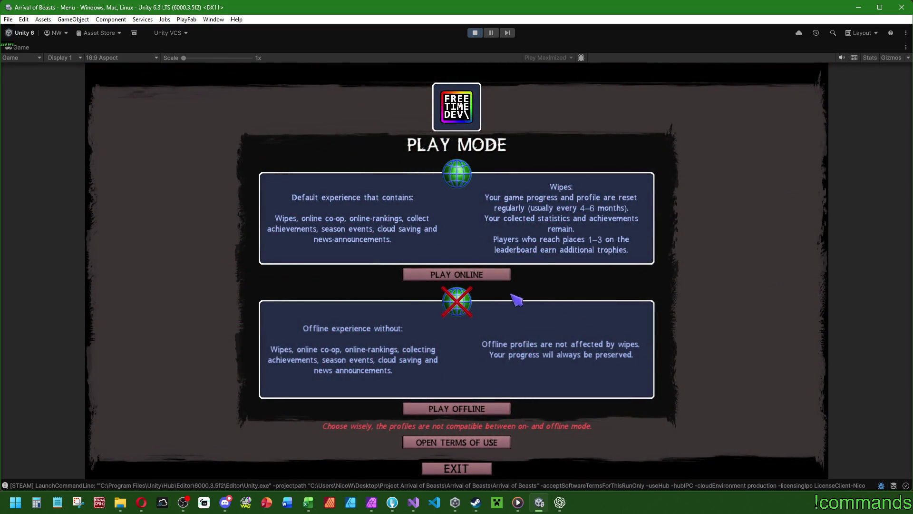
- Choose online play, start Arrival of Beasts after Steam login, and play with a local profile
click(490, 279)
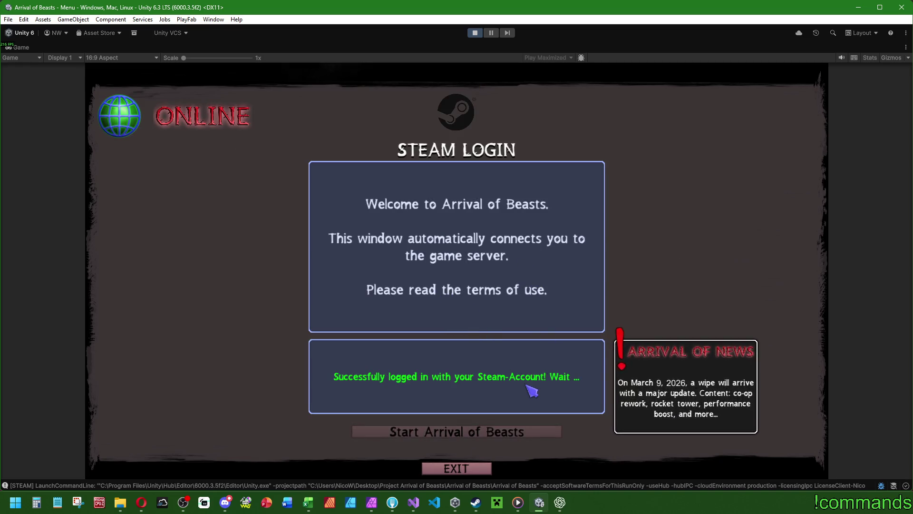
click(530, 432)
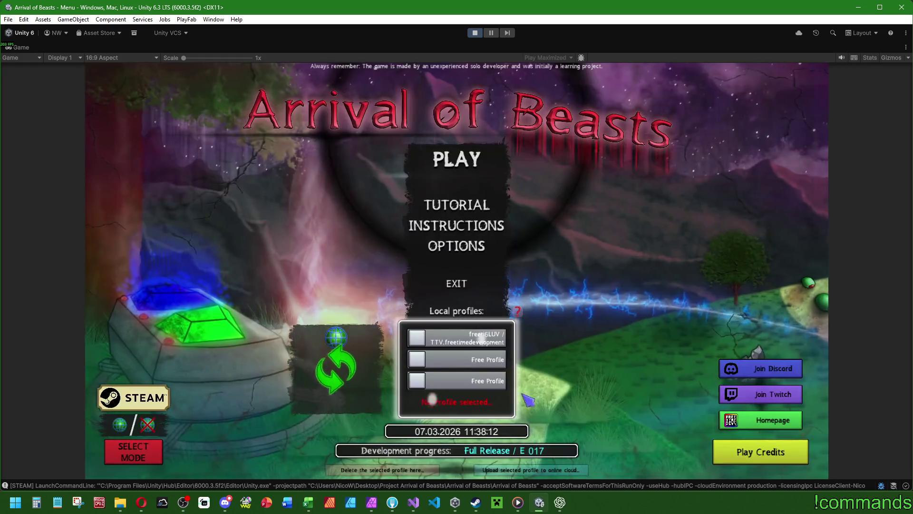
click(485, 357)
click(466, 159)
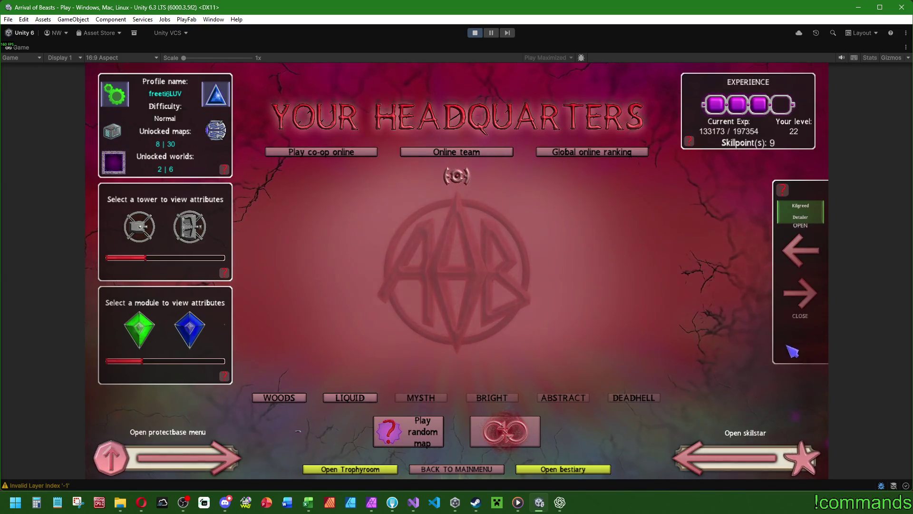
- Expand the Talentpath panel, collapse it, then reopen it
click(801, 249)
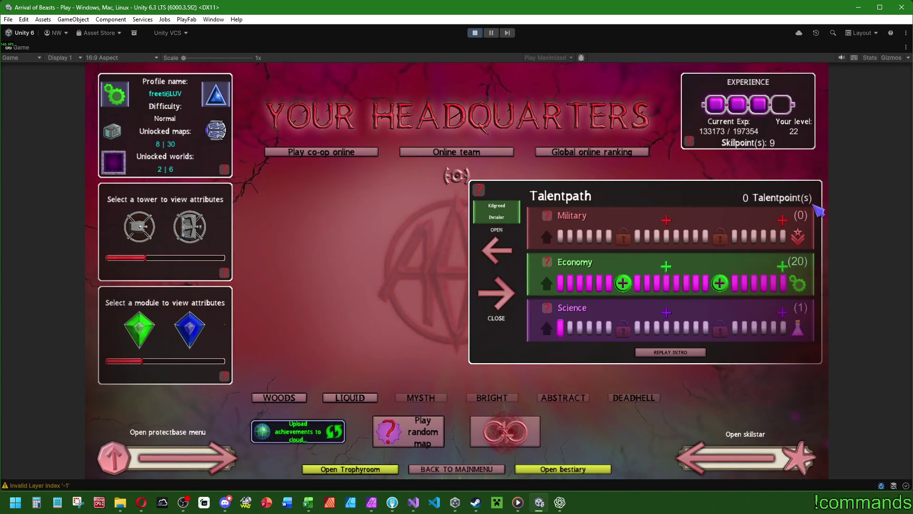
click(495, 311)
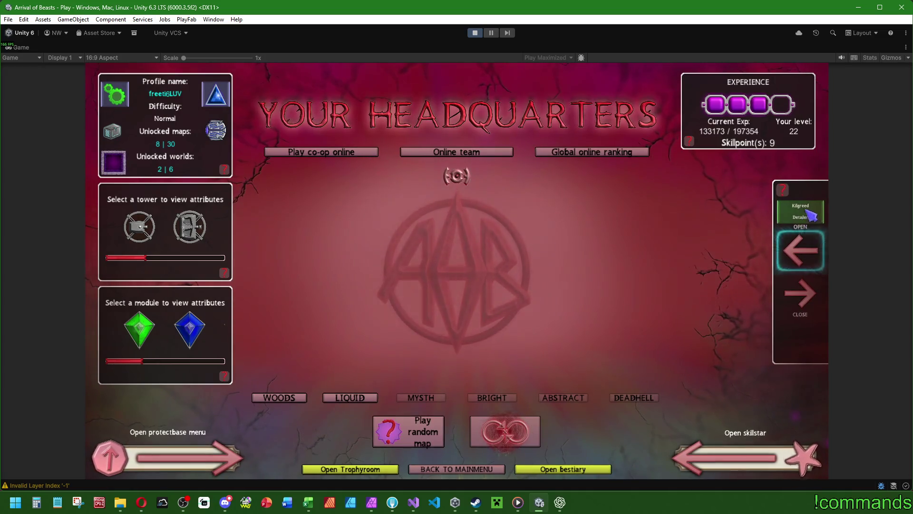
click(801, 250)
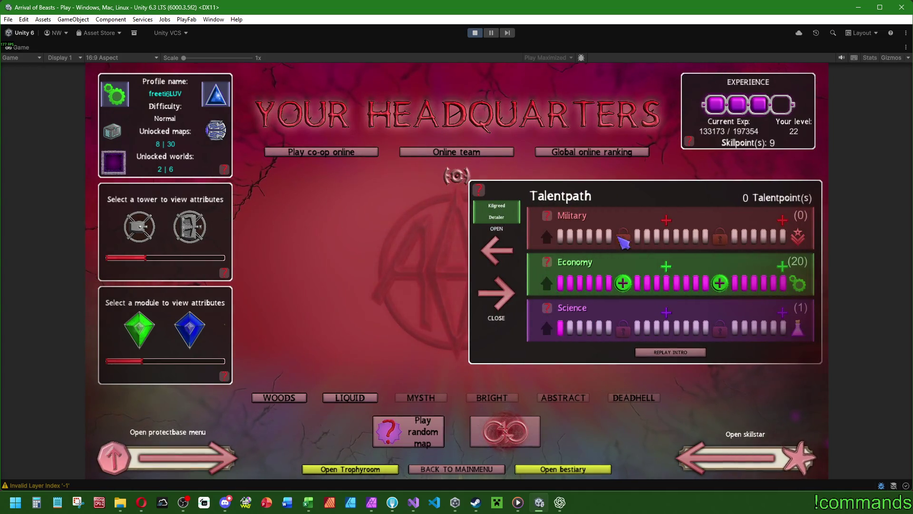
- Inspect the successive Economy talent tiers, then close the Economy talents panel
mouse_move(628, 292)
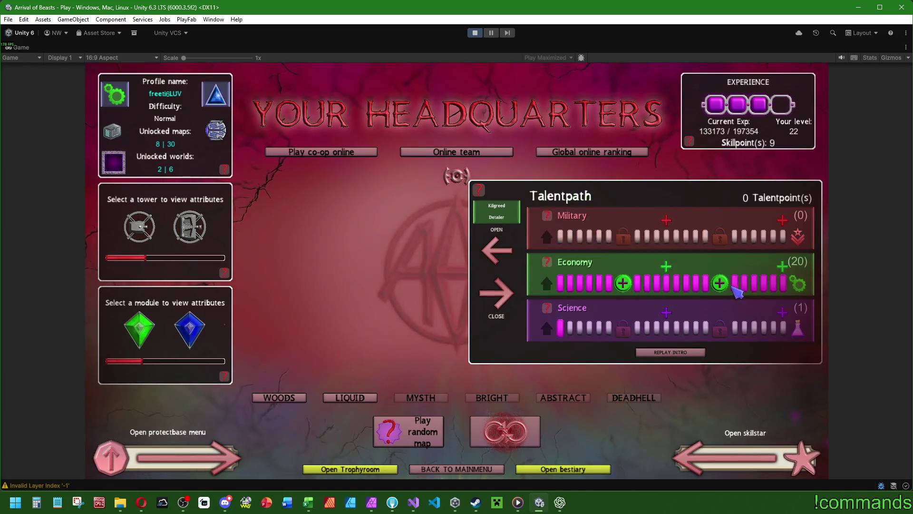
mouse_move(724, 286)
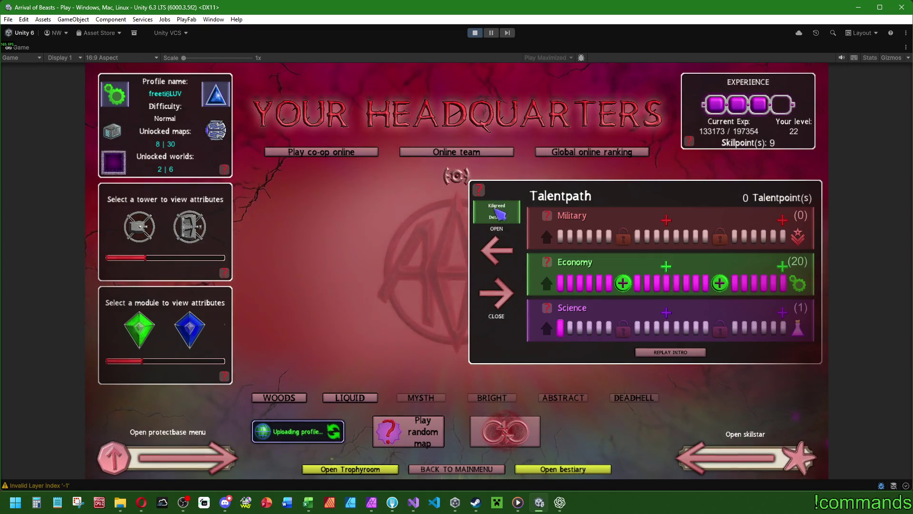
click(509, 218)
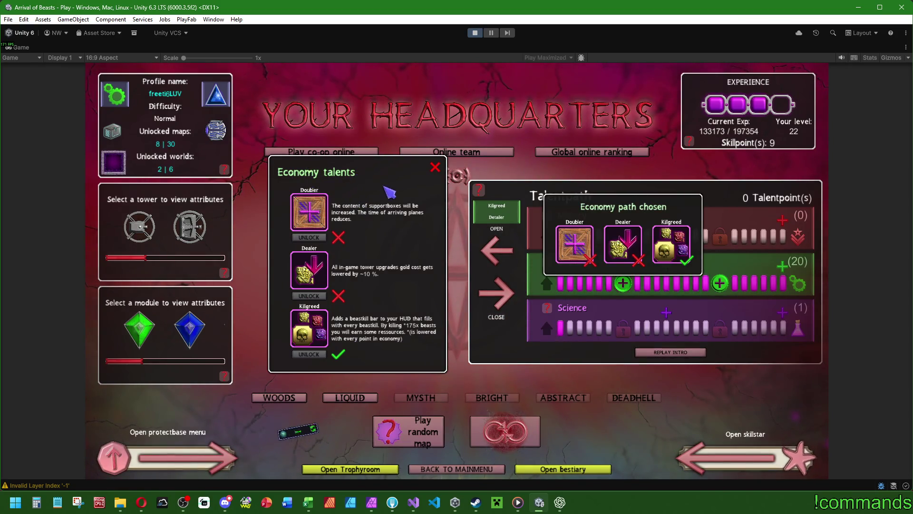
click(435, 167)
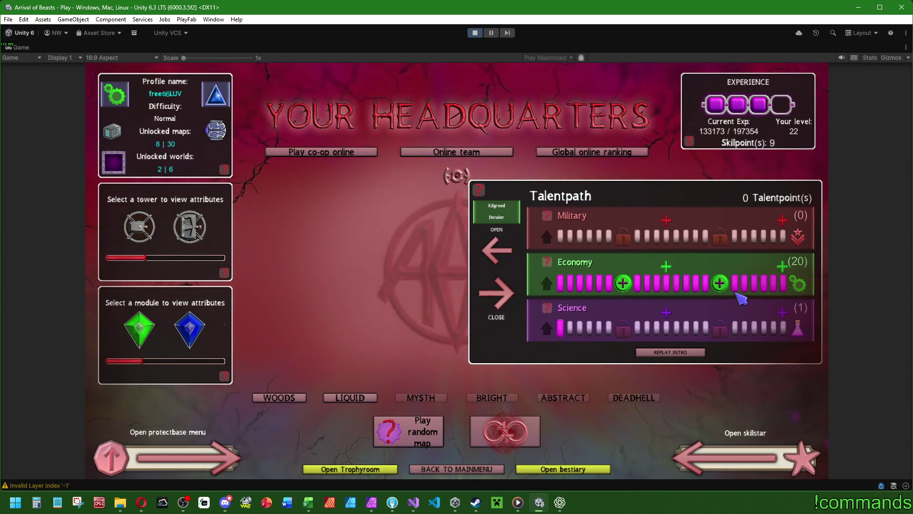
click(719, 283)
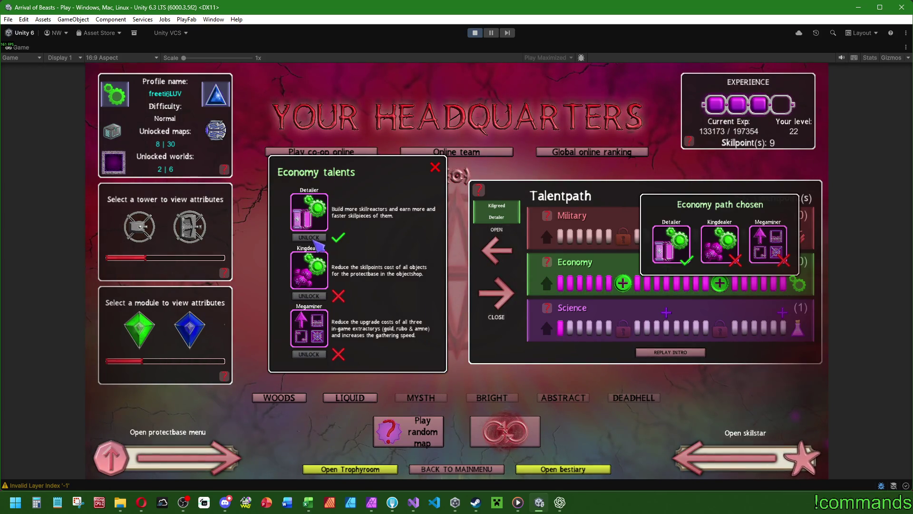
click(436, 167)
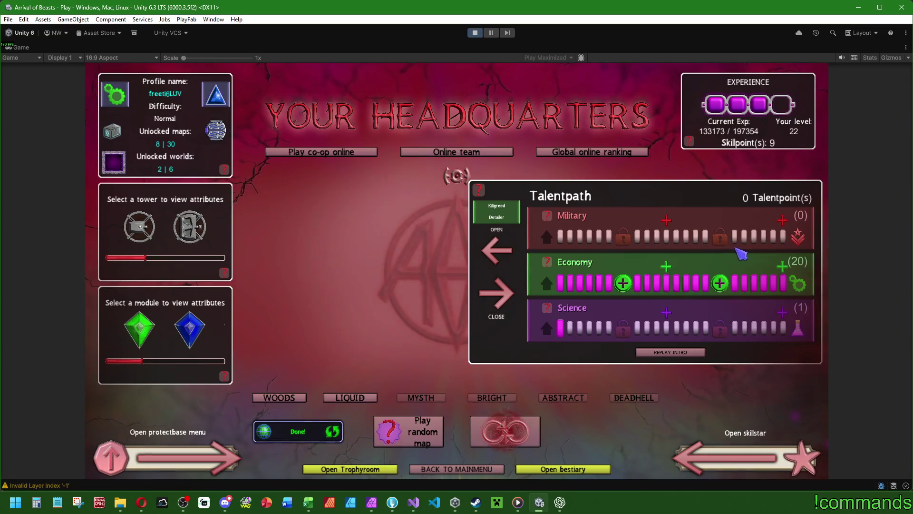
mouse_move(789, 270)
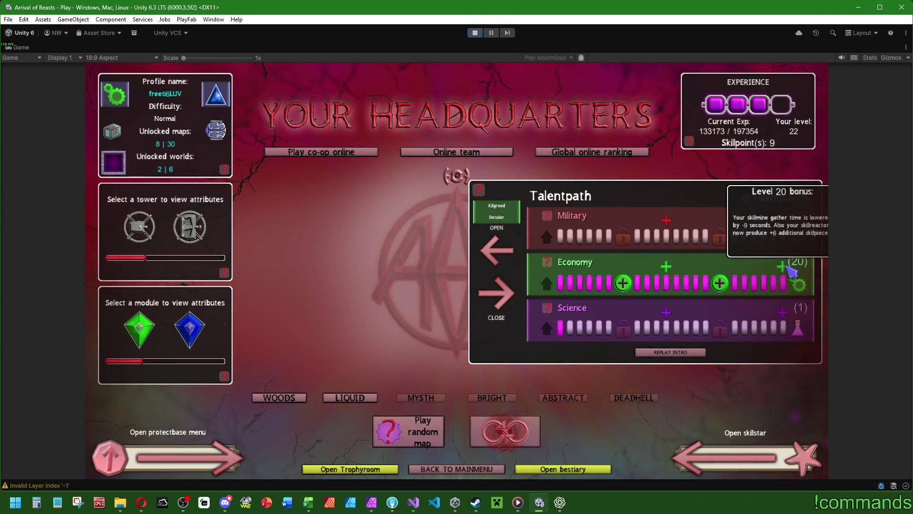
mouse_move(783, 220)
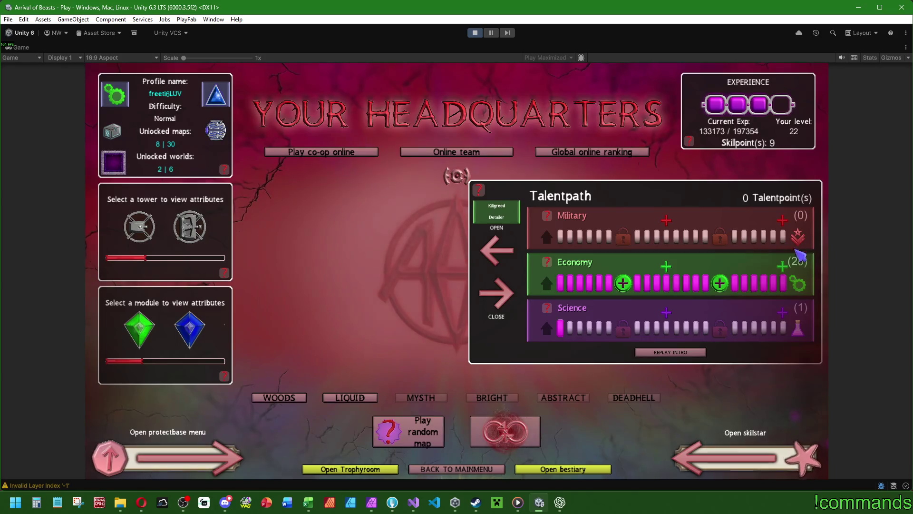
mouse_move(665, 218)
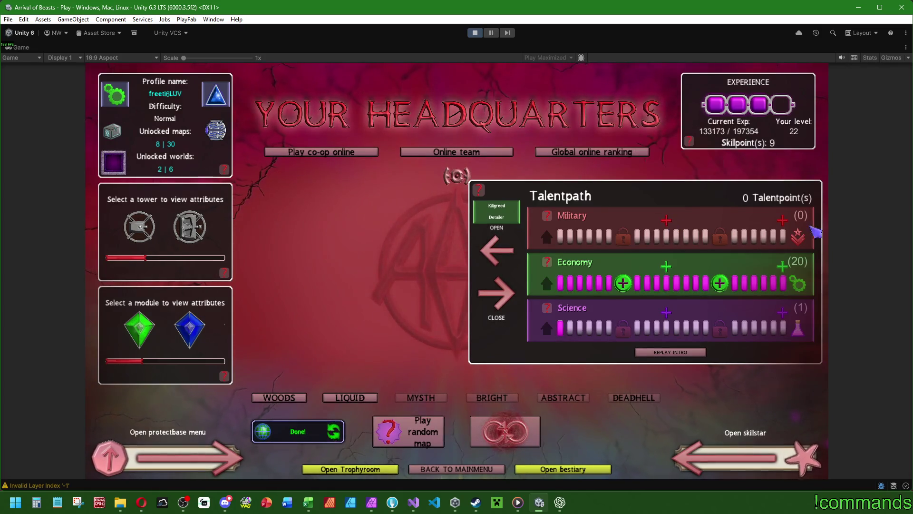
mouse_move(480, 188)
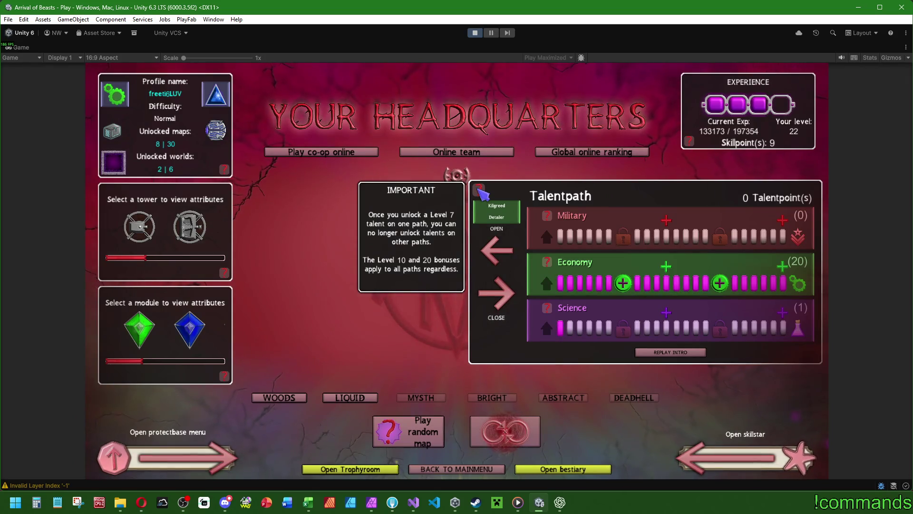
- Replay and dismiss the Talentpath intro, close the maximum-level message, and restore the editor layout
click(668, 352)
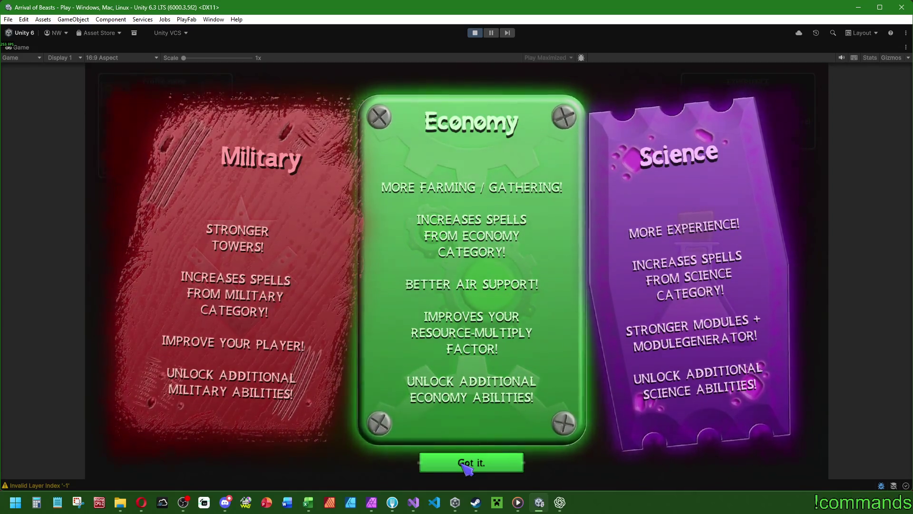
click(465, 464)
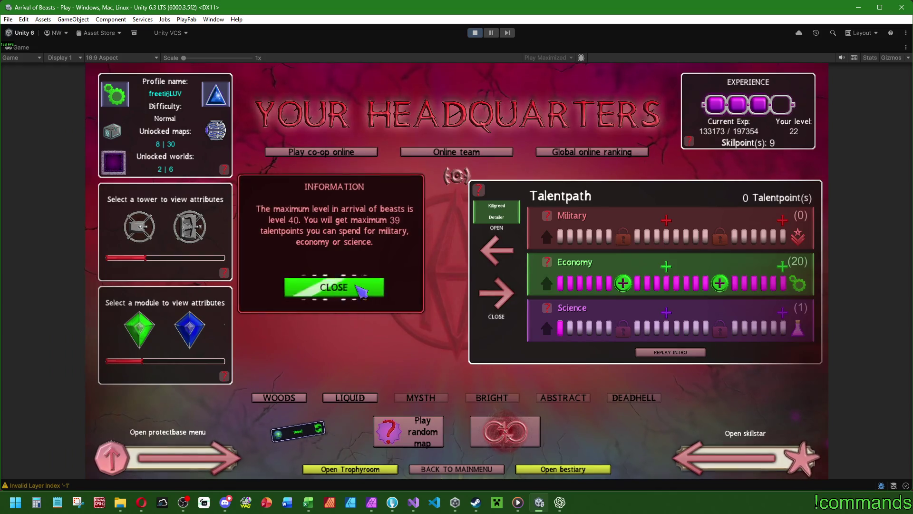
click(364, 284)
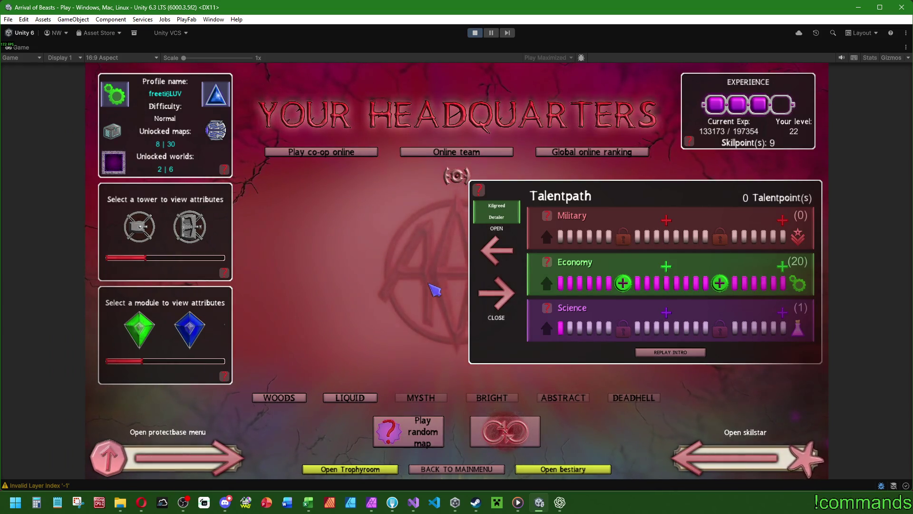
mouse_move(549, 266)
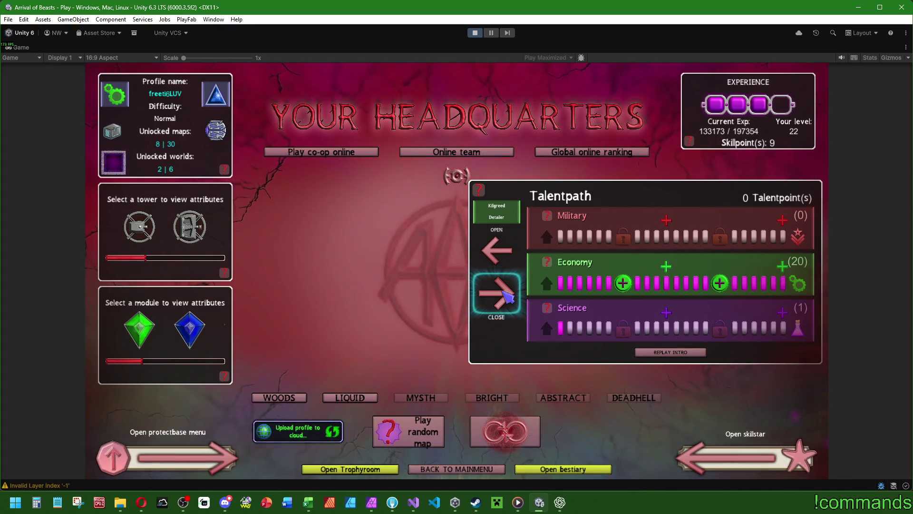
double_click(20, 47)
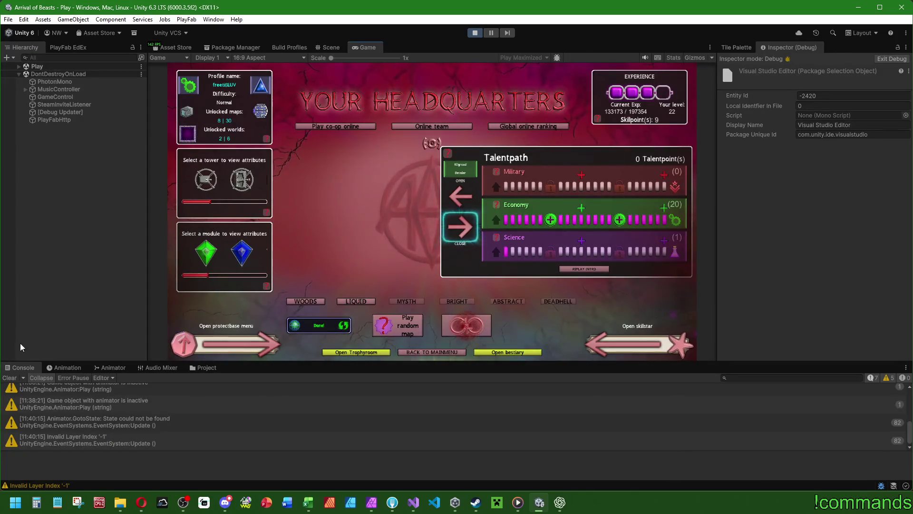
- Select GameControl in the Hierarchy and switch the Inspector out of Debug mode
click(9, 377)
click(55, 97)
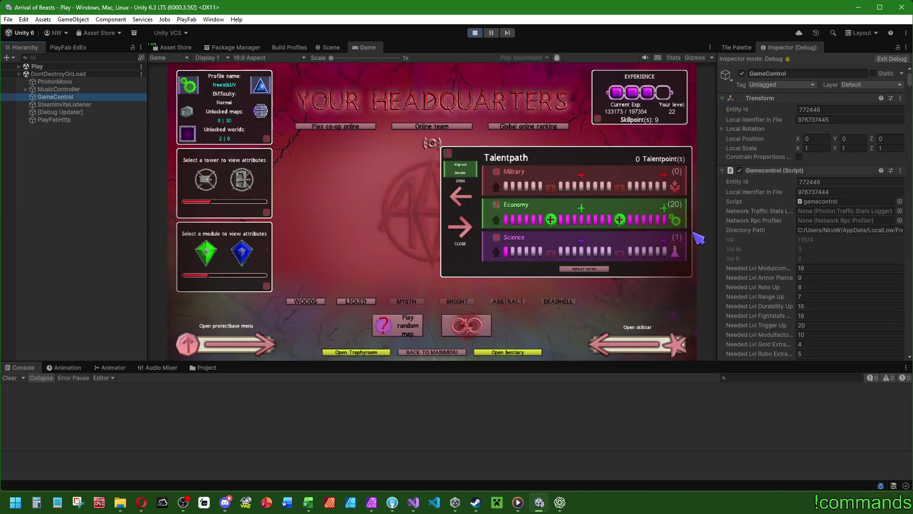
click(906, 47)
click(908, 83)
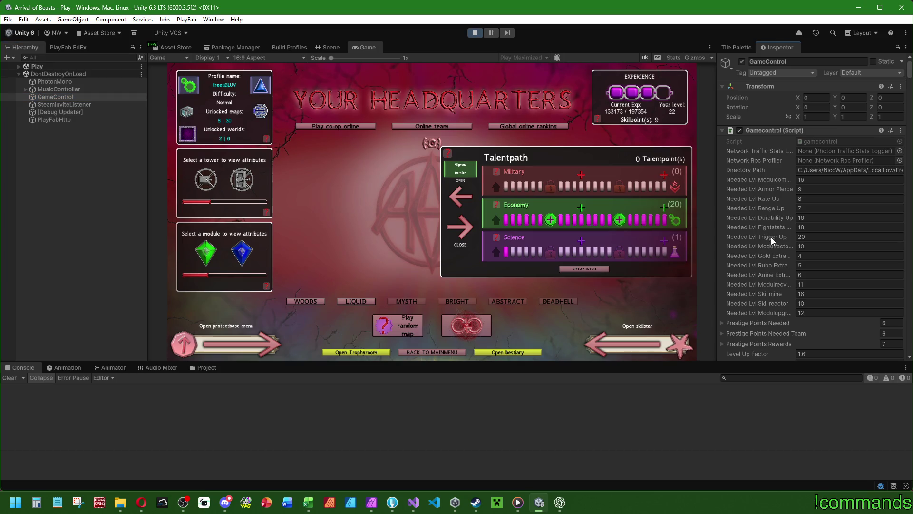
- Scroll to Neededexp and append a 0, changing it from 75000 to 750000
scroll(774, 267, down, 5)
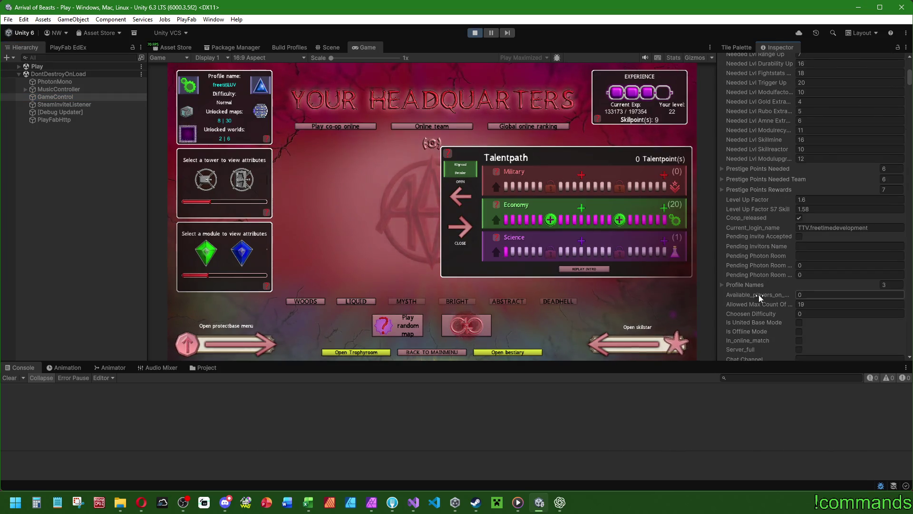
scroll(771, 267, down, 15)
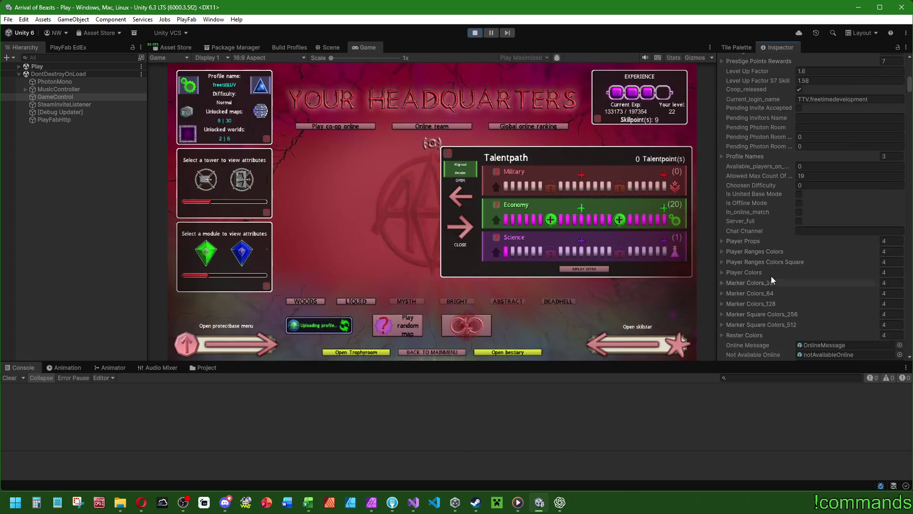
scroll(780, 255, down, 15)
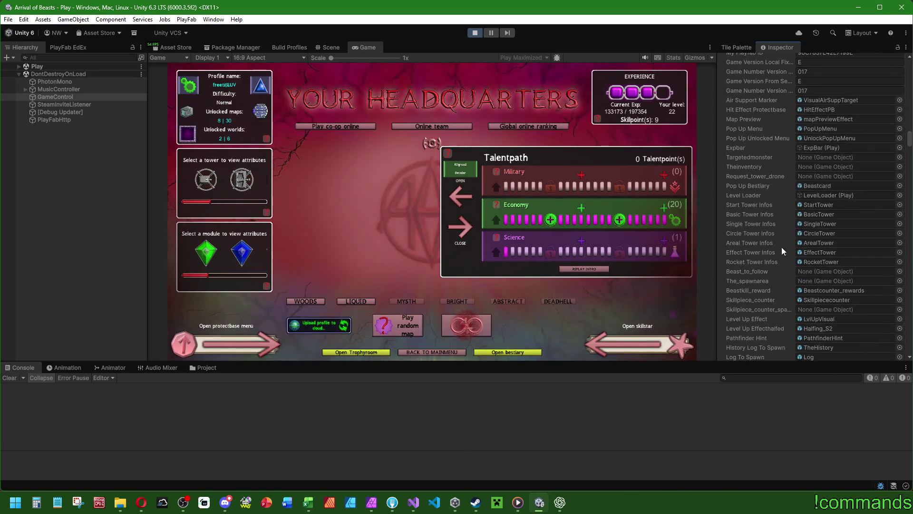
drag(910, 159, 910, 194)
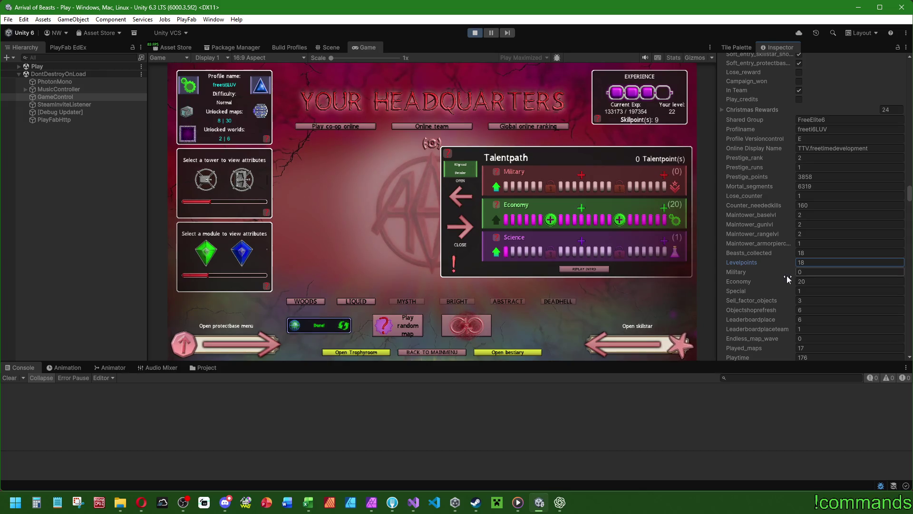
scroll(786, 276, down, 10)
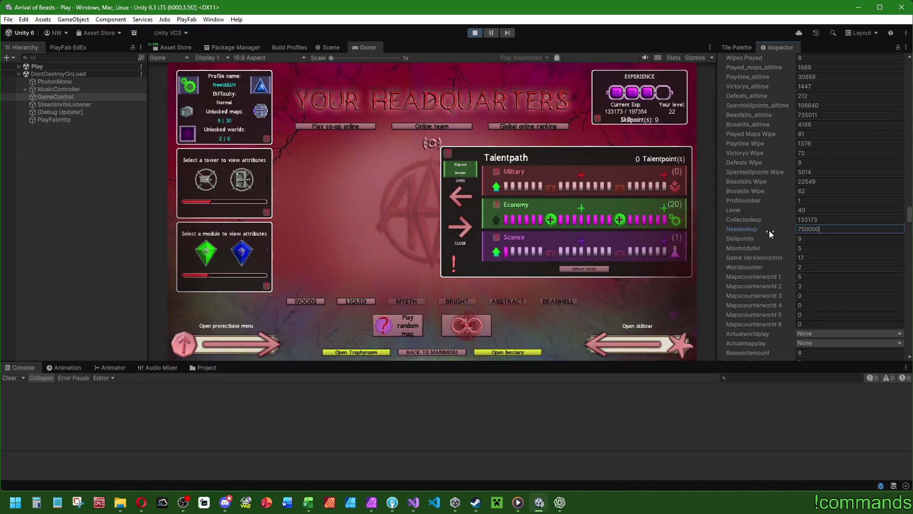
text(0)
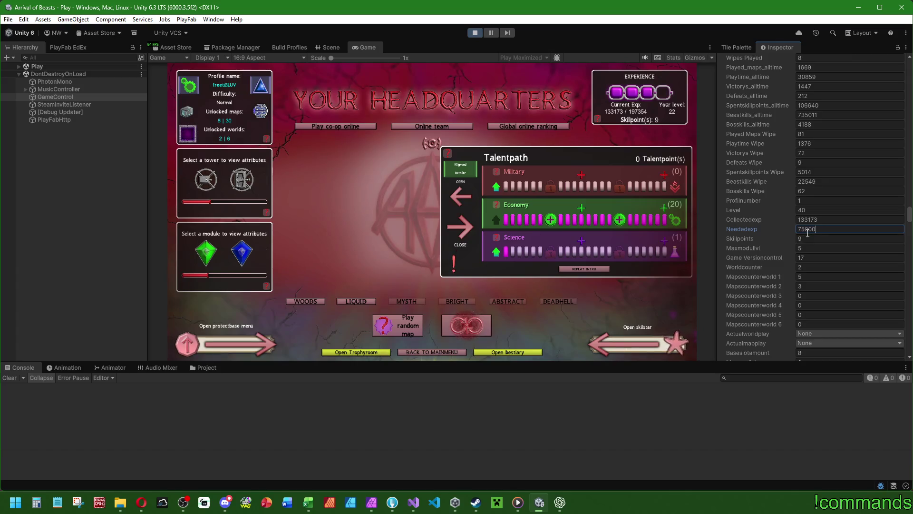